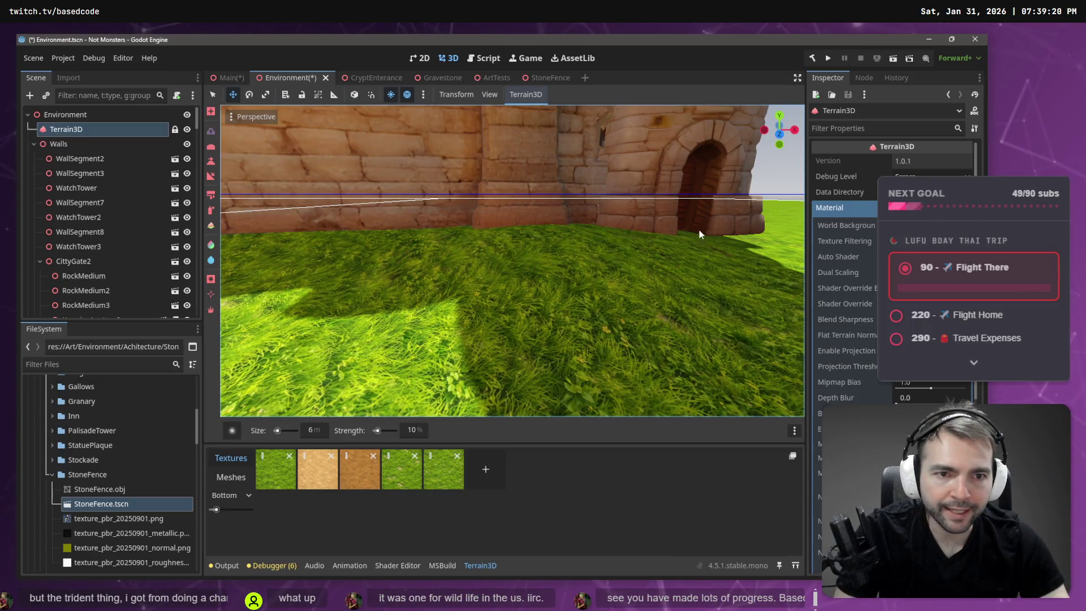
Step: Raise the grass terrain around the stone tower's base and reshape it in front
key("w")
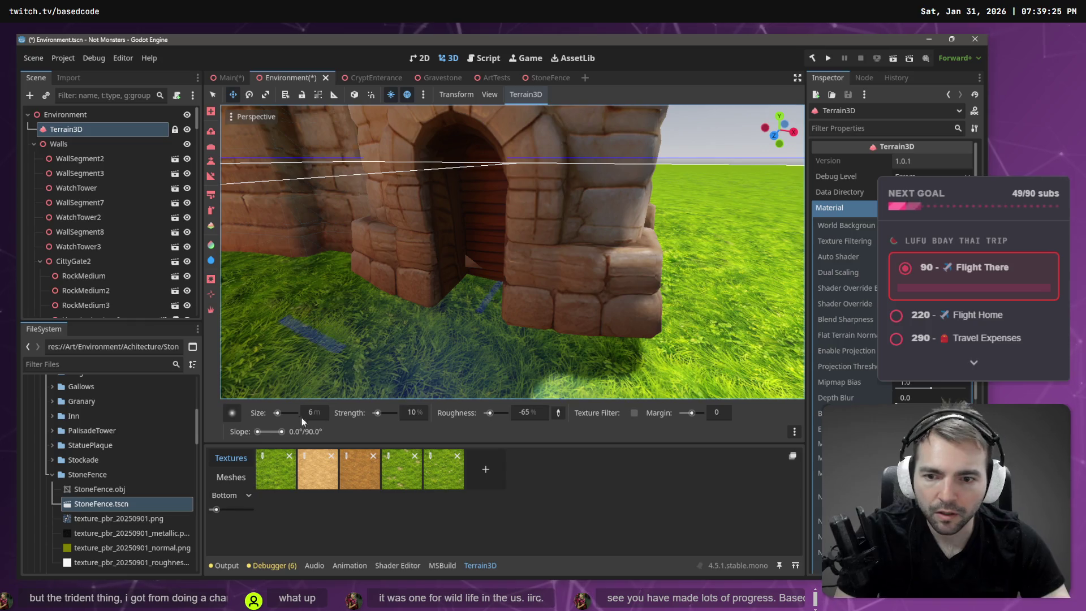
key("e")
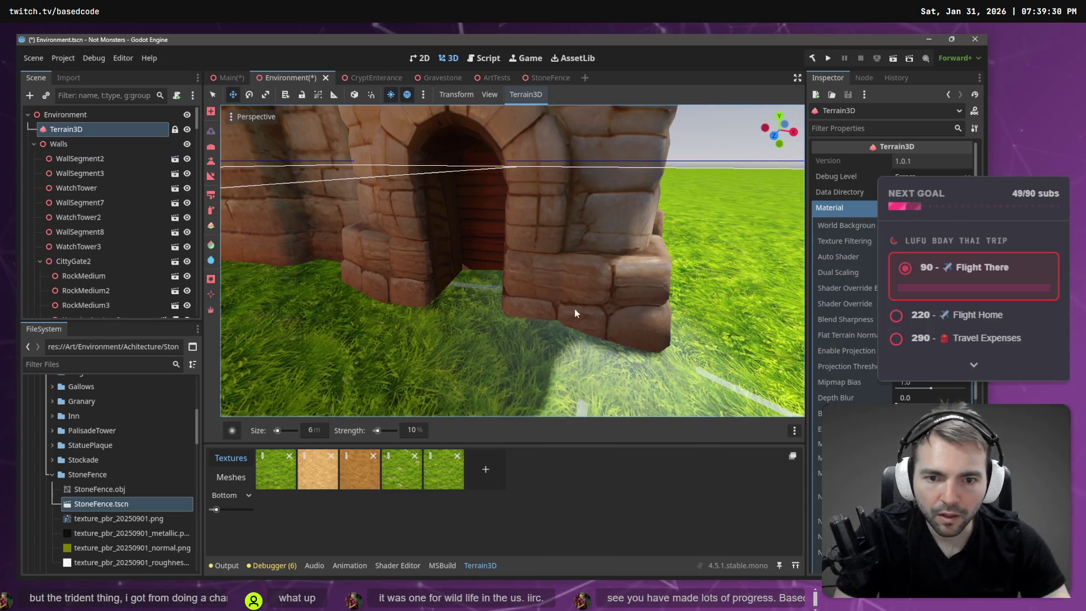
mouse_move(438, 284)
left_mouse_down()
mouse_move(616, 328)
mouse_move(668, 298)
mouse_move(633, 284)
left_mouse_up()
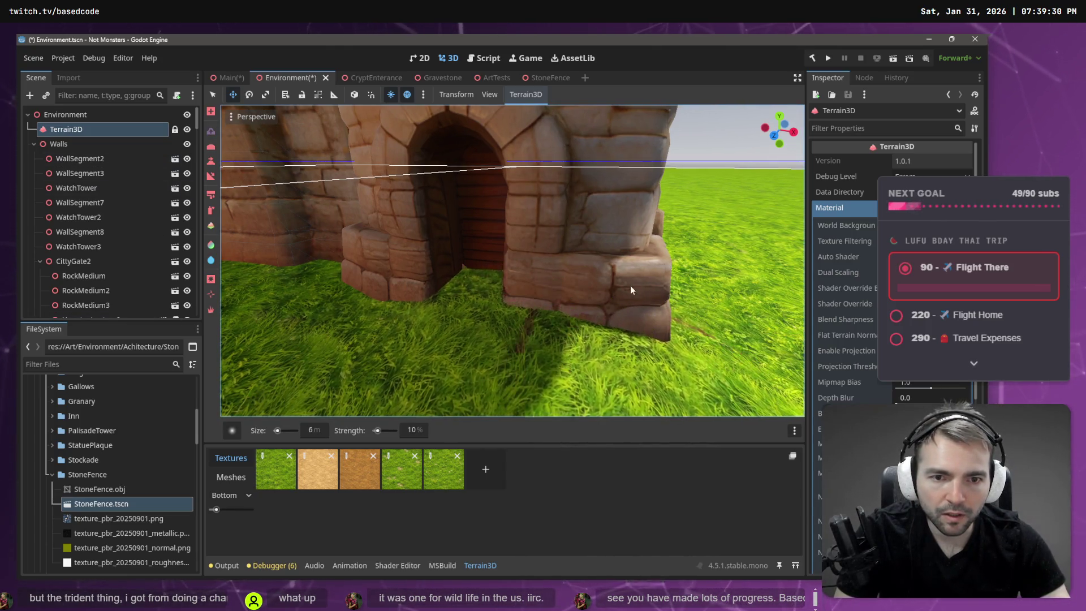
mouse_move(341, 239)
left_mouse_down()
mouse_move(383, 264)
mouse_move(319, 256)
left_mouse_up()
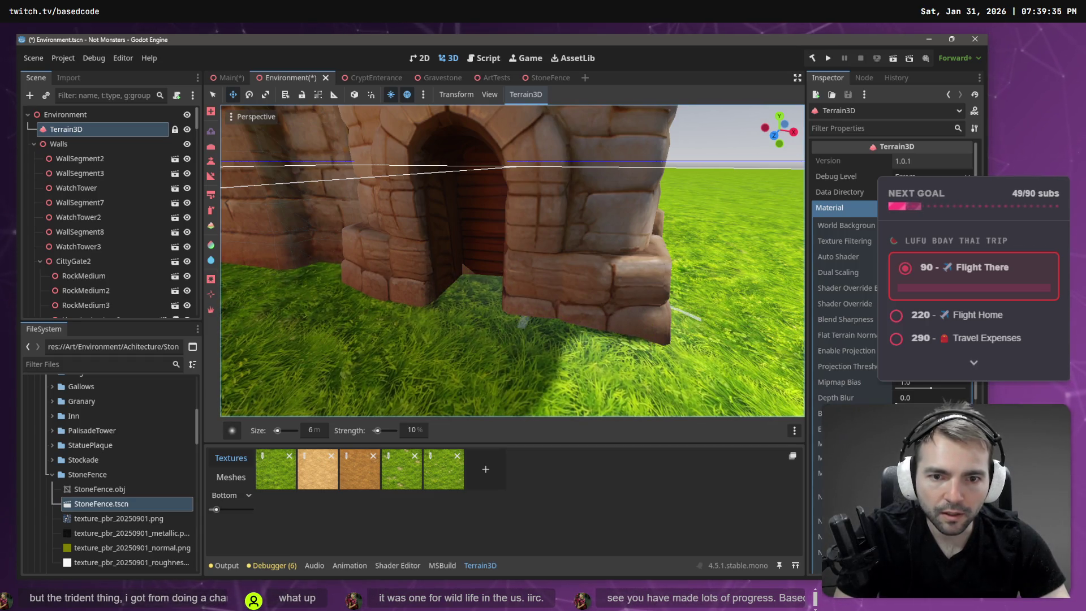
mouse_move(566, 272)
left_mouse_down()
mouse_move(595, 263)
mouse_move(590, 256)
mouse_move(746, 243)
mouse_move(701, 241)
mouse_move(727, 232)
mouse_move(753, 272)
mouse_move(679, 283)
mouse_move(510, 272)
mouse_move(430, 283)
left_mouse_up()
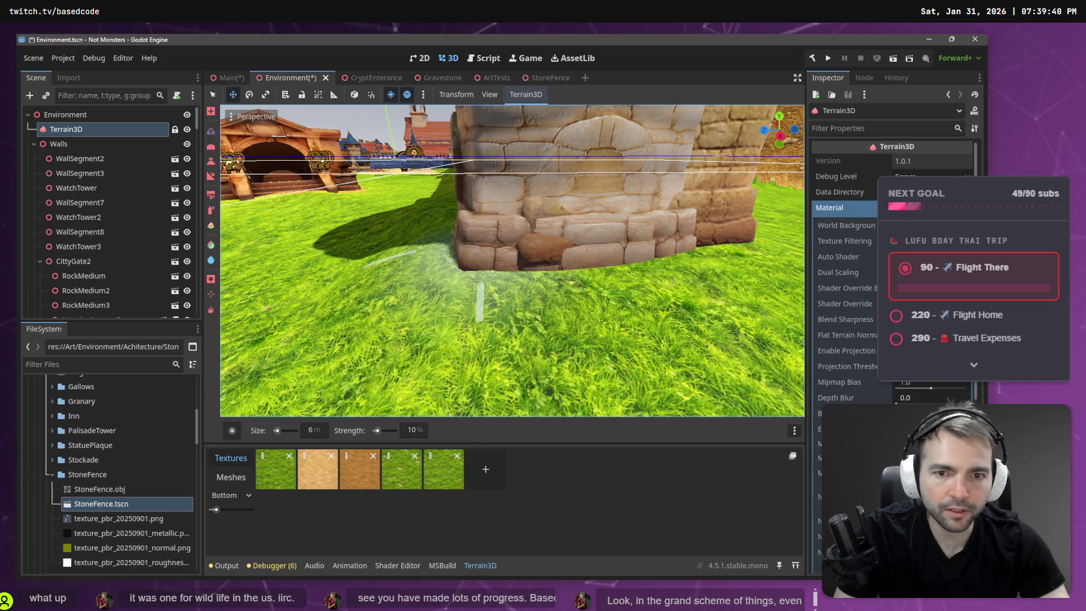
Step: Lower the grass terrain along the foot of the brick wall
key("w")
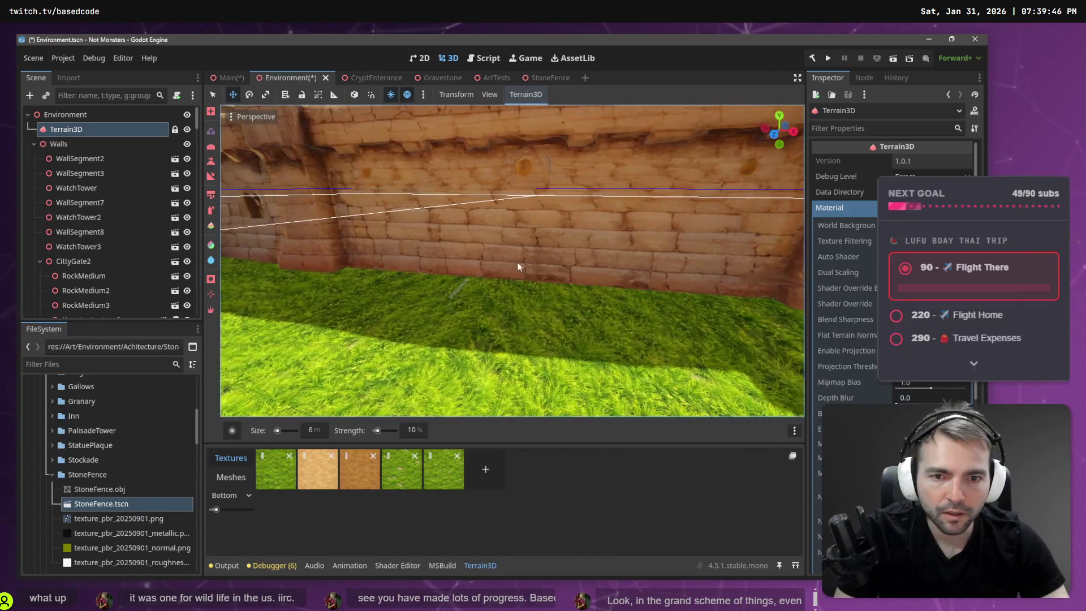
left_click_drag(555, 281, 544, 280)
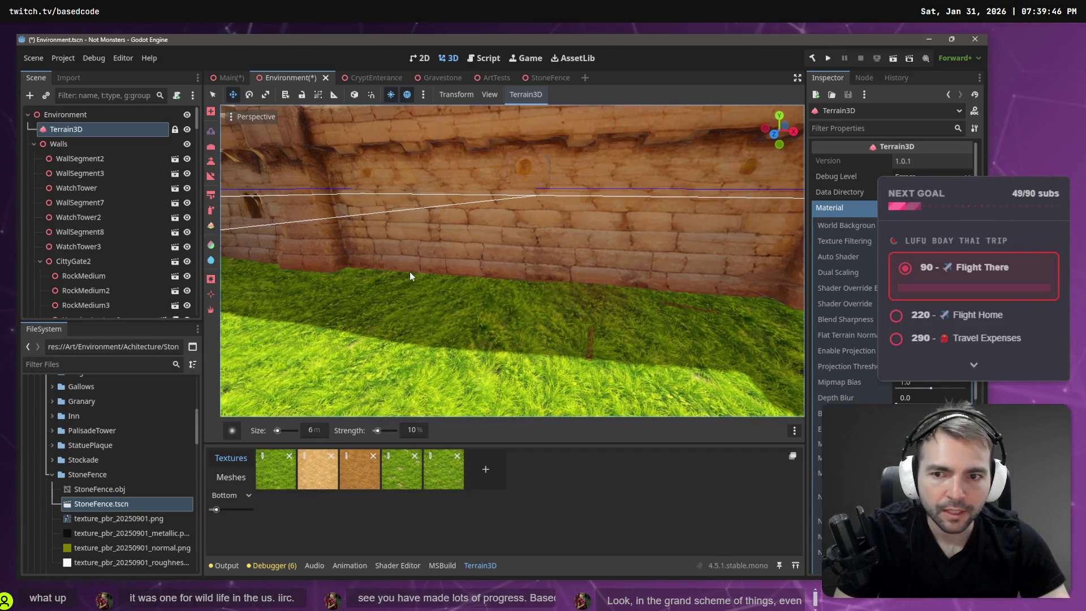
key("w")
key("s")
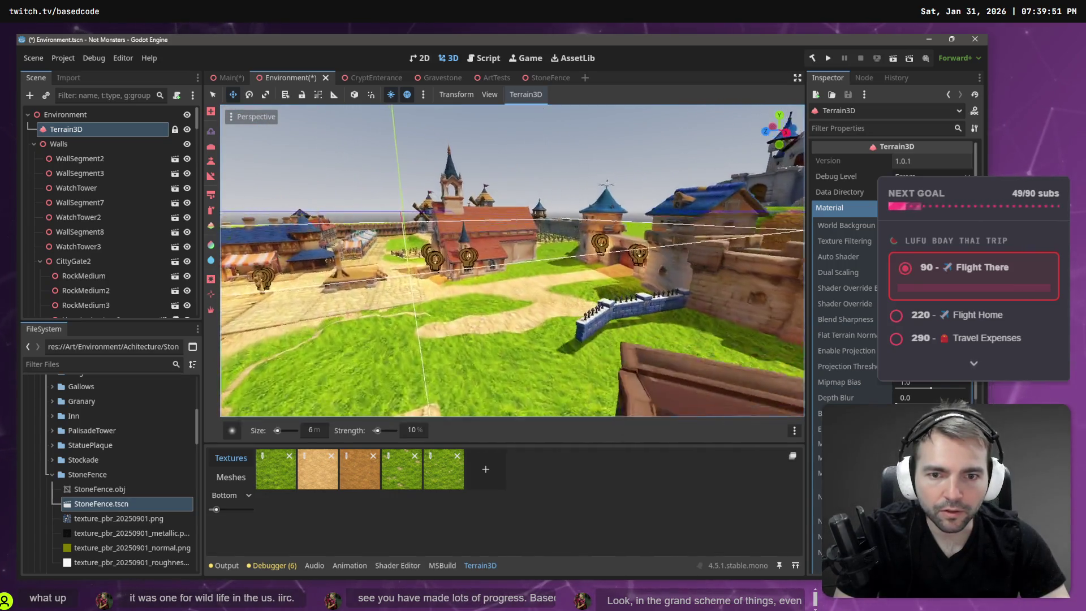
key("w")
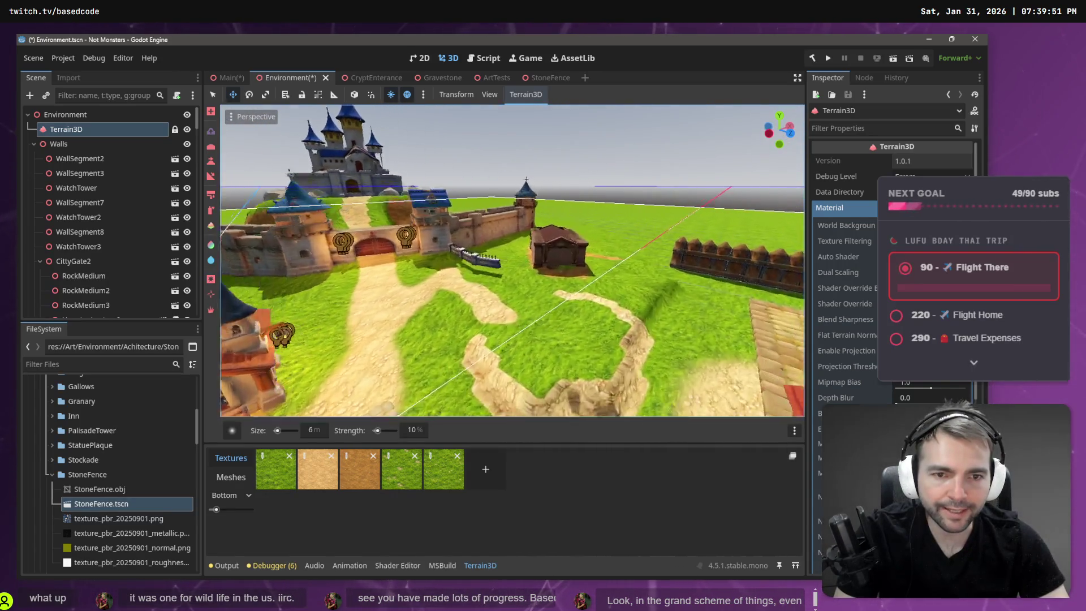
key("w")
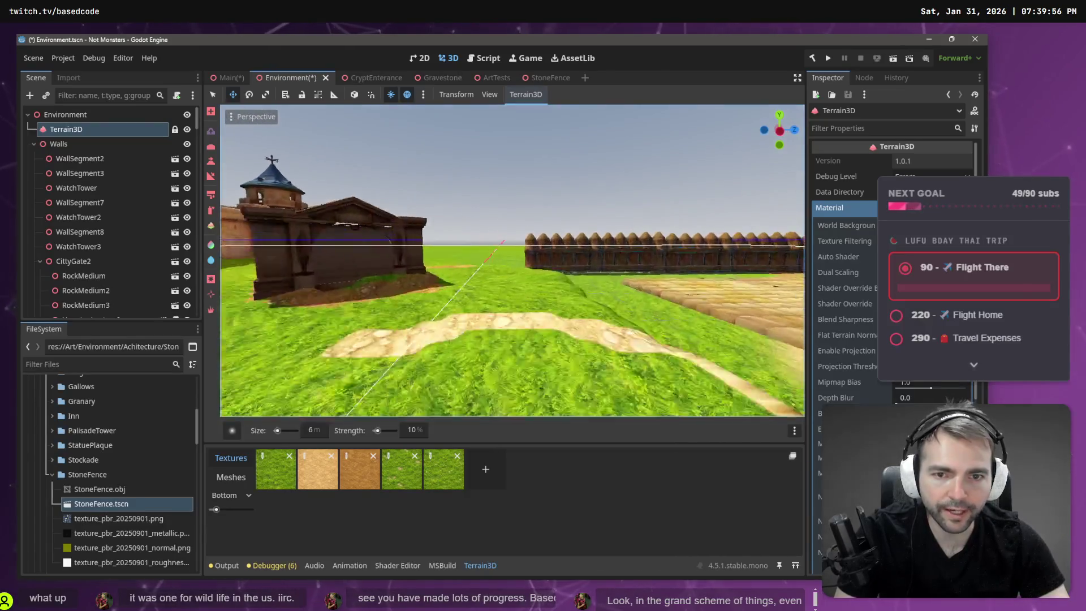
key("w")
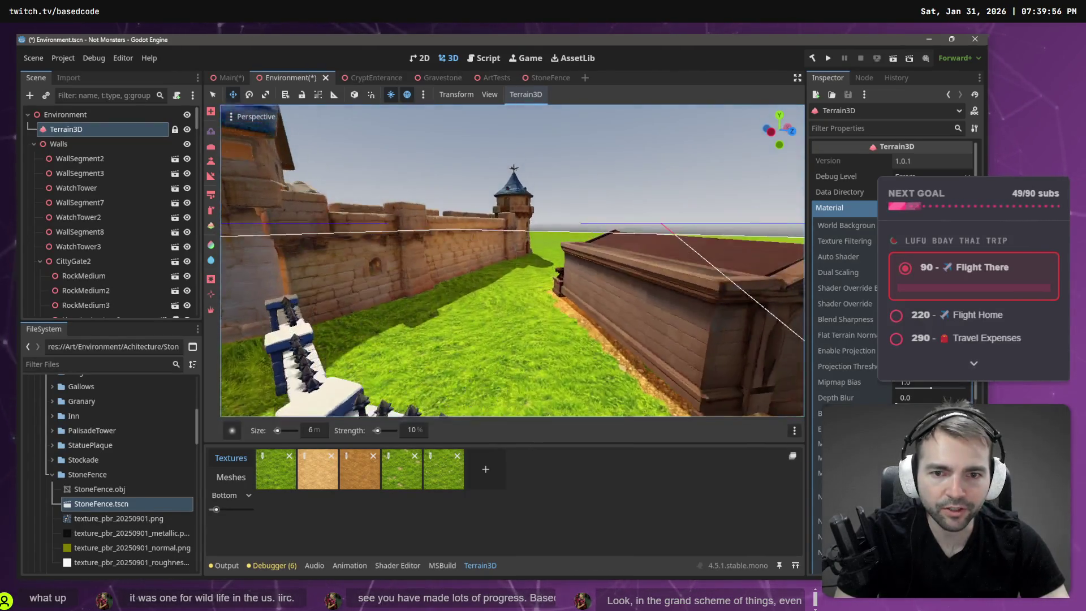
key("s")
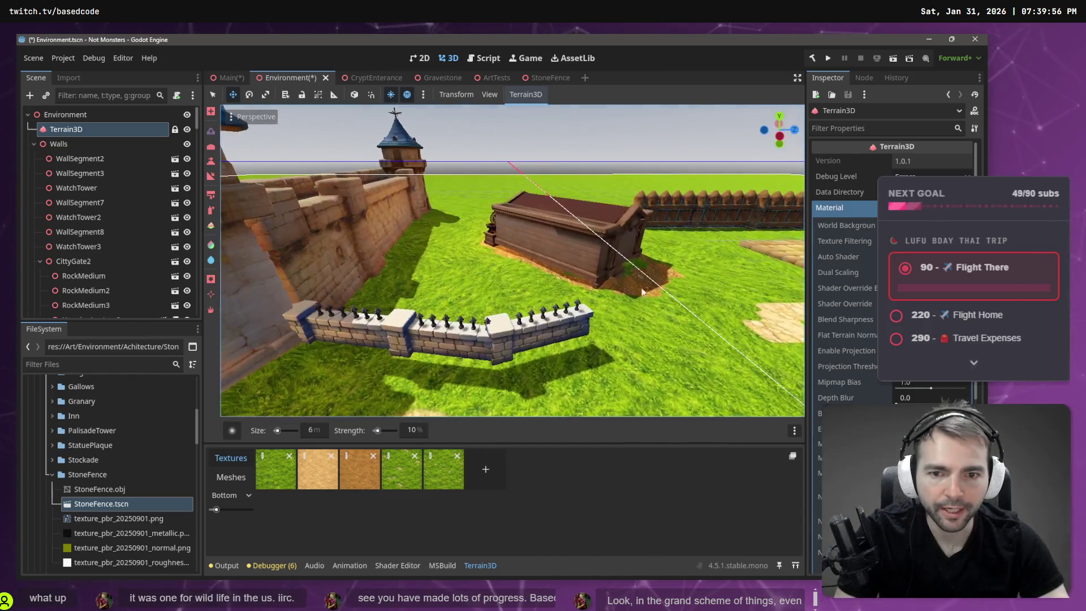
key("w")
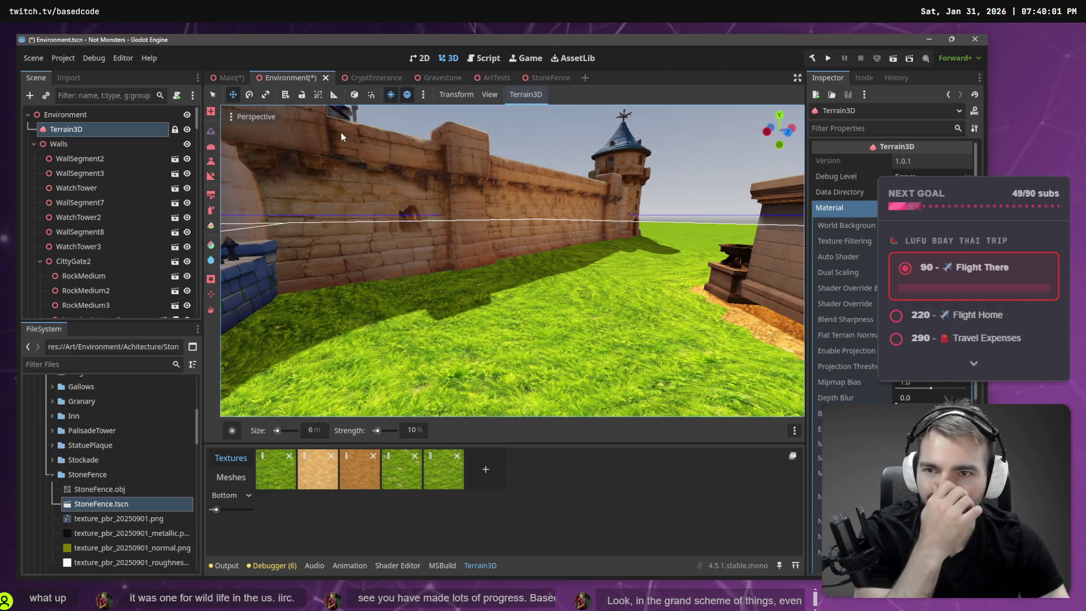
Step: Switch Terrain3D to the set-height brush with a target Height of 3.1
left_click(211, 162)
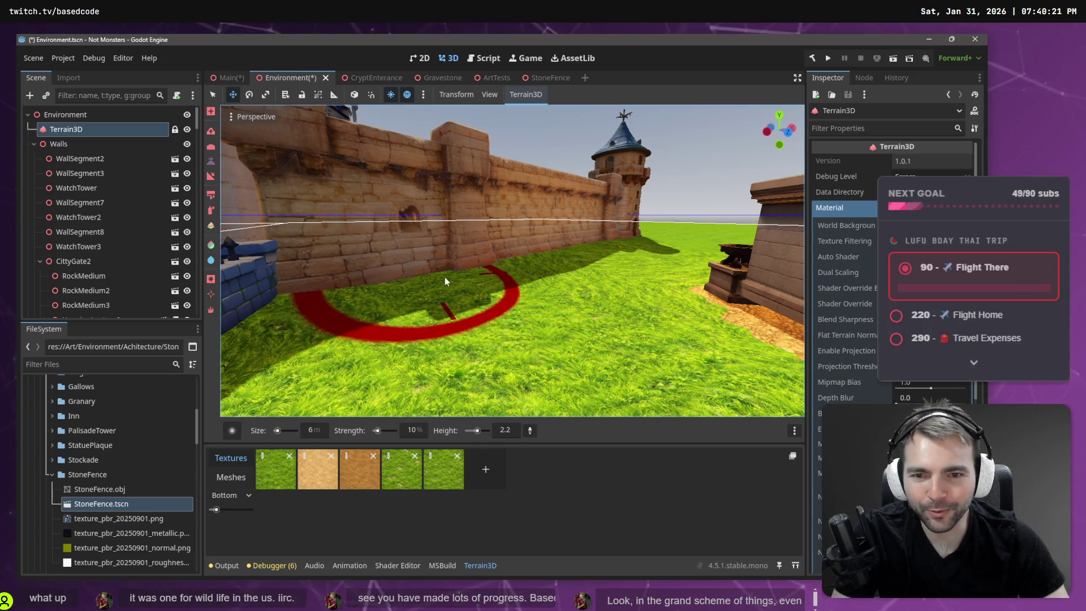
left_click(470, 278)
key("w")
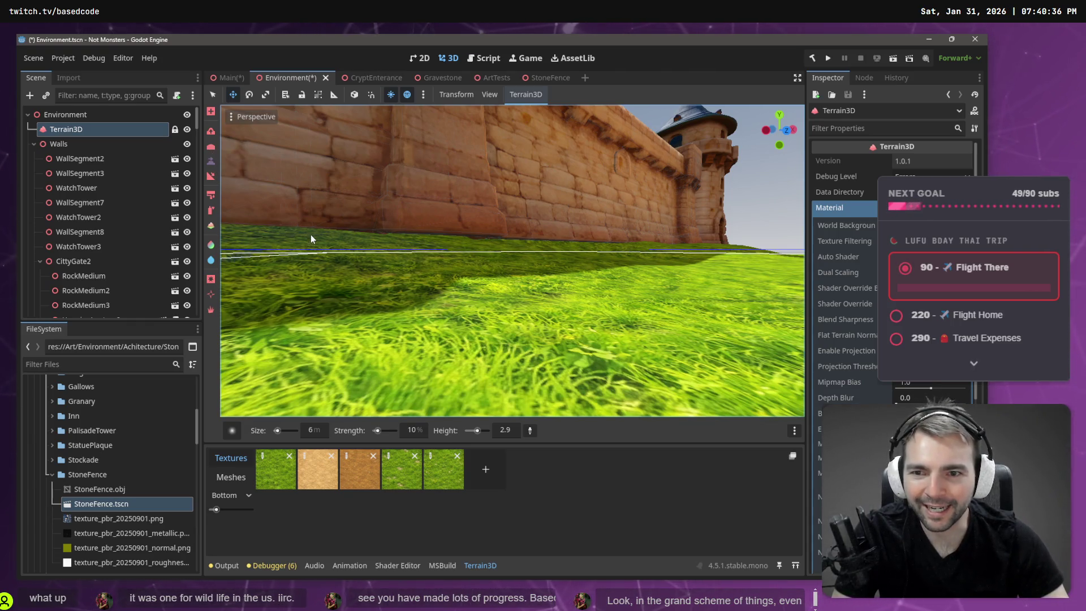
Step: Paint a test height stroke up toward the wall, then undo it
mouse_move(497, 407)
left_mouse_down()
mouse_move(318, 222)
mouse_move(322, 231)
left_mouse_up()
key("ctrl+z")
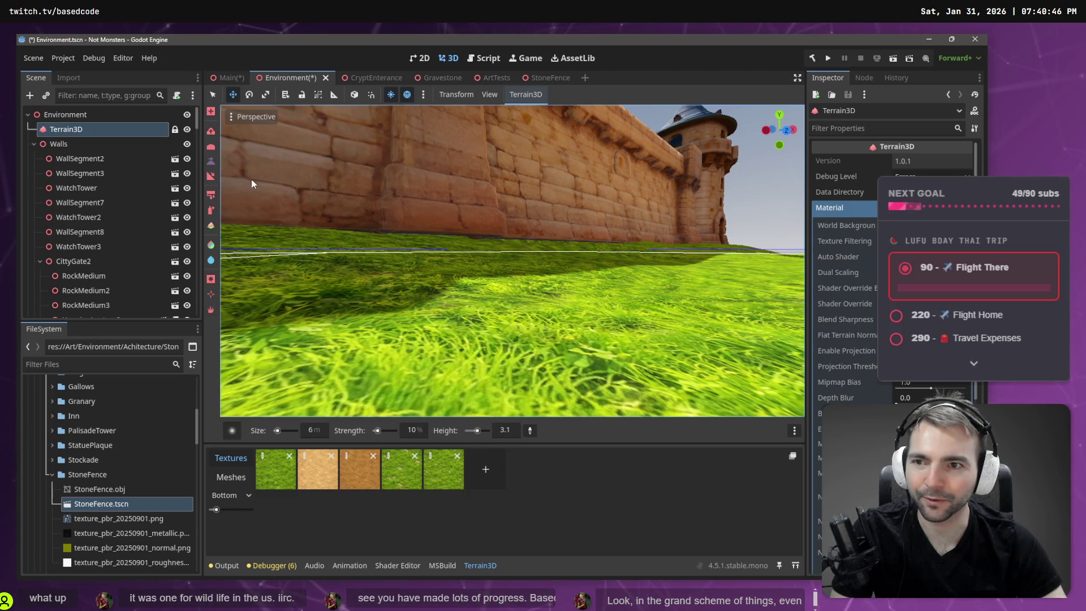
scroll(306, 233, "up", 5)
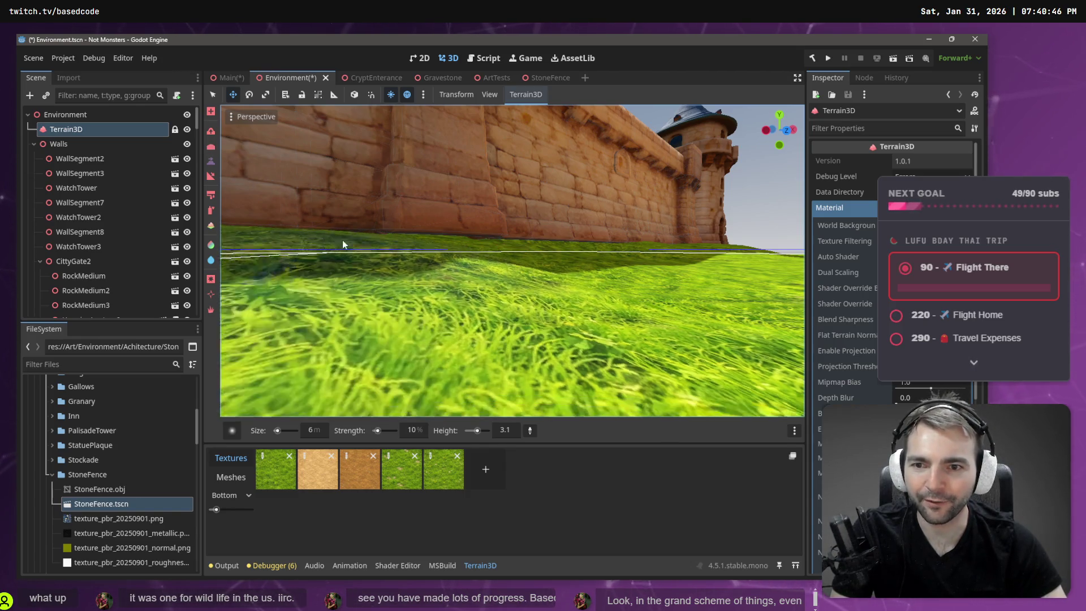
scroll(477, 249, "down", 3)
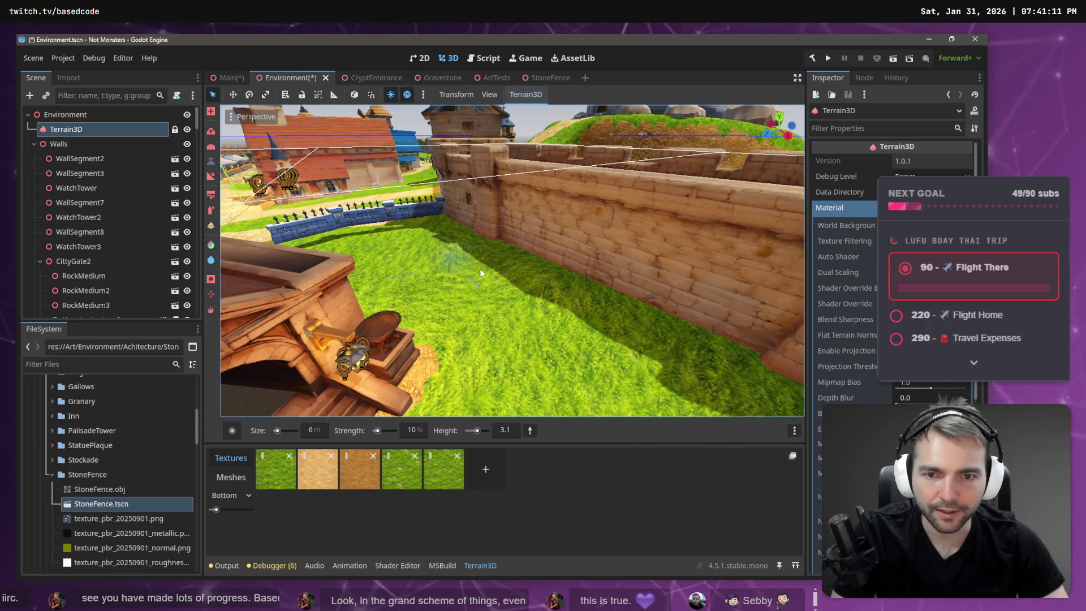
Step: Resize the set-height brush, trying 47 m and 5 m before settling on 9 m
left_click_drag(277, 431, 281, 432)
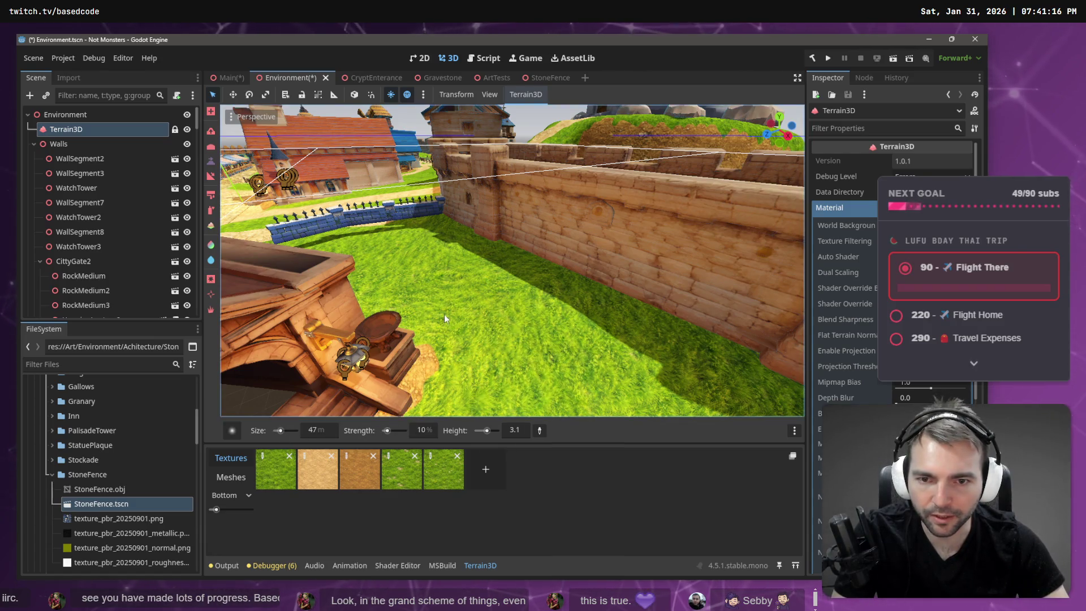
left_click(319, 433)
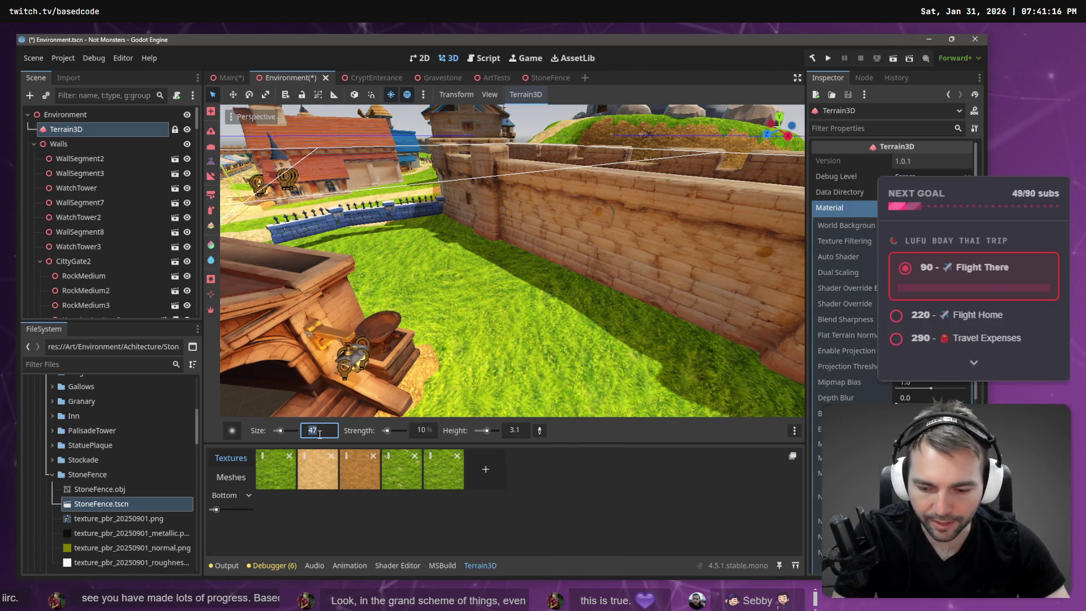
type("5")
key("Return")
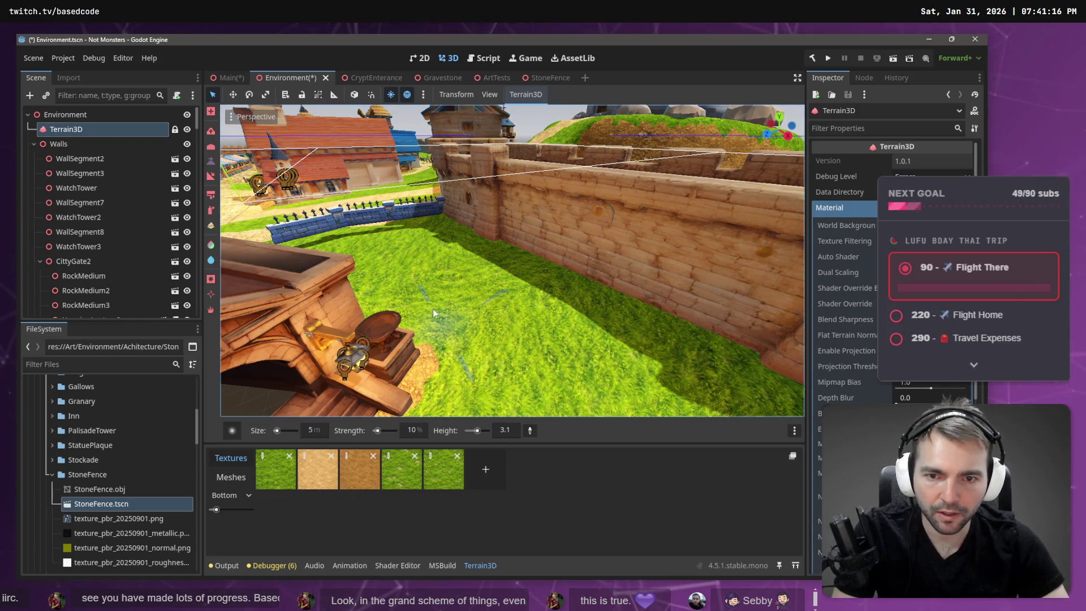
left_click(314, 436)
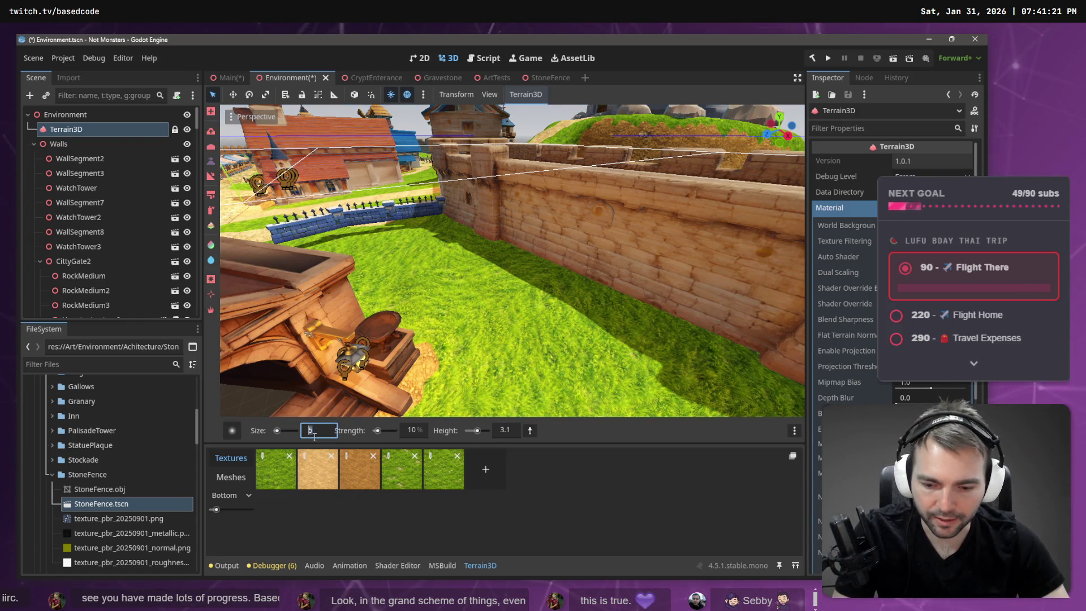
type("9")
key("Return")
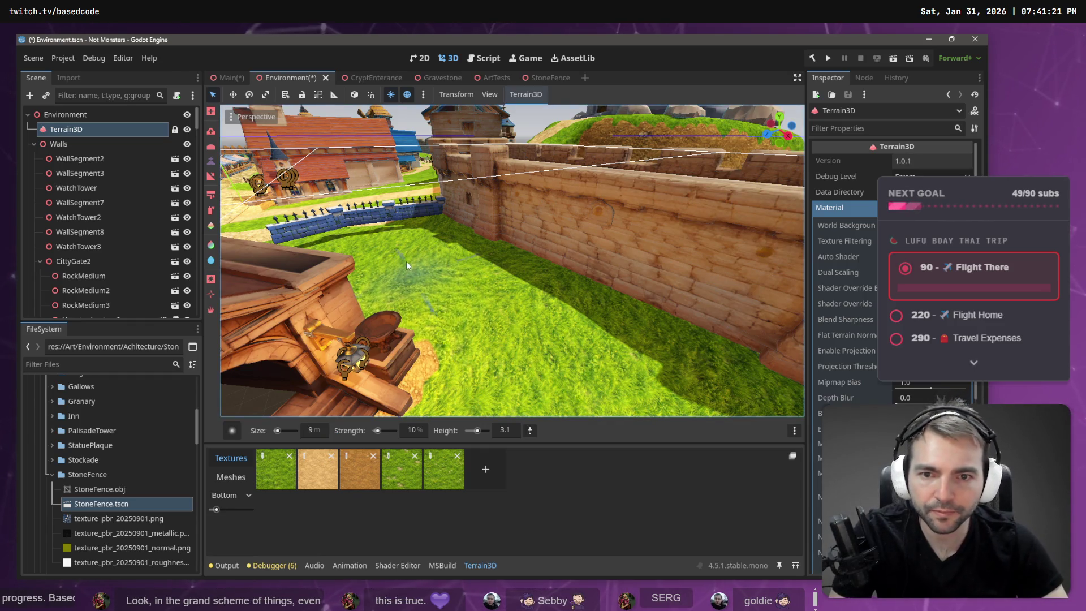
scroll(571, 326, "down", 5)
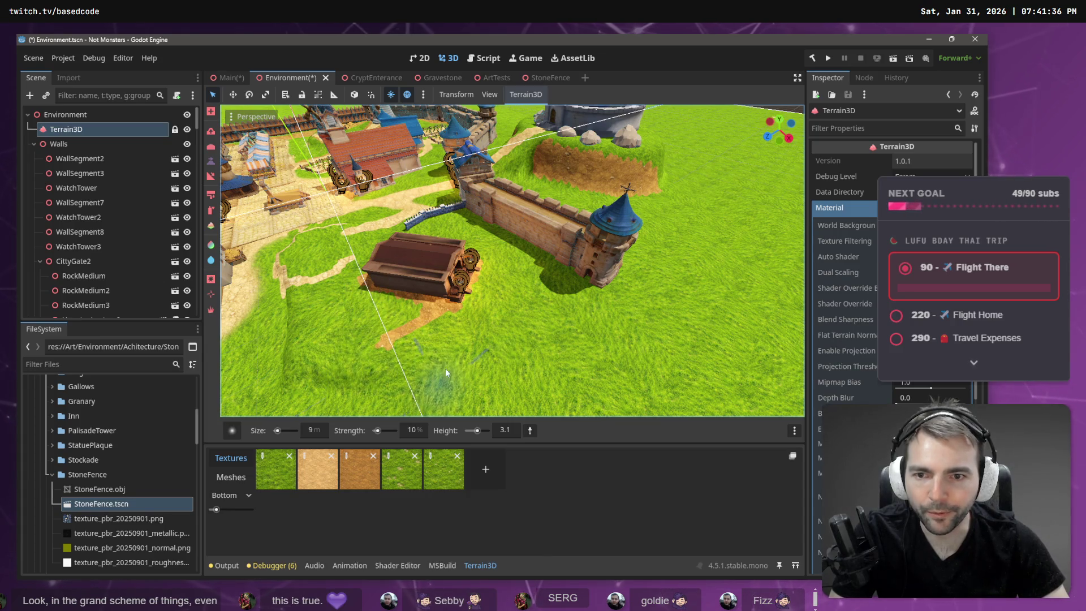
Step: Sculpt the dirt pit's left edge by the castle gate, then switch to the ChatGPT graveyard image
mouse_move(382, 331)
left_mouse_down()
mouse_move(326, 308)
mouse_move(503, 313)
left_mouse_up()
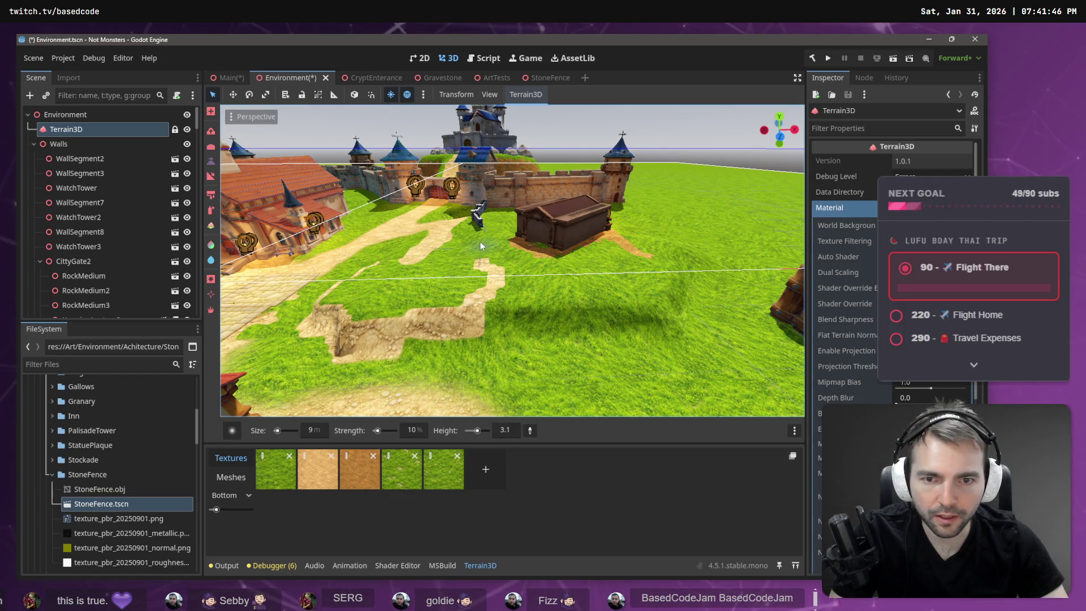
left_click_drag(369, 291, 348, 281)
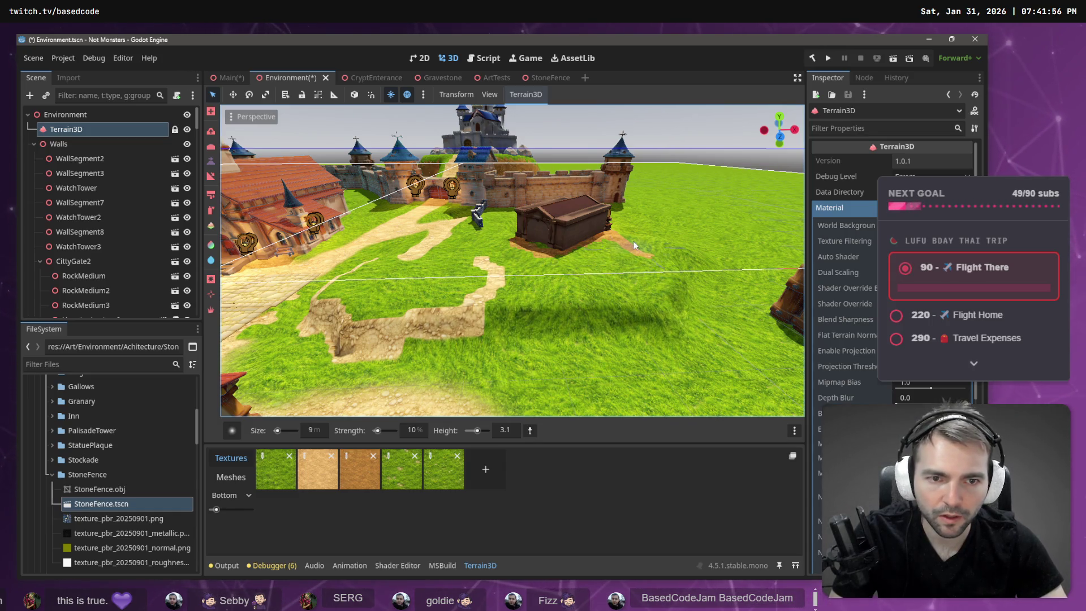
key("w")
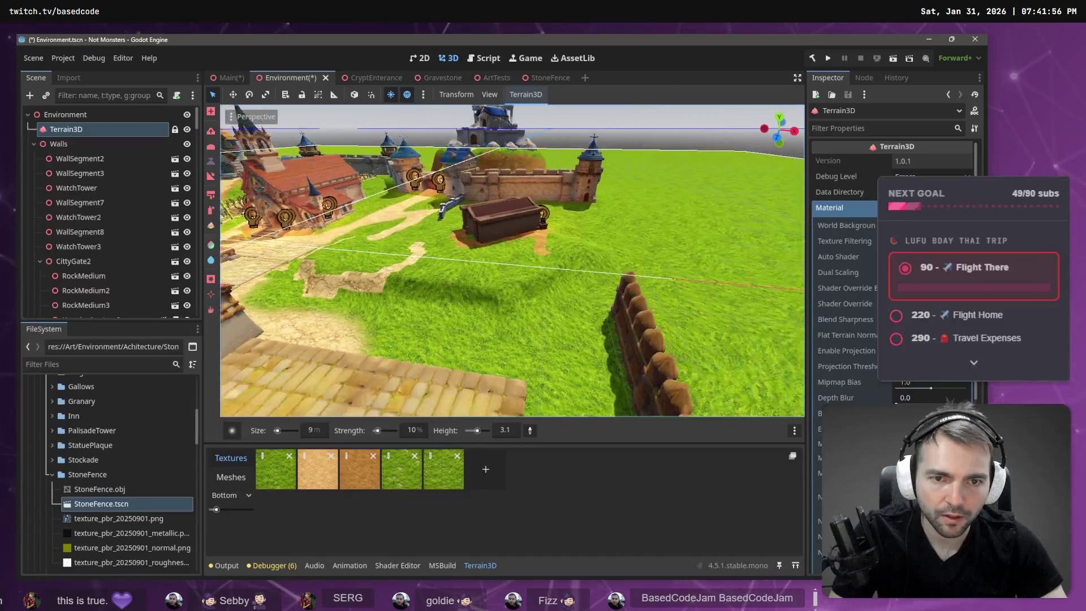
key("e")
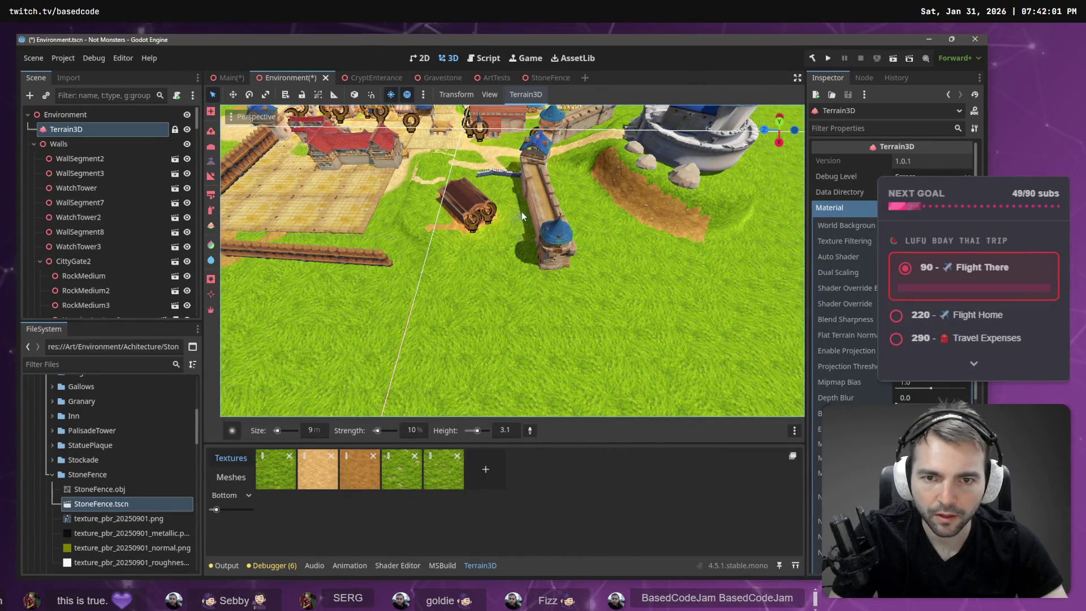
key("alt+Tab")
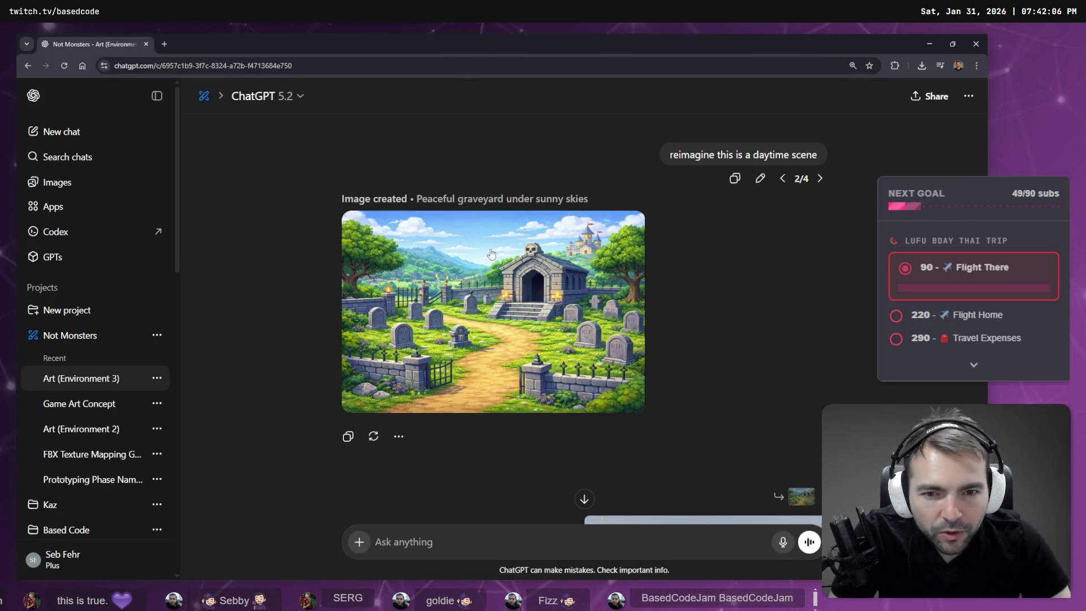
Step: Glance at the Godot wall, then scroll the ChatGPT chat to the daytime graveyard prompt
key("alt+Tab")
key("w")
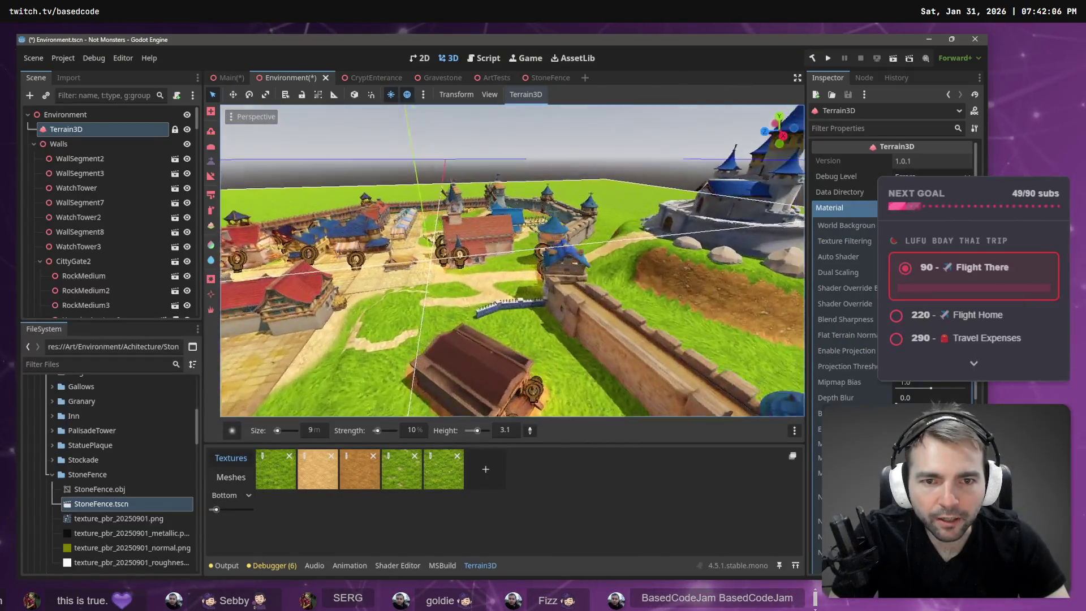
key("alt+Tab")
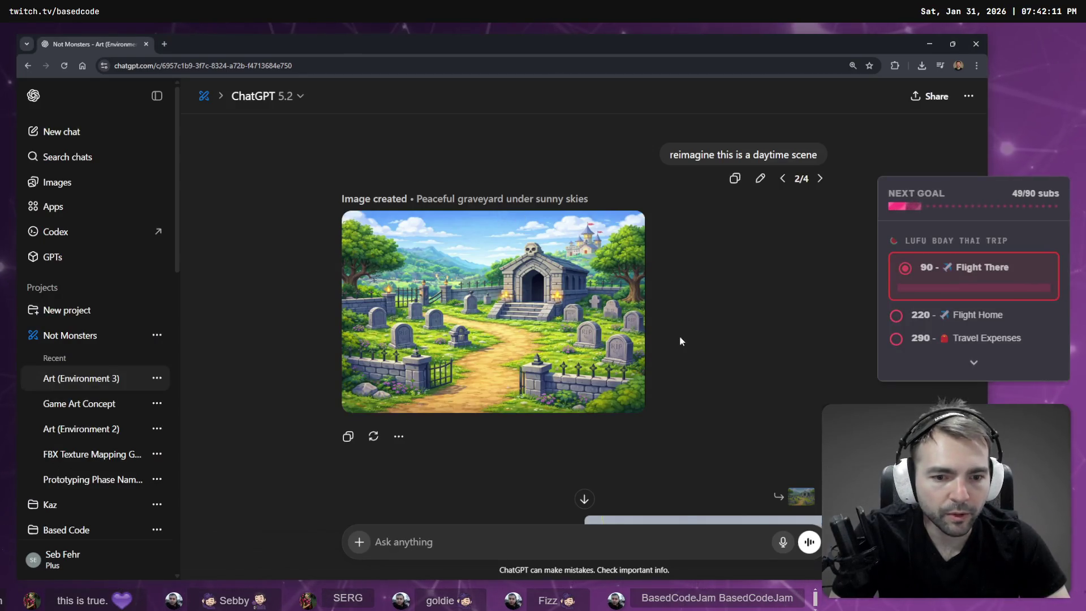
scroll(680, 341, "down", 5)
scroll(697, 307, "up", 5)
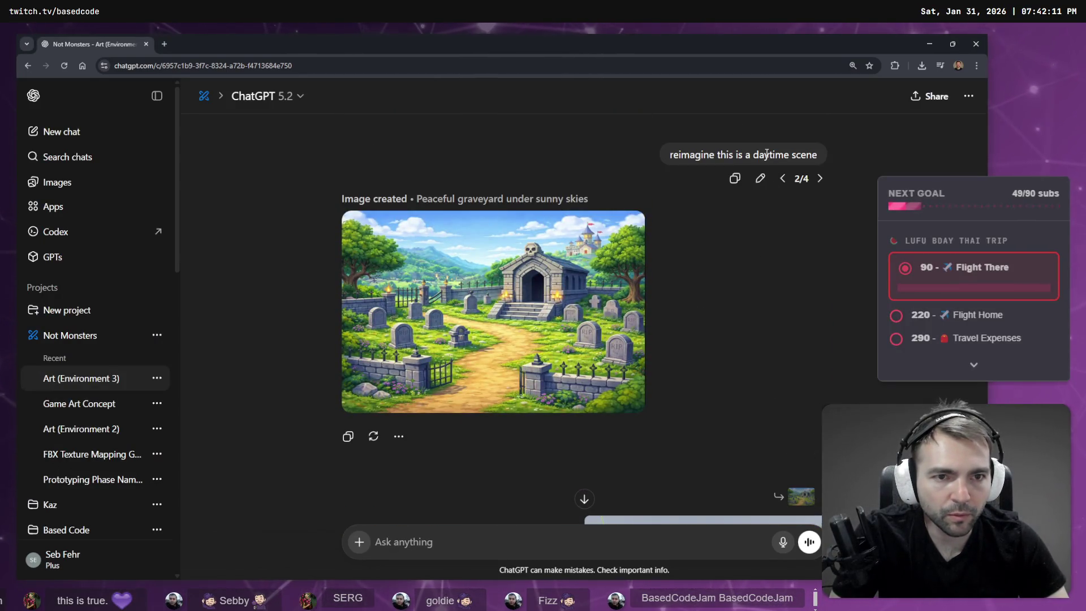
scroll(732, 239, "down", 5)
scroll(746, 226, "up", 5)
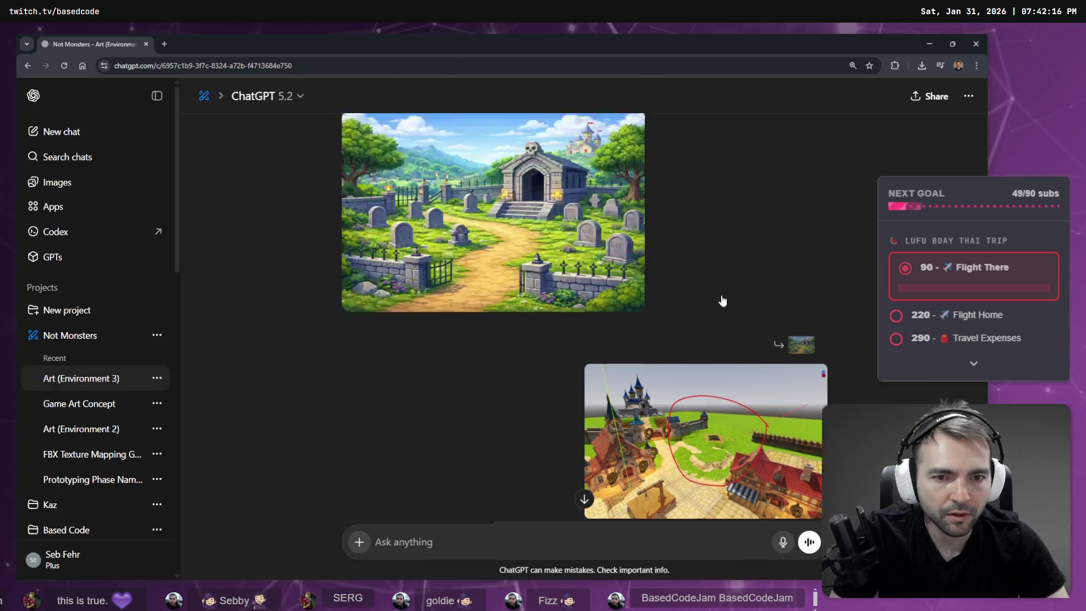
scroll(736, 215, "down", 6)
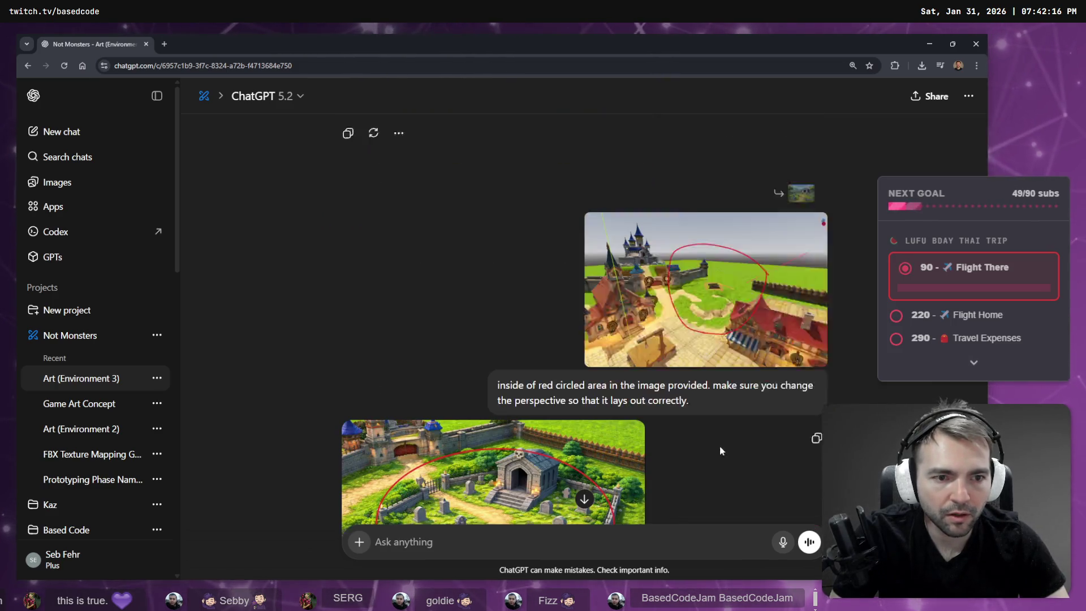
scroll(776, 355, "down", 6)
scroll(831, 184, "up", 3)
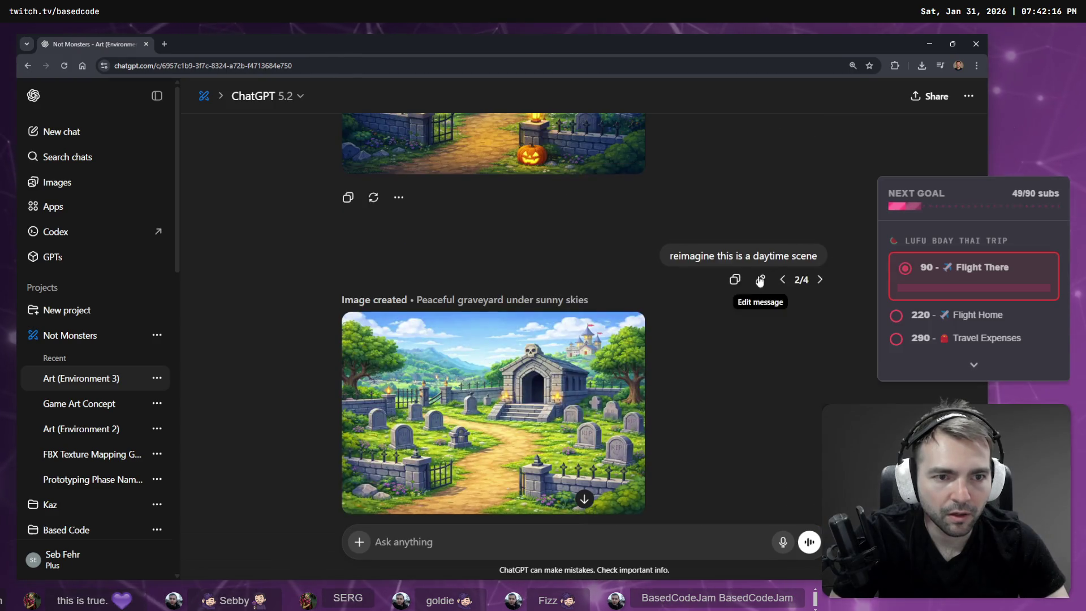
Step: Extend the daytime prompt with 'with castle wall instead of the back stone fence'
left_click(759, 281)
type(",")
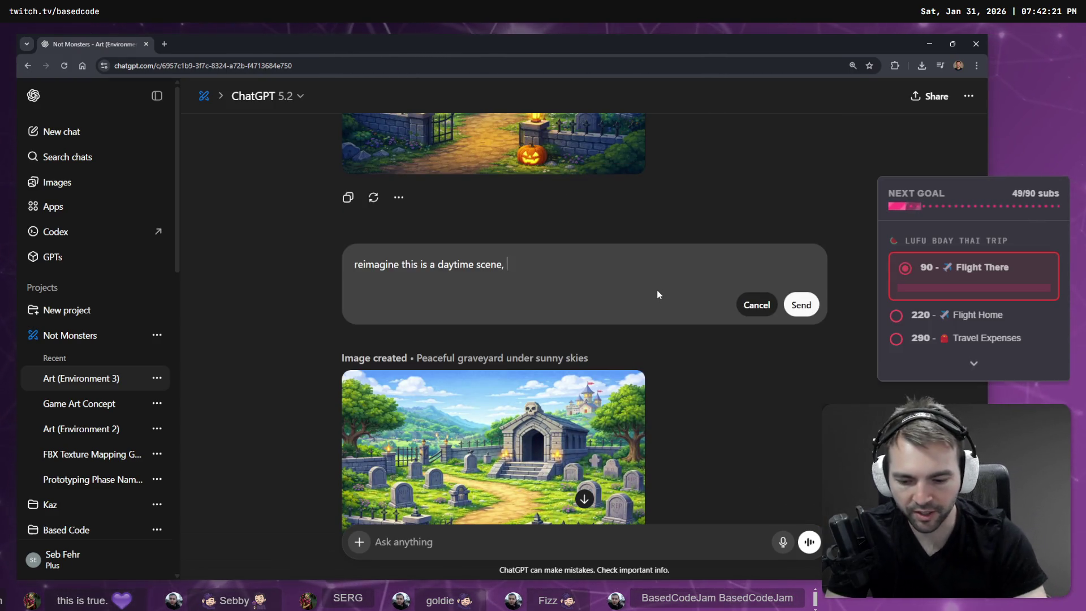
key("super+h")
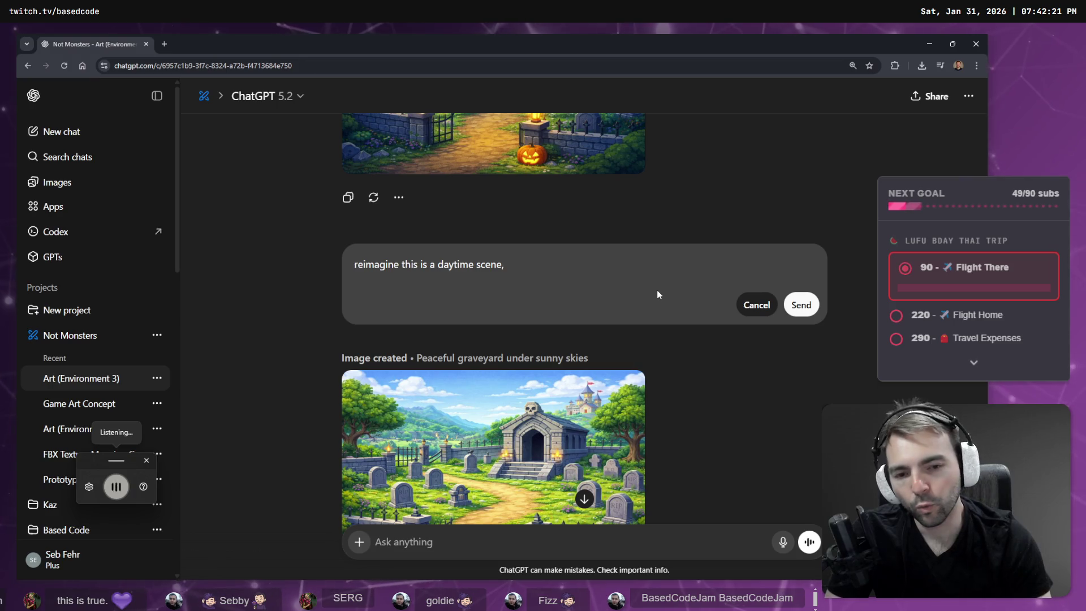
type(" with")
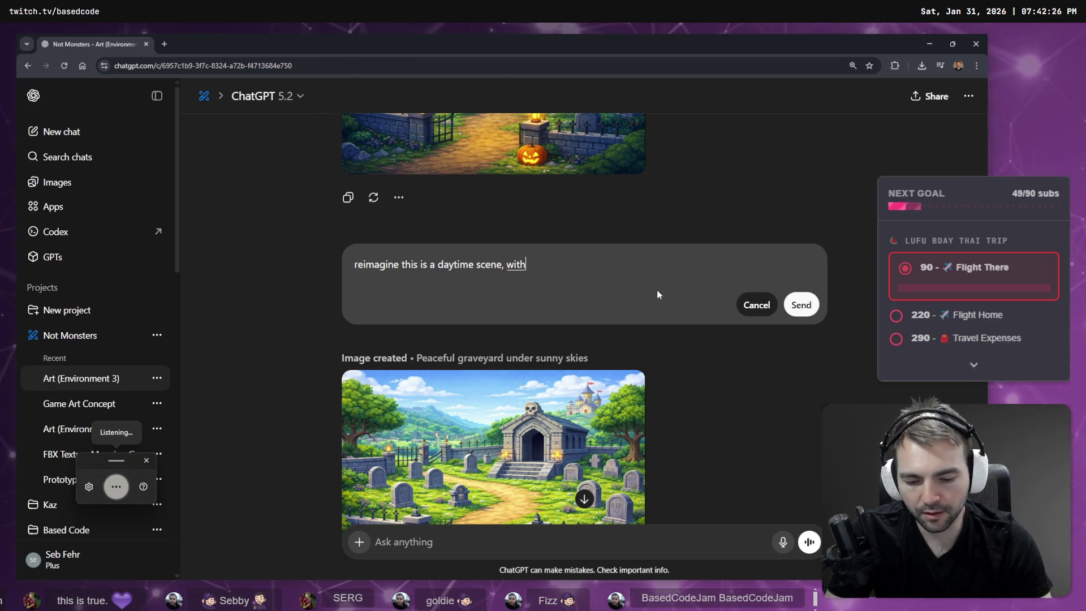
type(" castle")
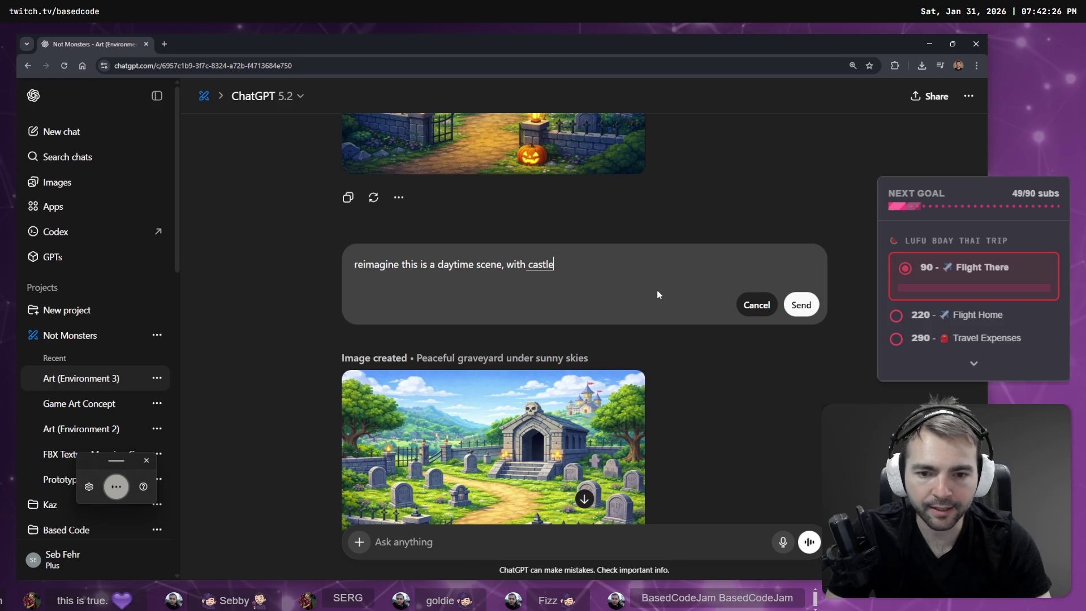
type(" Wall against the")
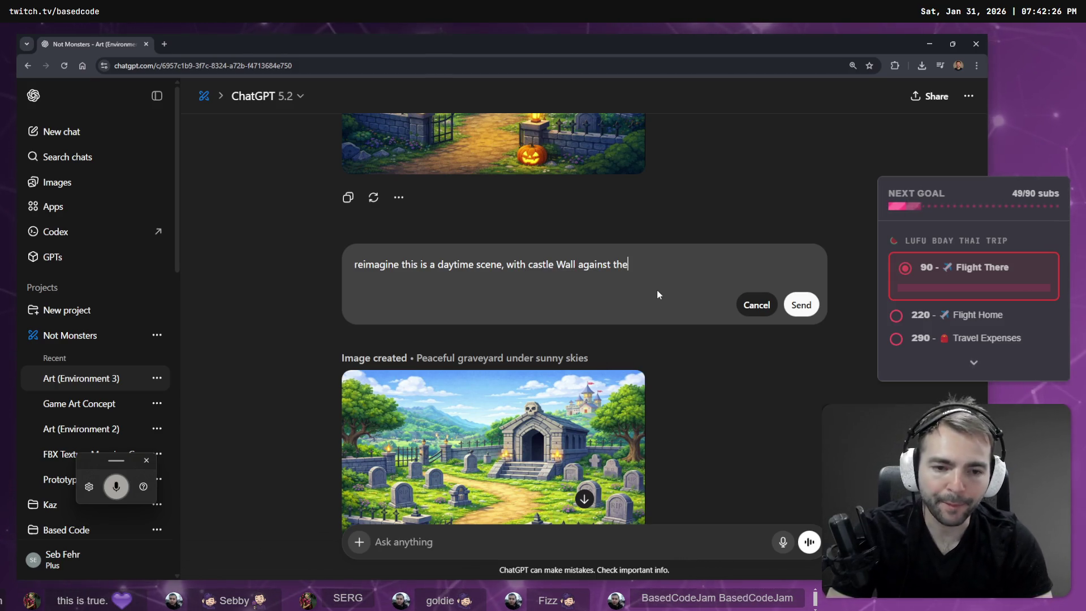
key("ctrl+BackSpace")
key("ctrl+BackSpace")
key("ctrl+BackSpace")
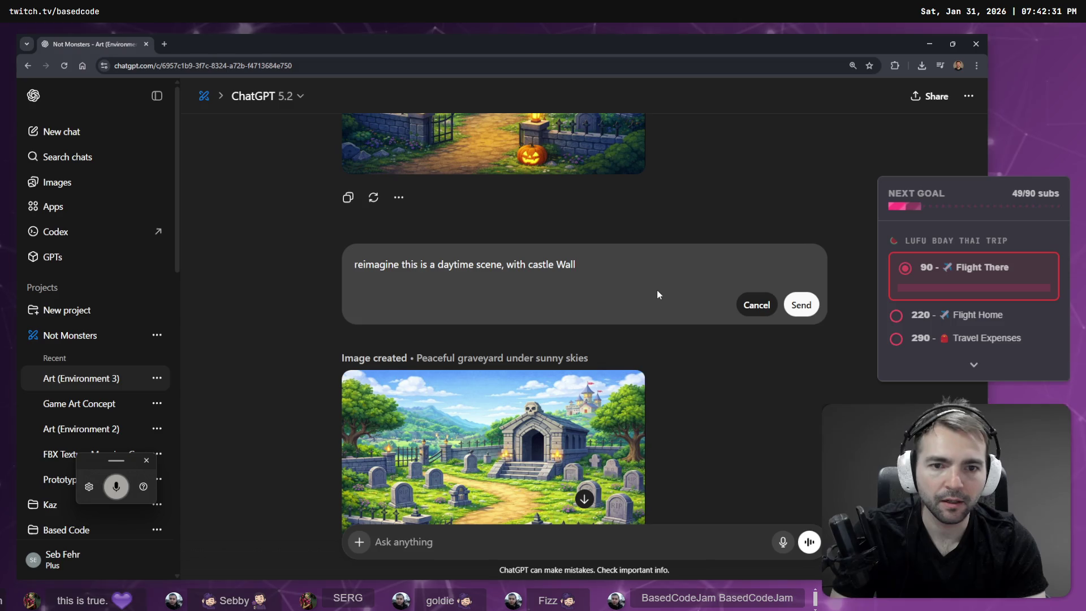
type("wall")
key("super+h")
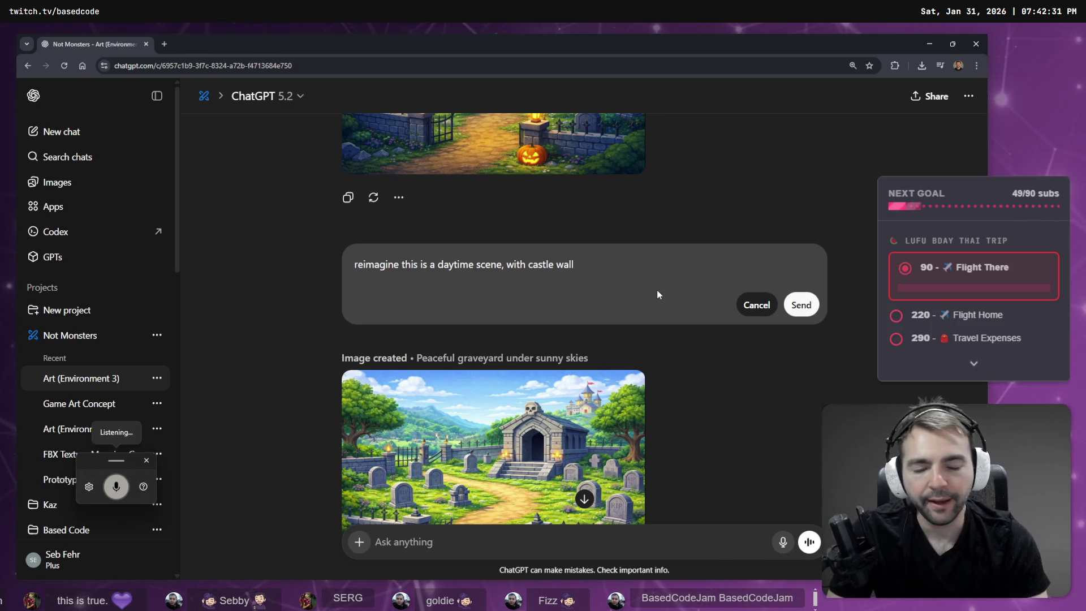
type(" instead of the back")
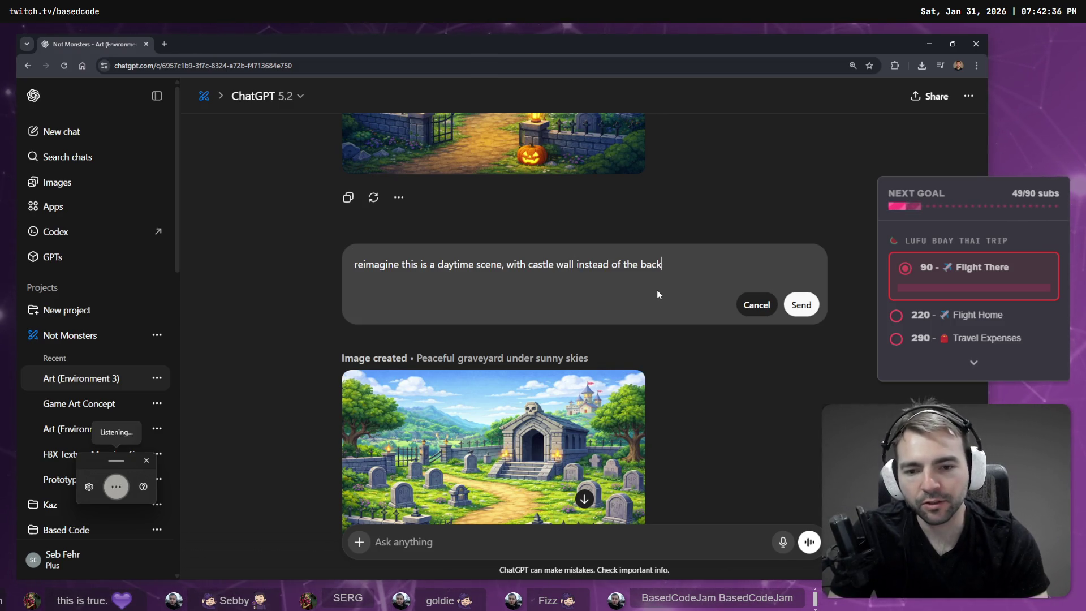
type(" stone fence.")
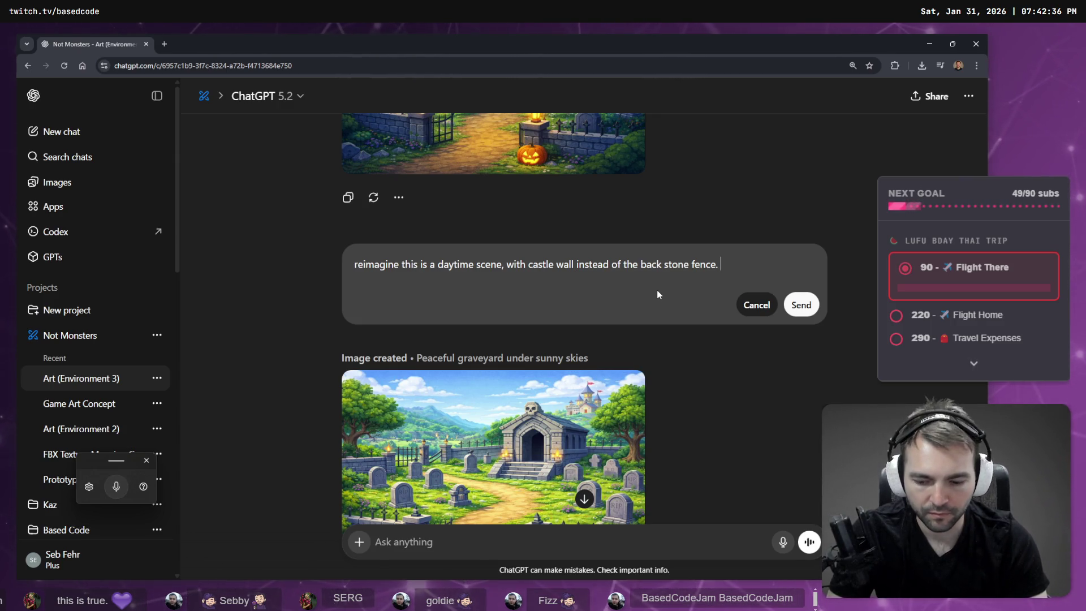
Step: Replace the zoom-out sentence with a castle gate on the left and wider town view, then send
key("super+h")
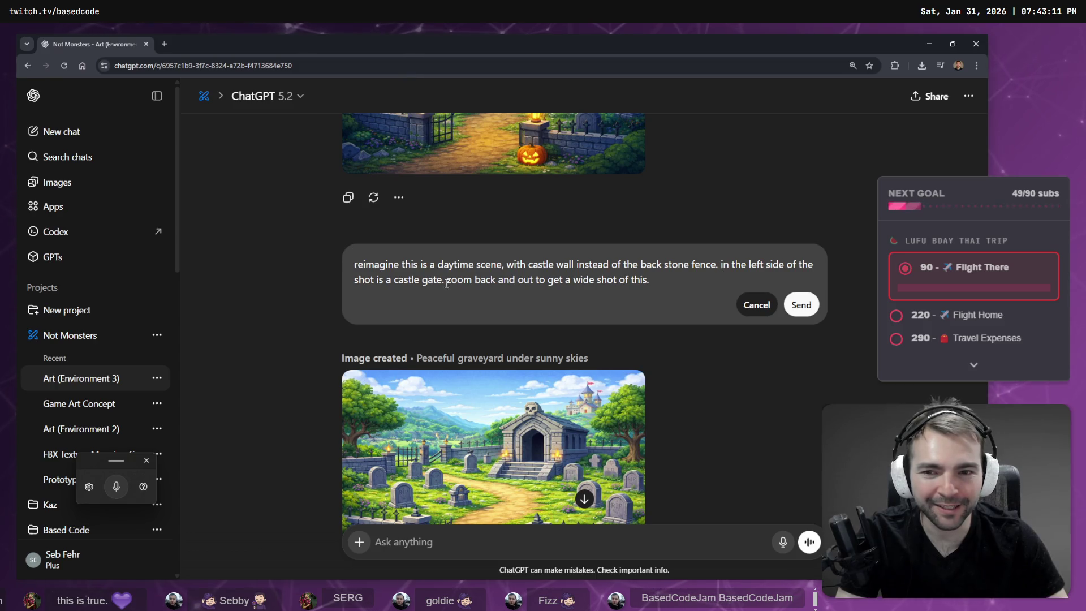
left_click_drag(445, 279, 653, 280)
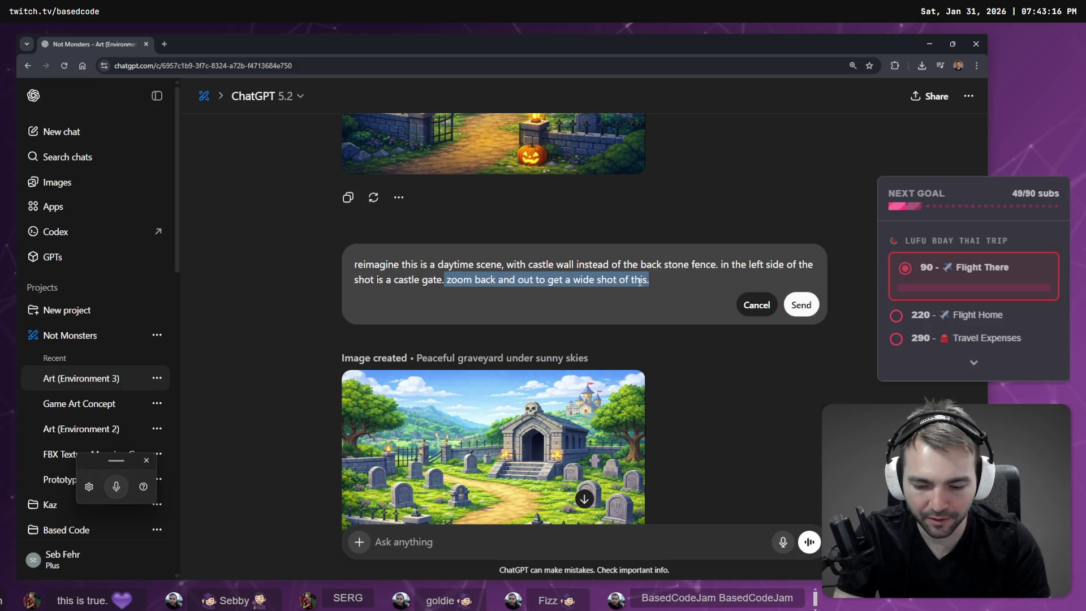
key("super+h")
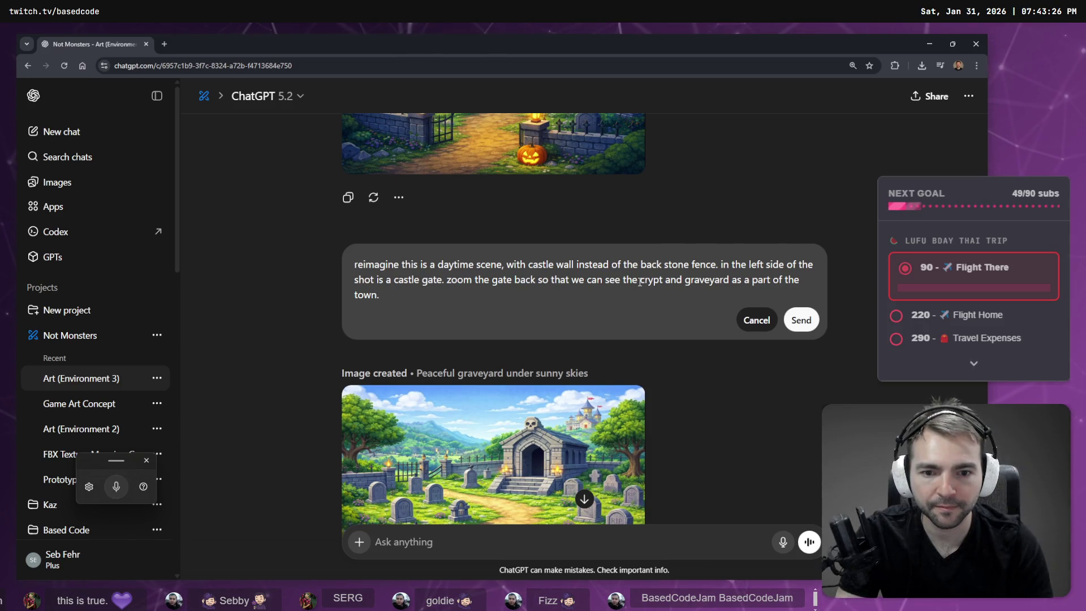
key("super+h")
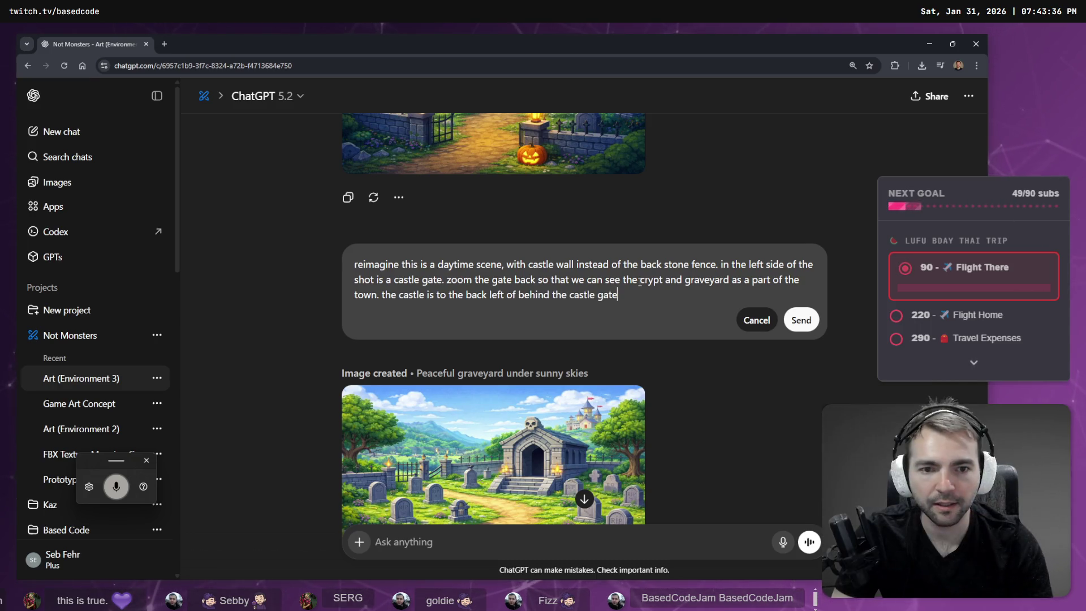
type(".")
key("Return")
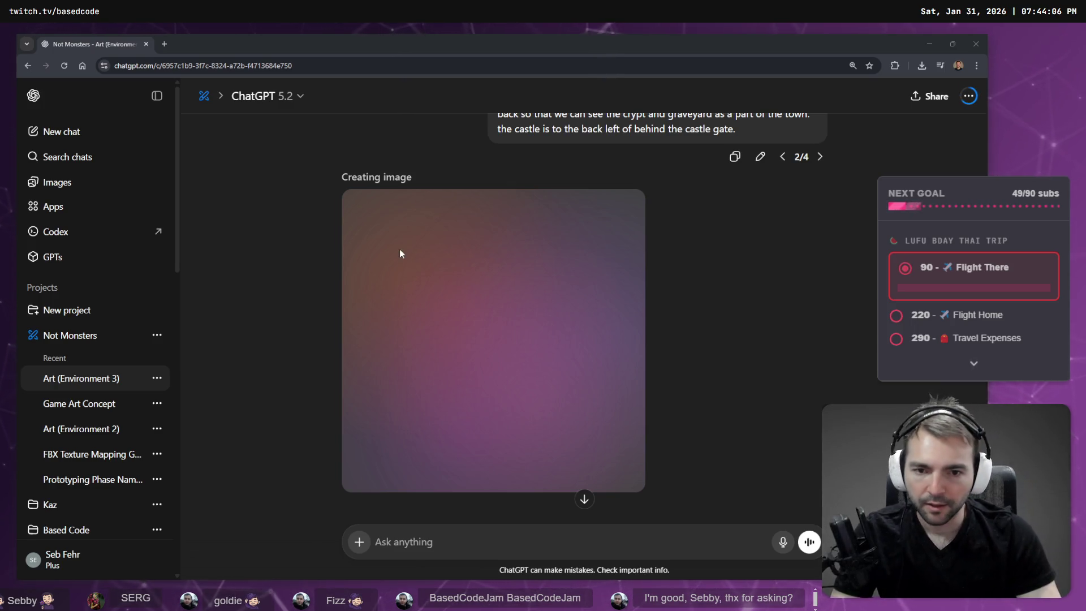
Step: Collapse the ChatGPT chat list while the lively graveyard image generates
scroll(445, 300, "up", 2)
left_click(157, 97)
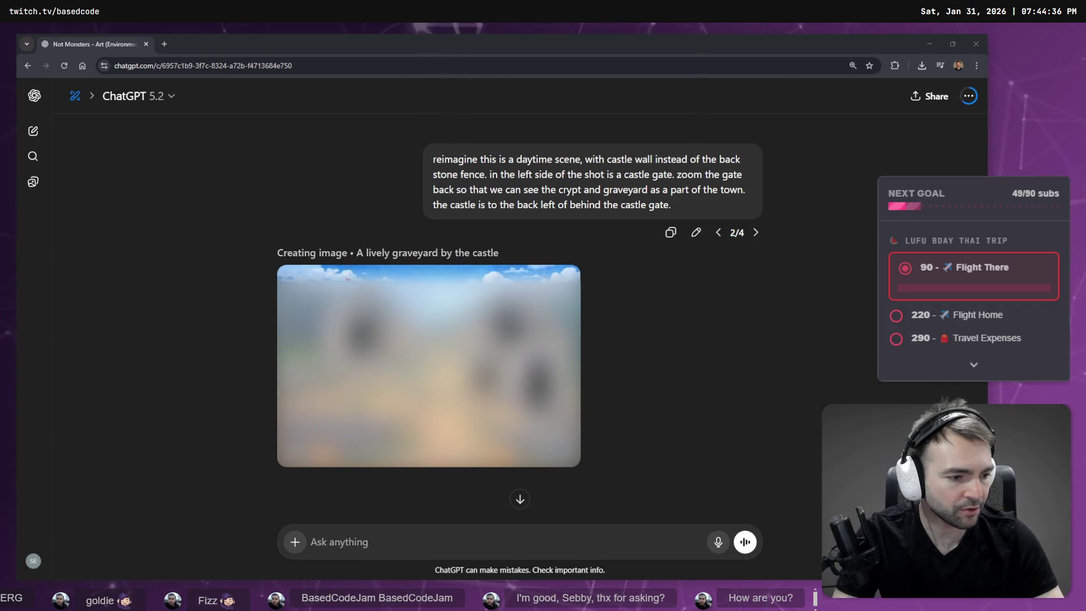
key("alt+Tab")
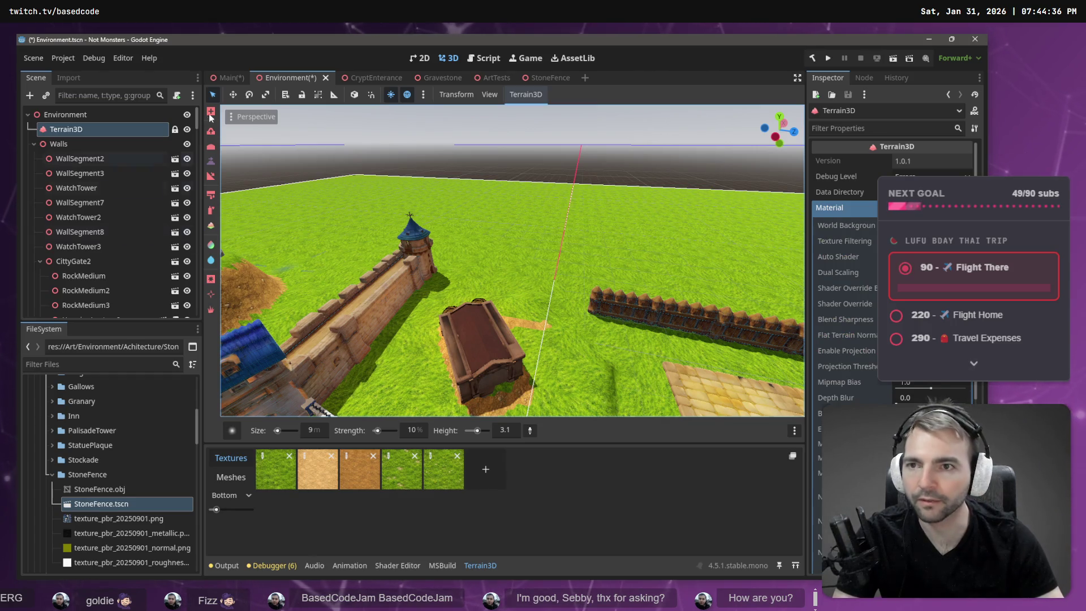
Step: Add a StoneFence instance to ArtTests and collapse the Architecture, Gravestones and Props folders
mouse_move(544, 84)
left_mouse_down()
mouse_move(493, 77)
mouse_move(267, 389)
mouse_move(668, 329)
left_mouse_up()
left_click(51, 475)
key("Left")
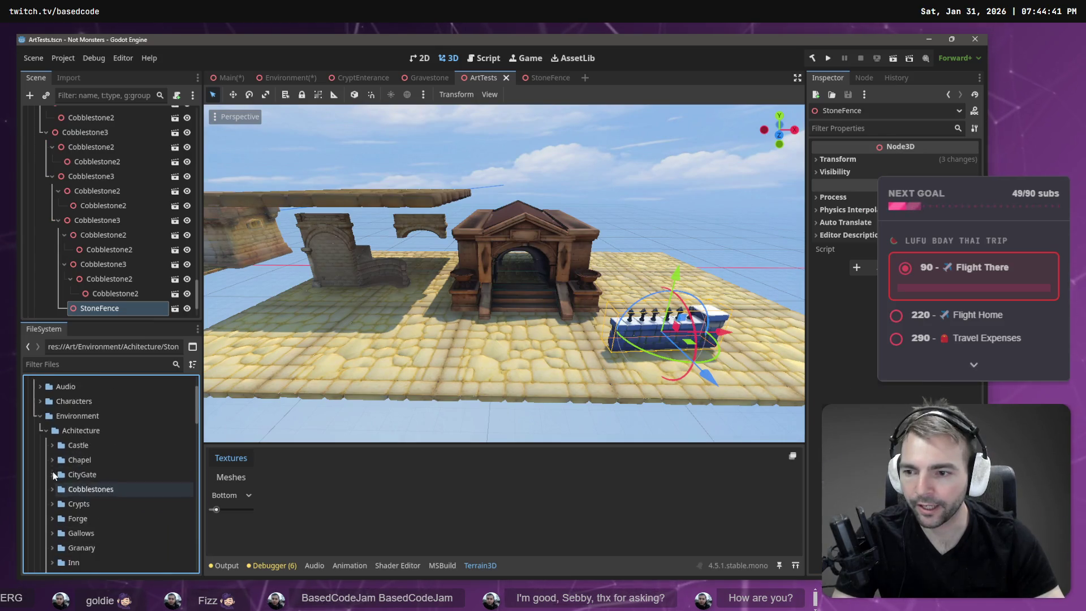
left_click(47, 456)
left_click(46, 481)
left_click(46, 529)
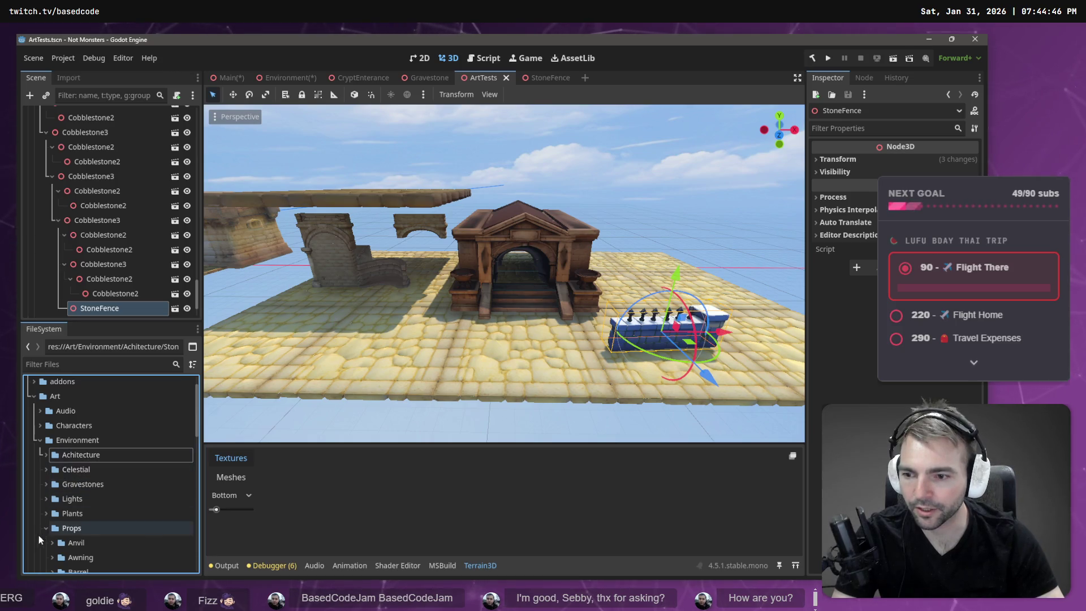
Step: Create a TreeGnarled folder inside res://Art/Environment/Plants
left_click(47, 513)
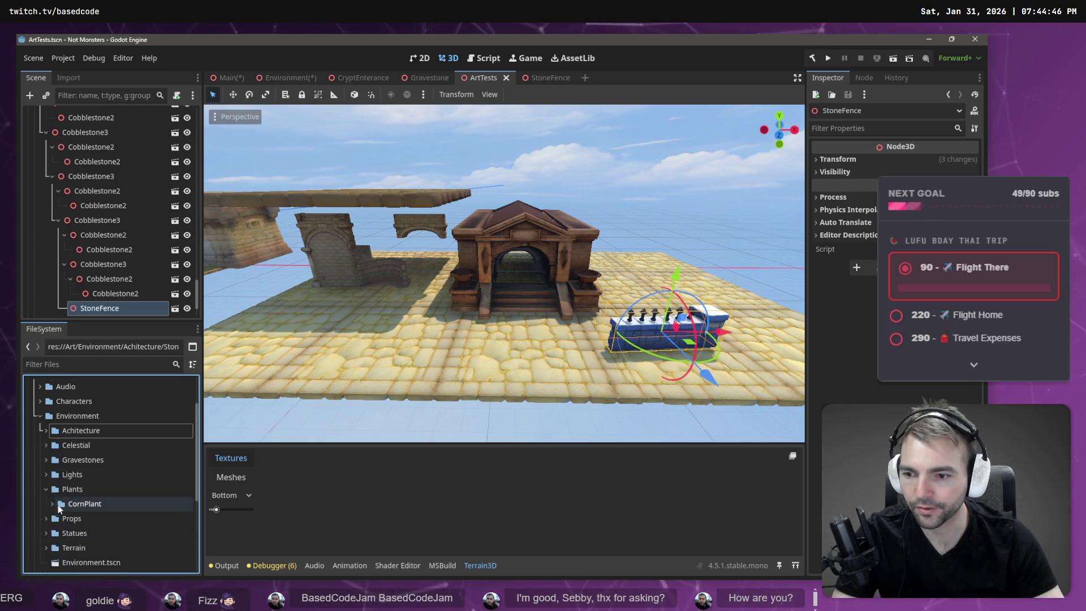
right_click(75, 493)
mouse_move(208, 365)
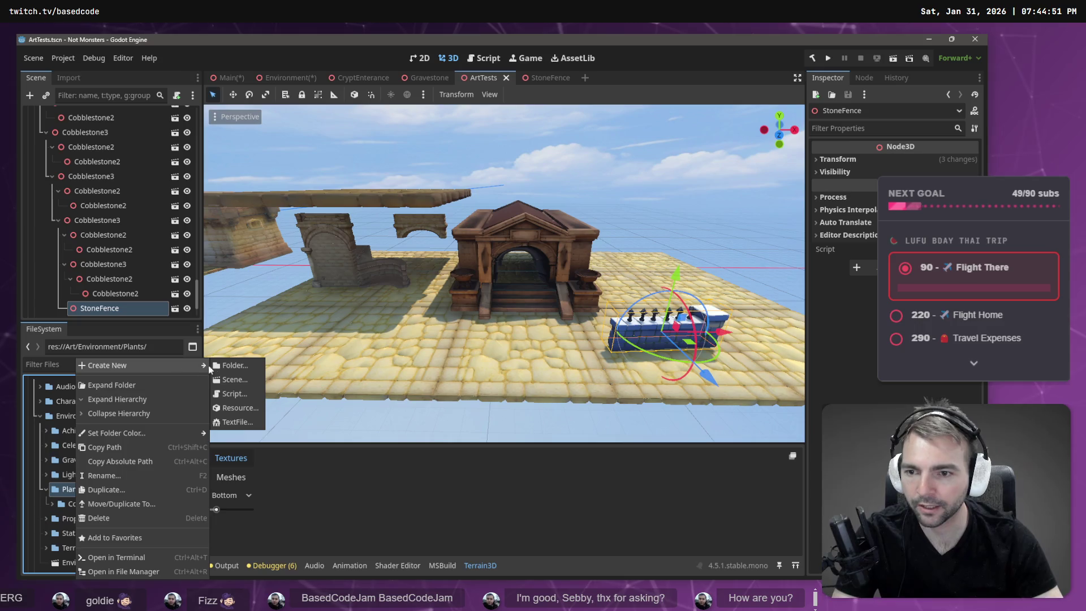
left_click(249, 364)
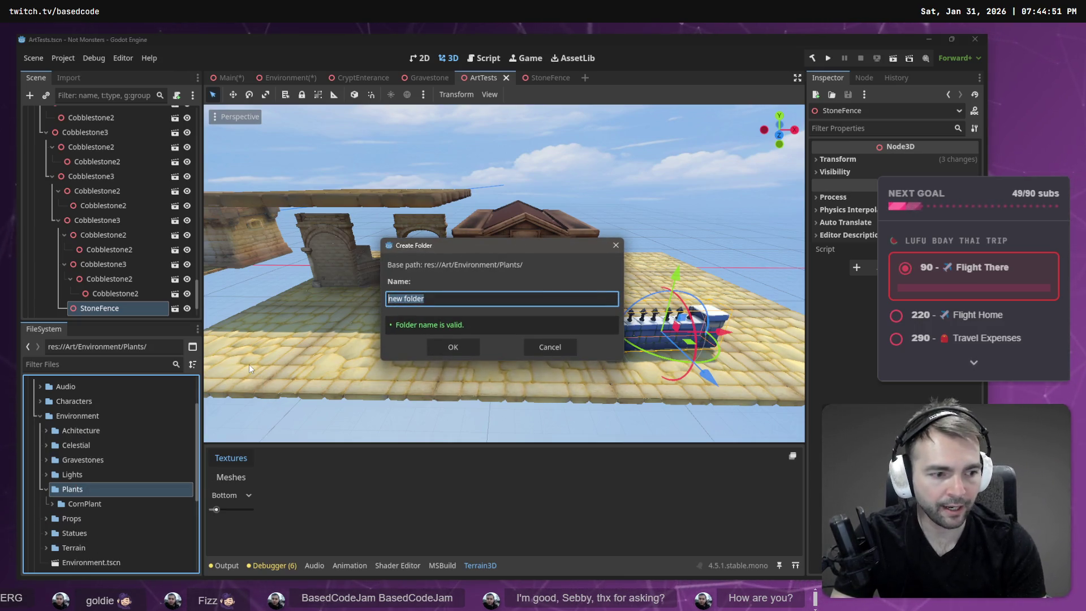
type("TreeGnarled")
key("Return")
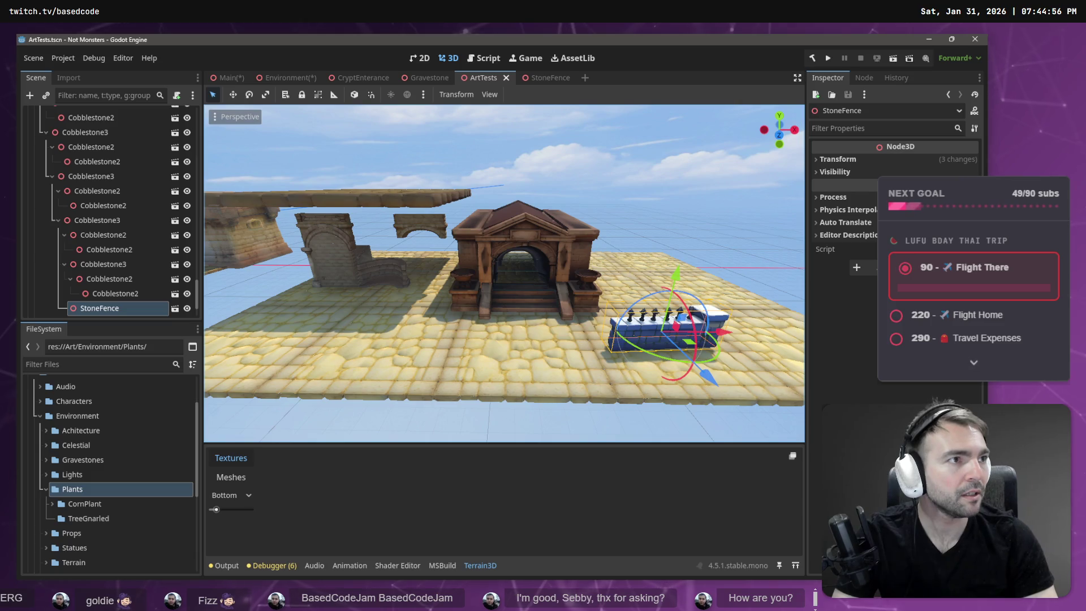
type("gnarled tree")
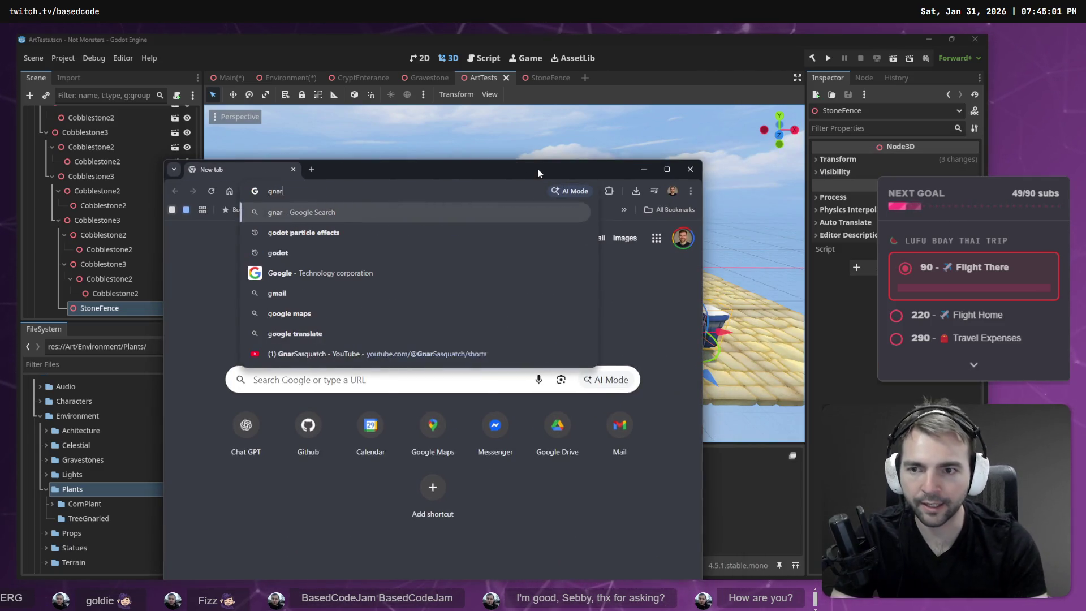
key("Return")
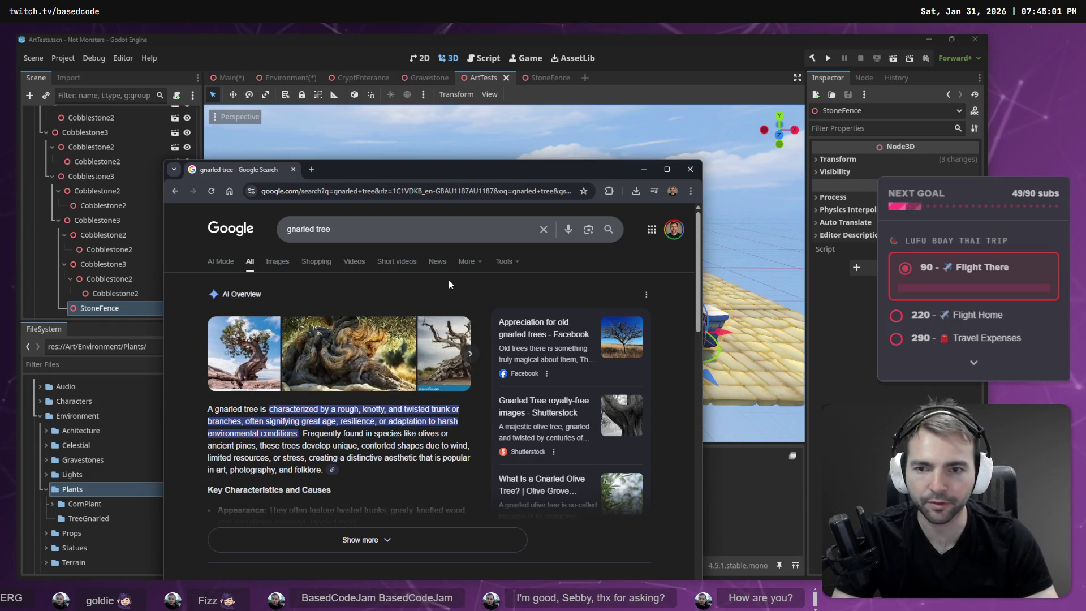
key("ctrl+w")
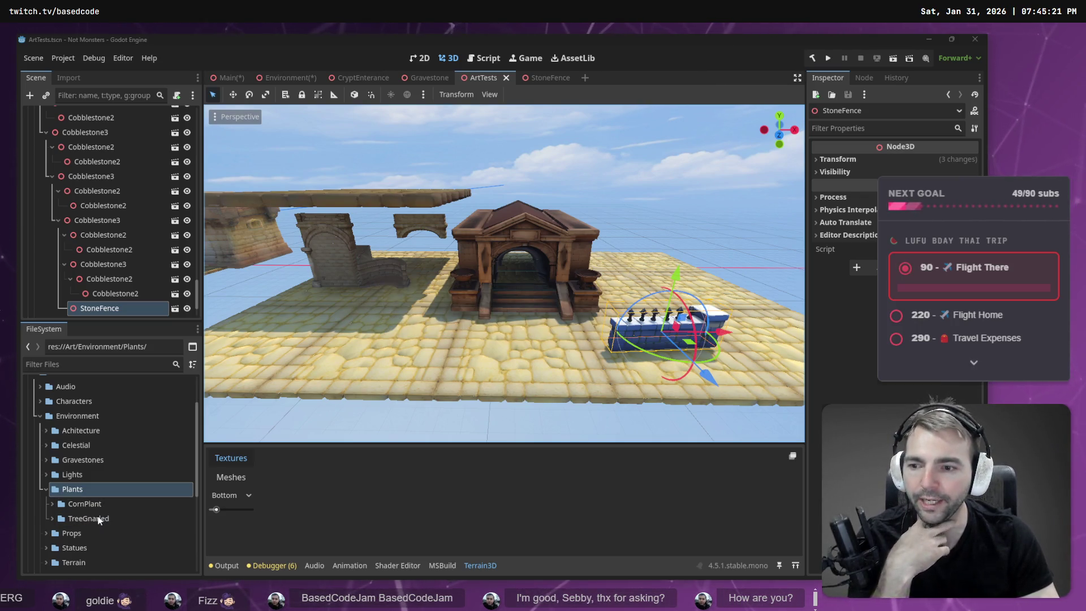
Step: Create the 3D scene TreeGnarled.tscn inside the Plants/TreeGnarled folder
left_click(51, 519)
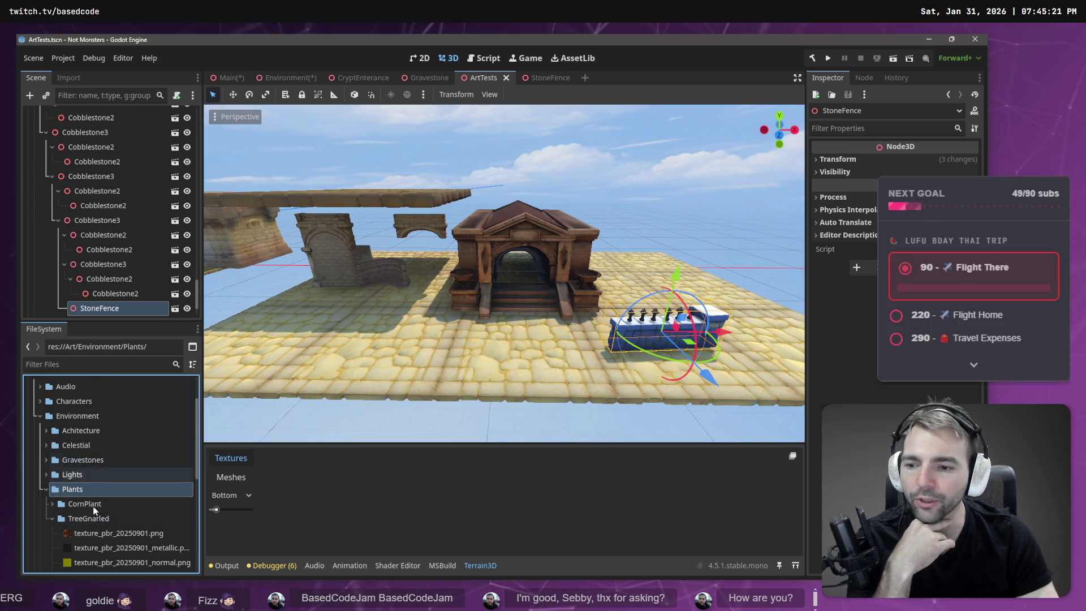
scroll(90, 502, "down", 3)
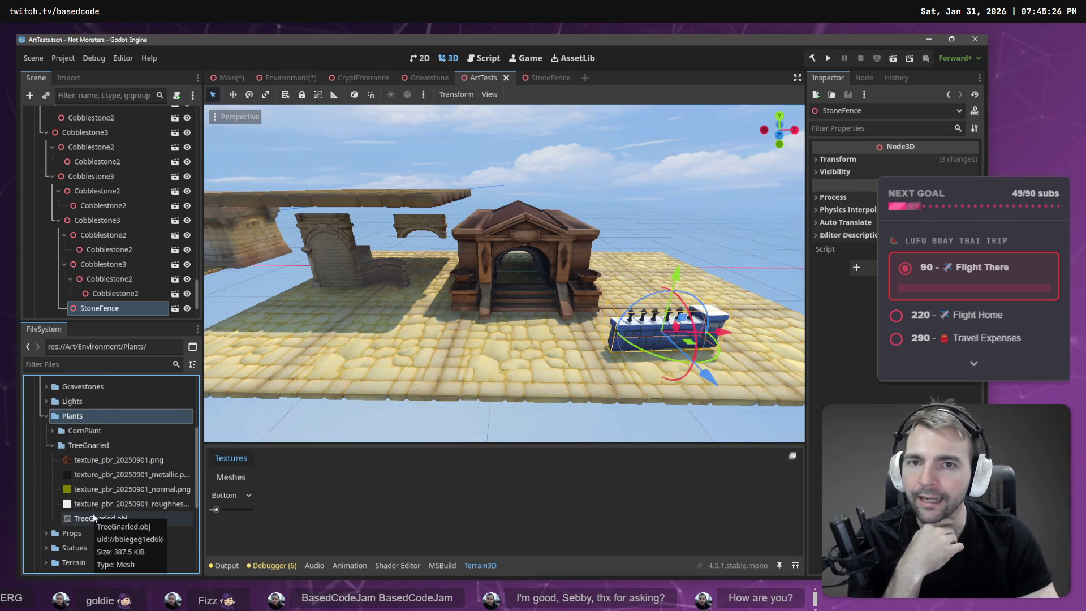
left_click(64, 444)
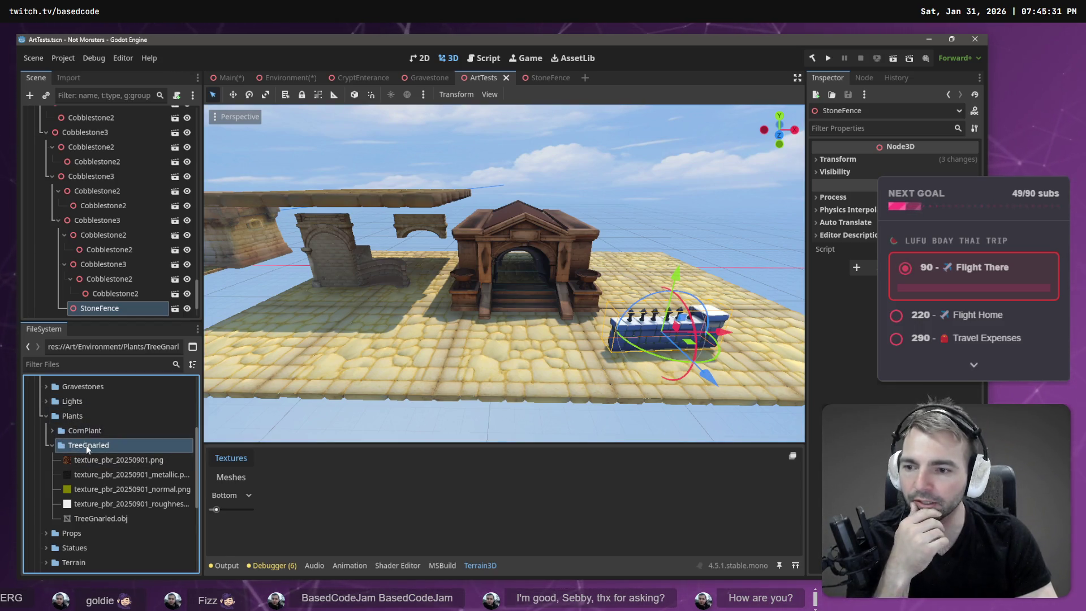
right_click(86, 446)
mouse_move(154, 366)
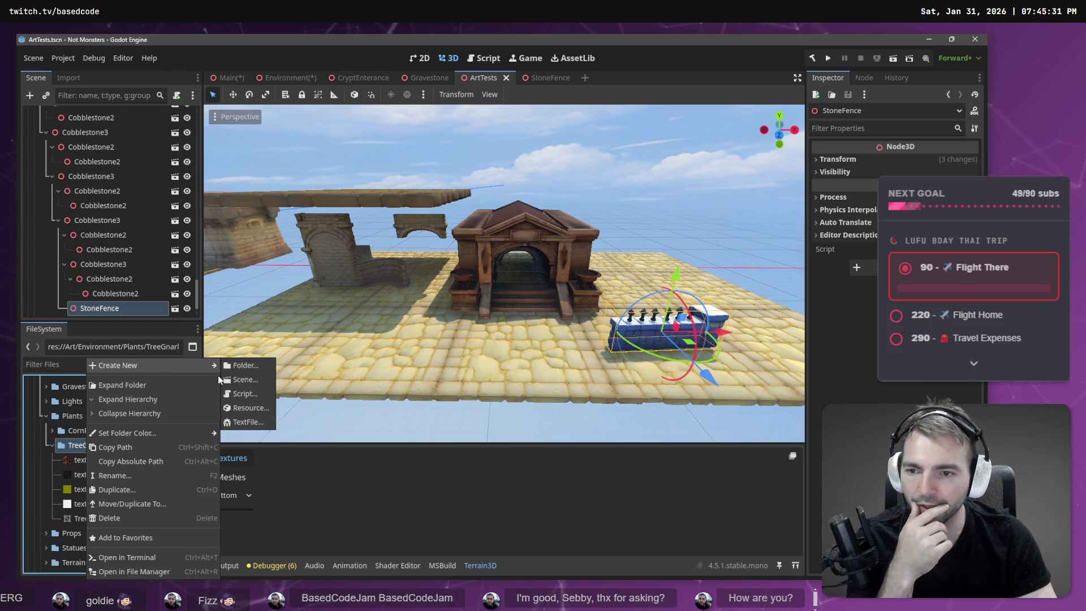
left_click(247, 380)
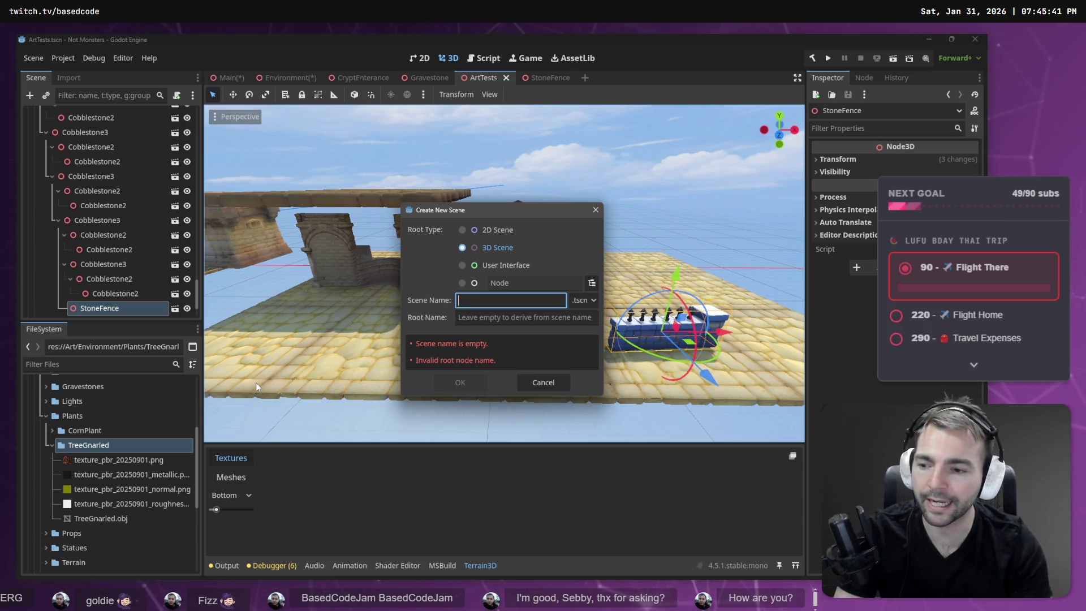
type("TreeGnarled")
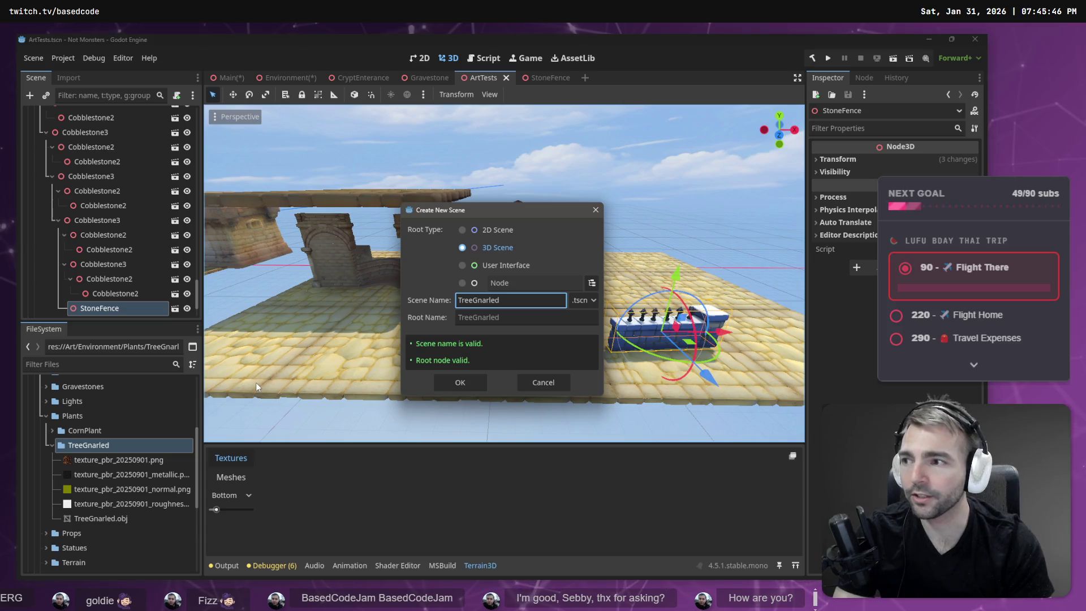
key("Return")
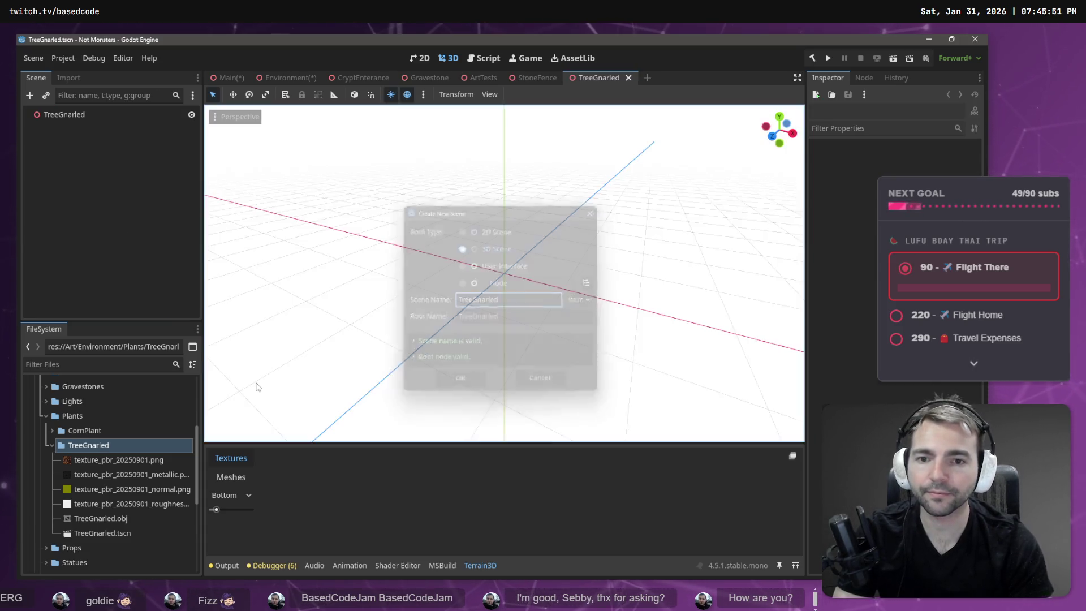
Step: Place the TreeGnarled.obj tree mesh into the new TreeGnarled scene
mouse_move(102, 519)
left_mouse_down()
mouse_move(124, 499)
mouse_move(114, 153)
mouse_move(94, 116)
left_mouse_up()
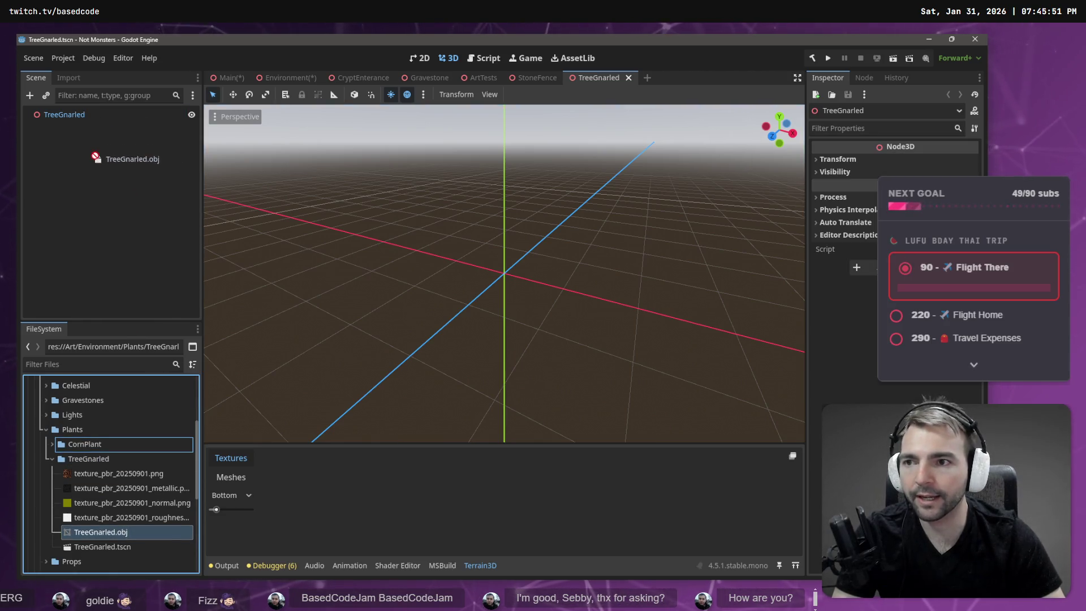
mouse_move(108, 535)
left_mouse_down()
mouse_move(109, 279)
mouse_move(82, 127)
left_mouse_up()
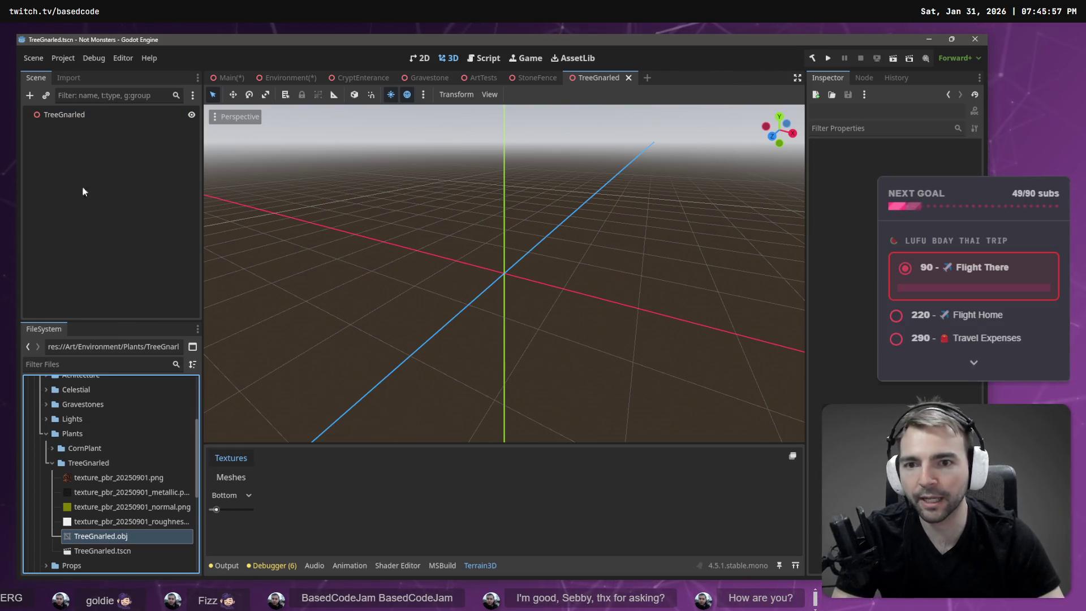
left_click_drag(531, 251, 505, 276)
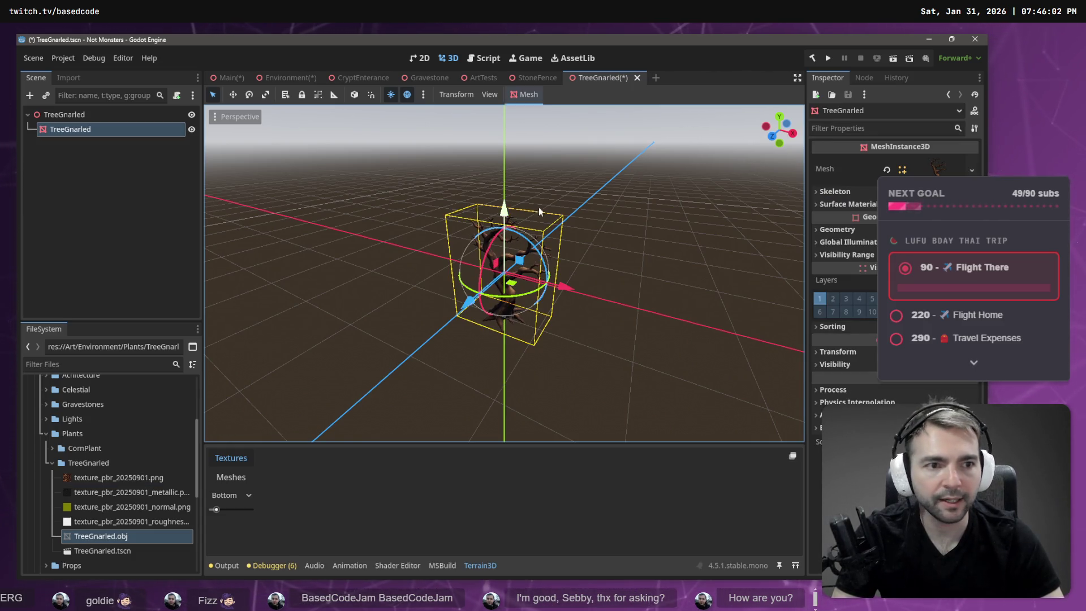
Step: Lift the tree 0.823 up on Y, save the scene, and return to Environment
left_click_drag(505, 210, 507, 140)
key("ctrl+s")
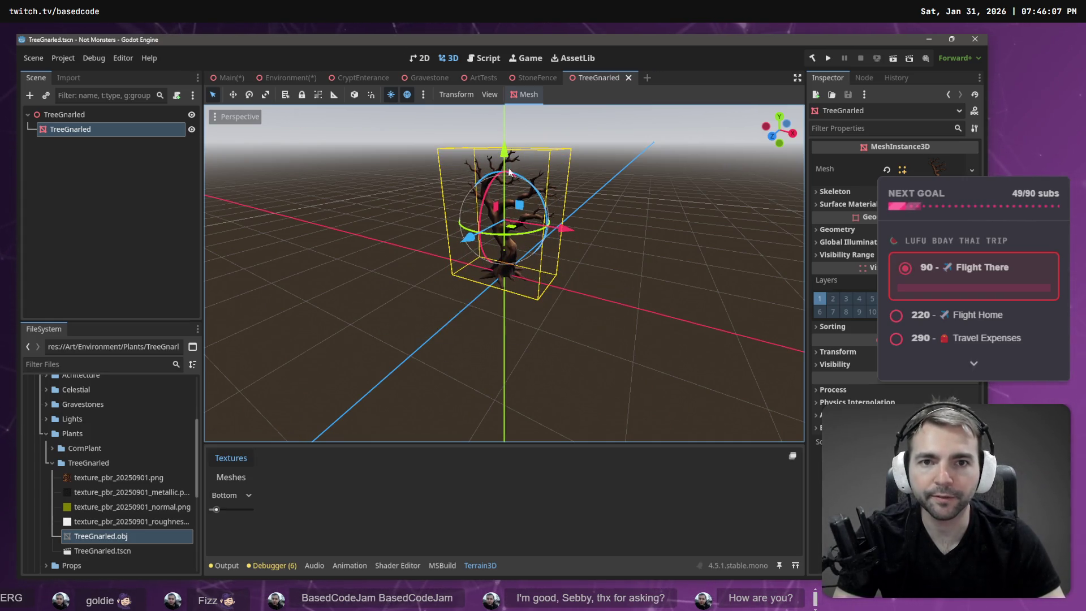
left_click(286, 79)
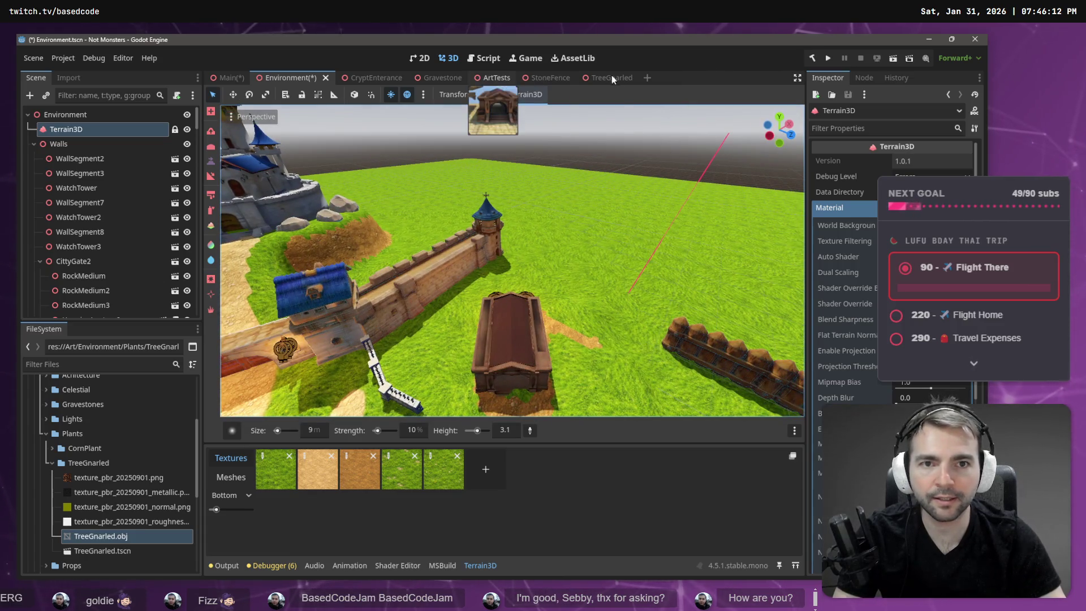
Step: In ArtTests, select Cobblestone4 and regroup it under the Floor node
left_click(493, 77)
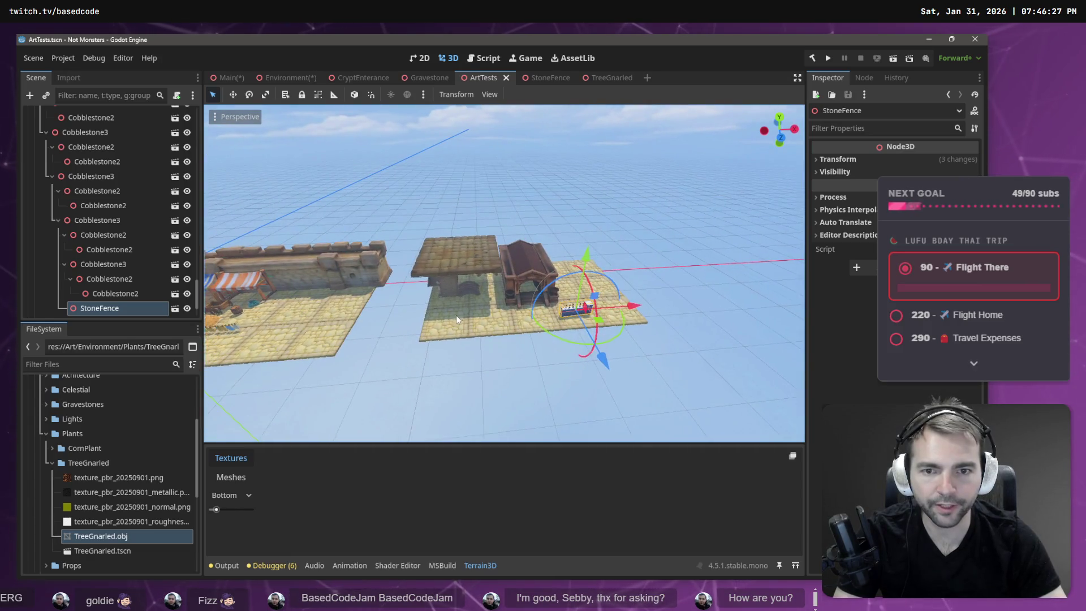
left_click(453, 316)
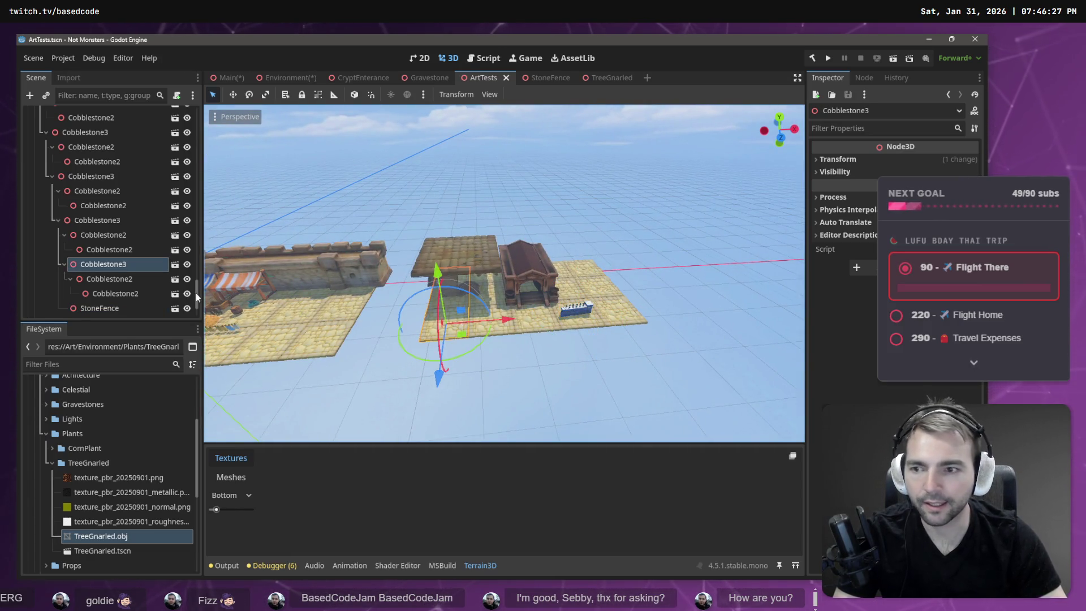
scroll(67, 151, "up", 3)
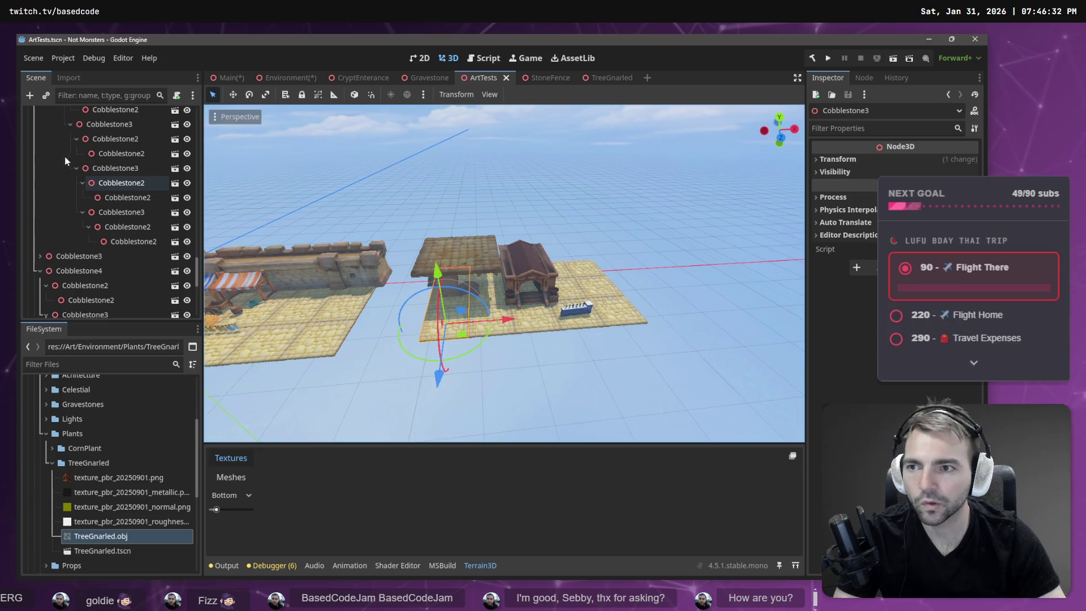
left_click(56, 272)
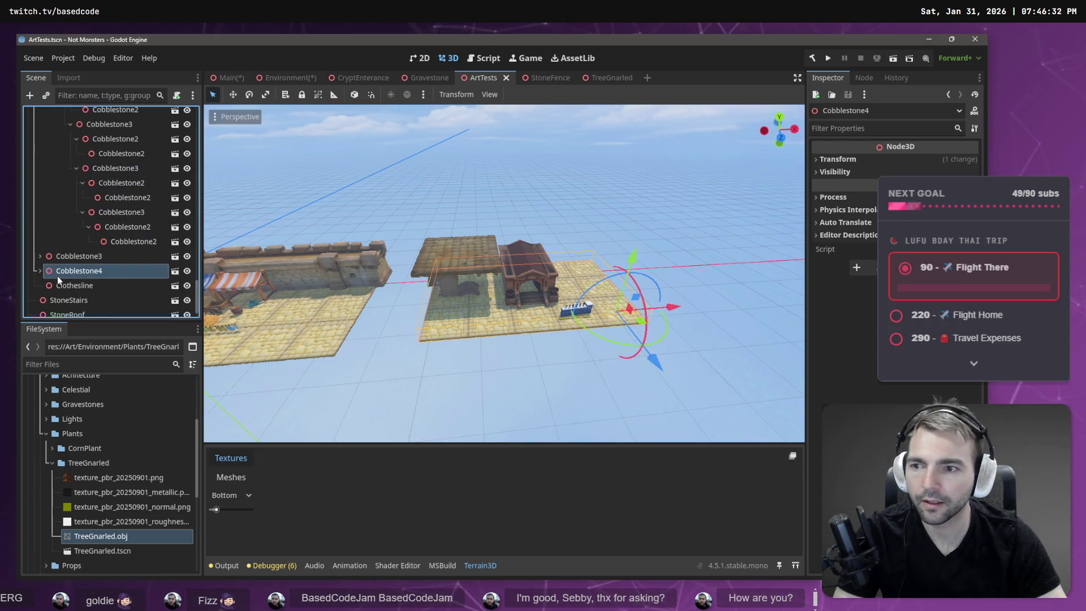
scroll(64, 280, "up", 10)
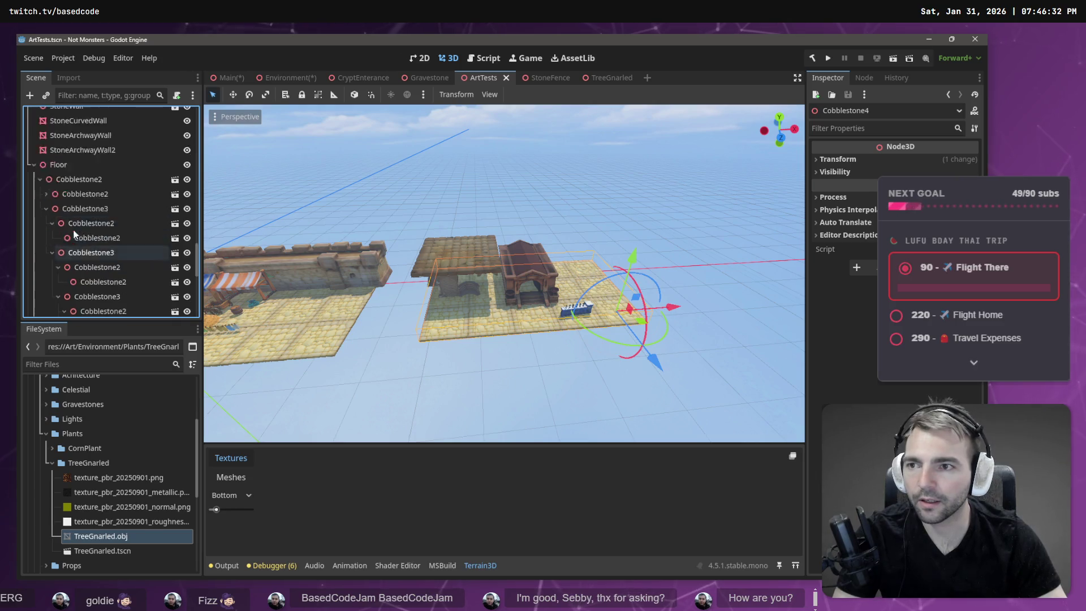
left_click_drag(39, 280, 39, 281)
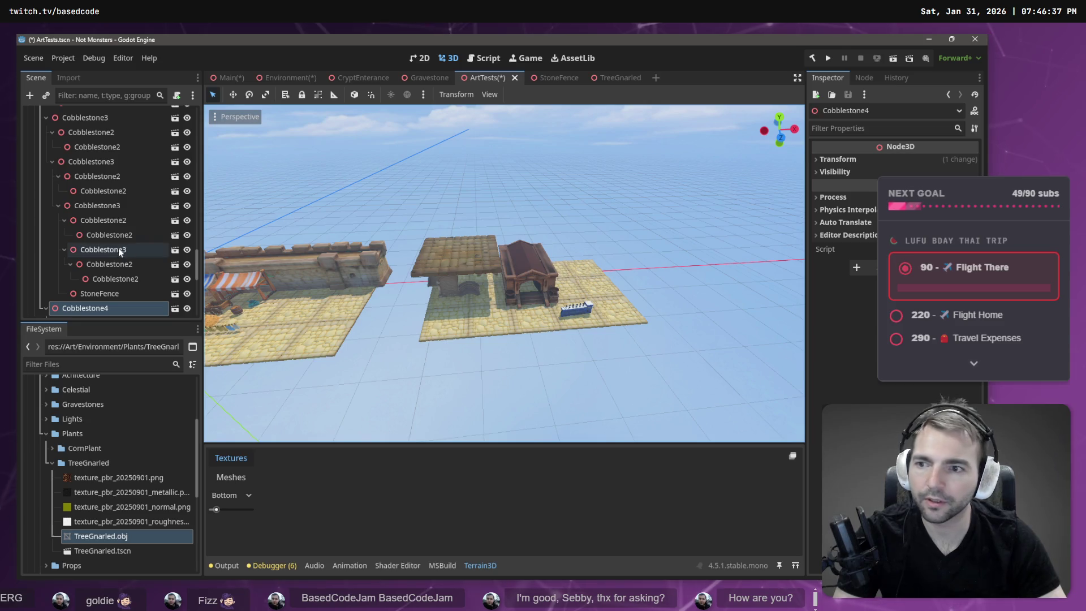
Step: Slide the Cobblestone4 tile left beside the other tiles near the buildings
key("f")
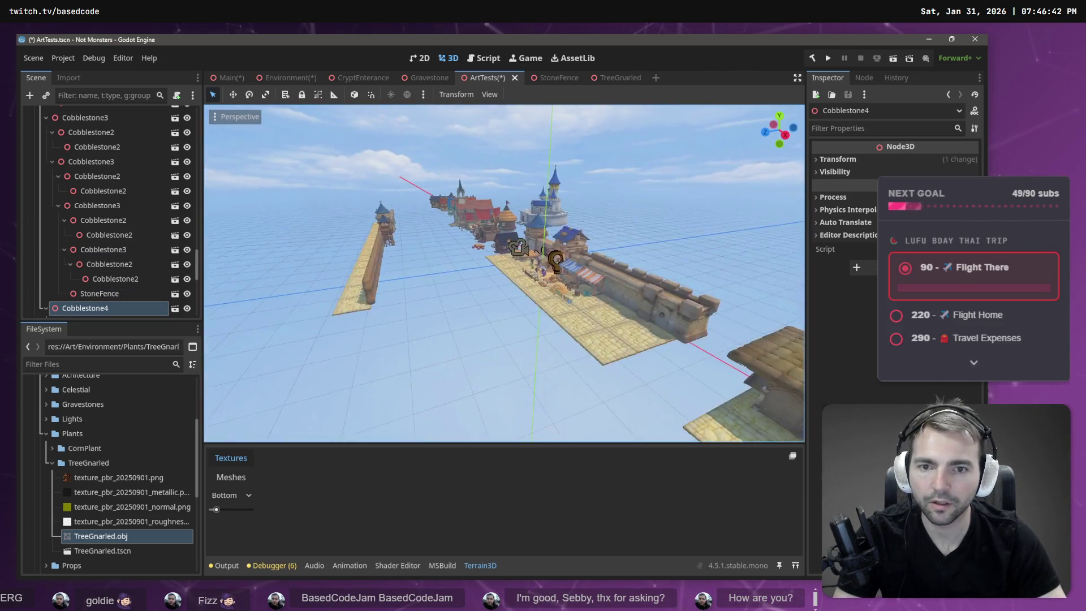
key("s")
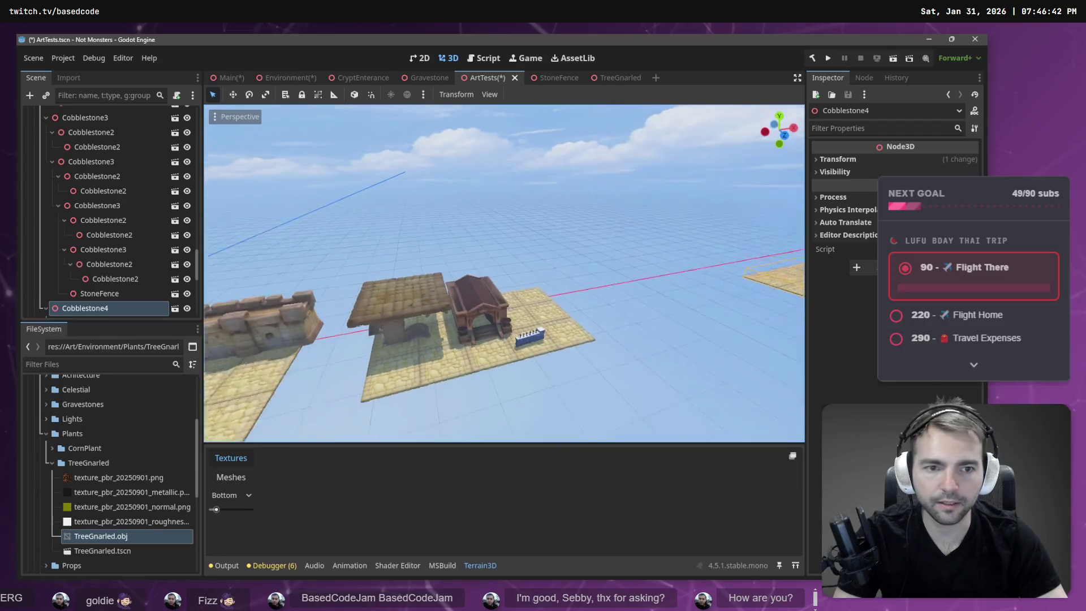
key("d")
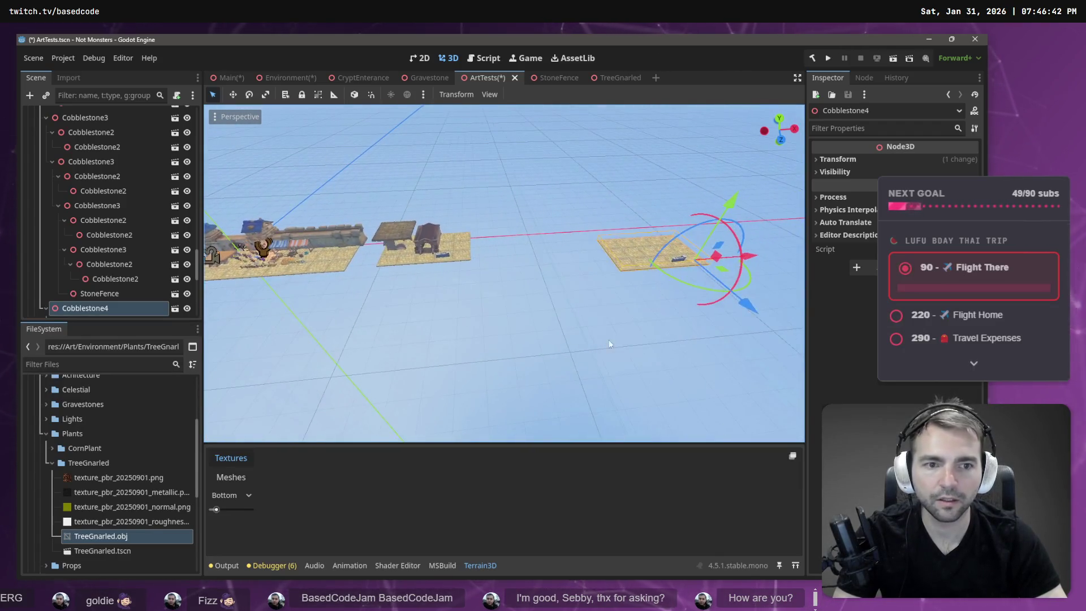
mouse_move(755, 263)
left_mouse_down()
mouse_move(422, 307)
mouse_move(324, 344)
mouse_move(262, 398)
left_mouse_up()
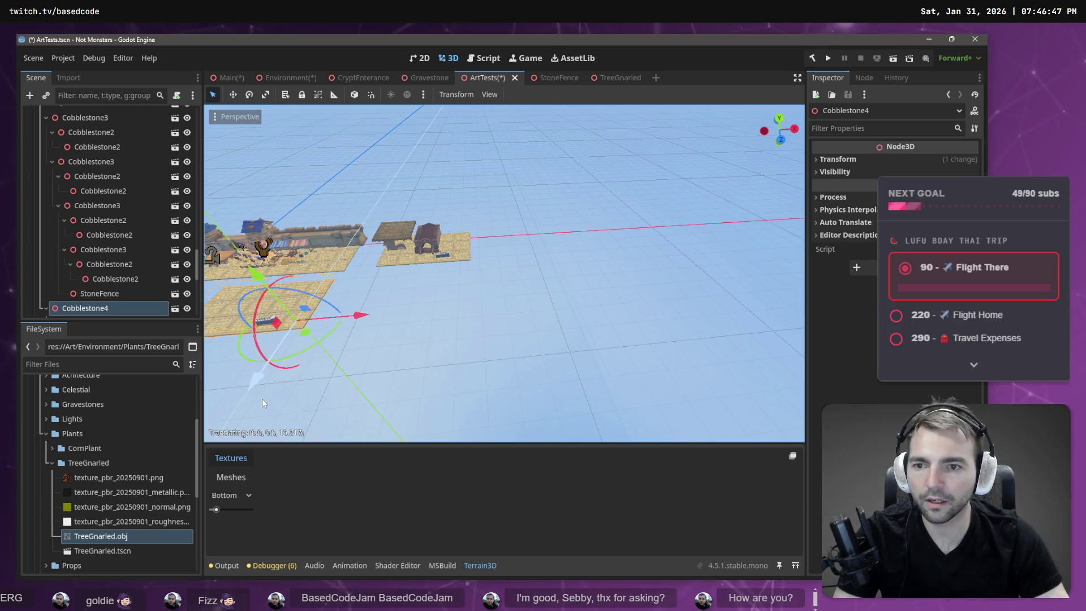
key("w")
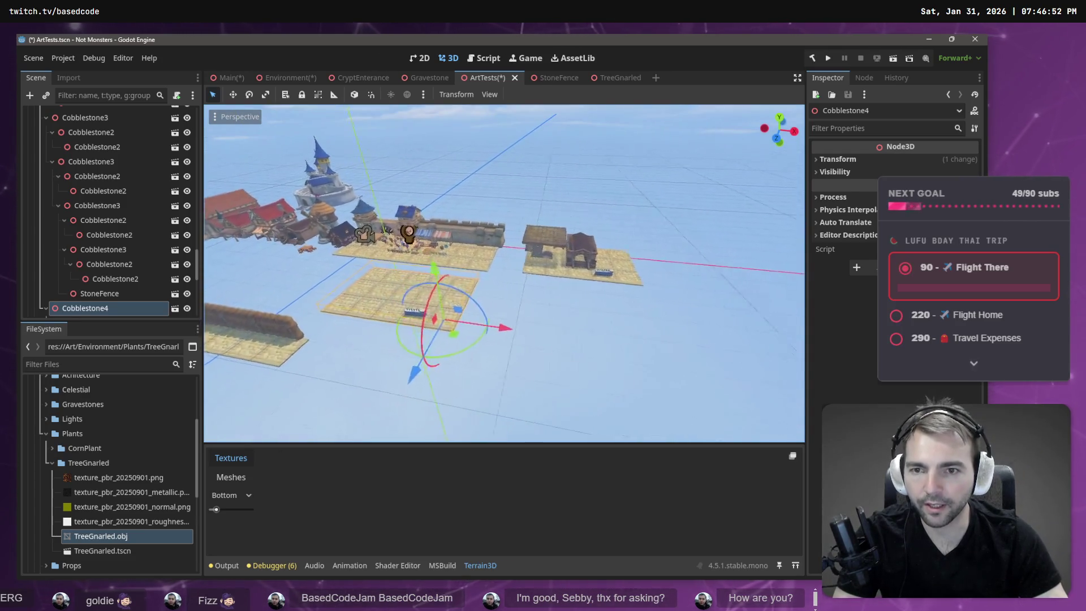
left_click_drag(647, 362, 501, 354)
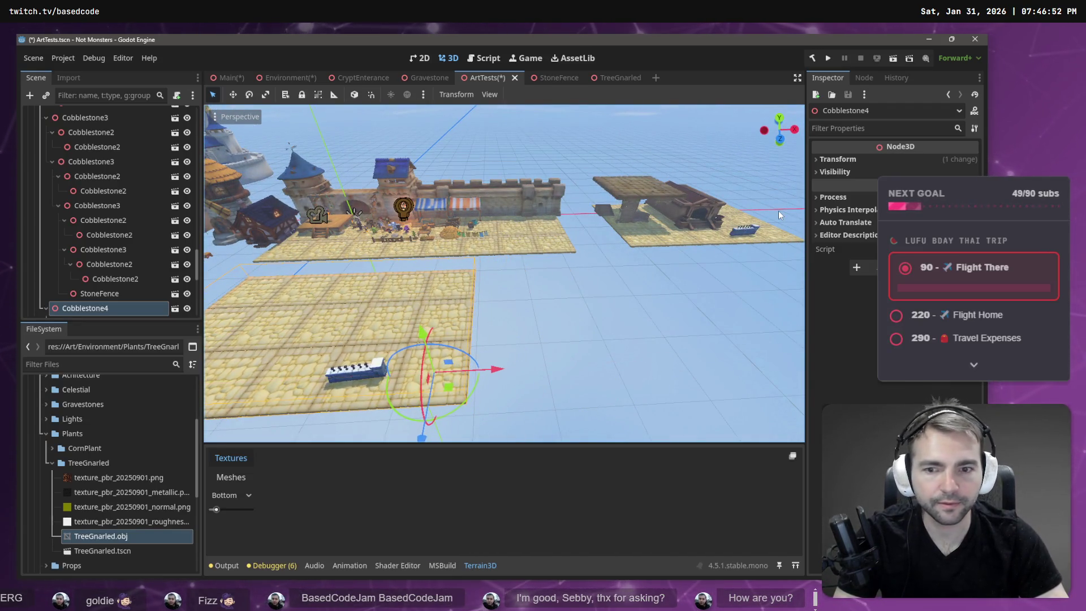
Step: Select the StoneFence and drag its node to a new spot in the Scene tree
left_click(745, 231)
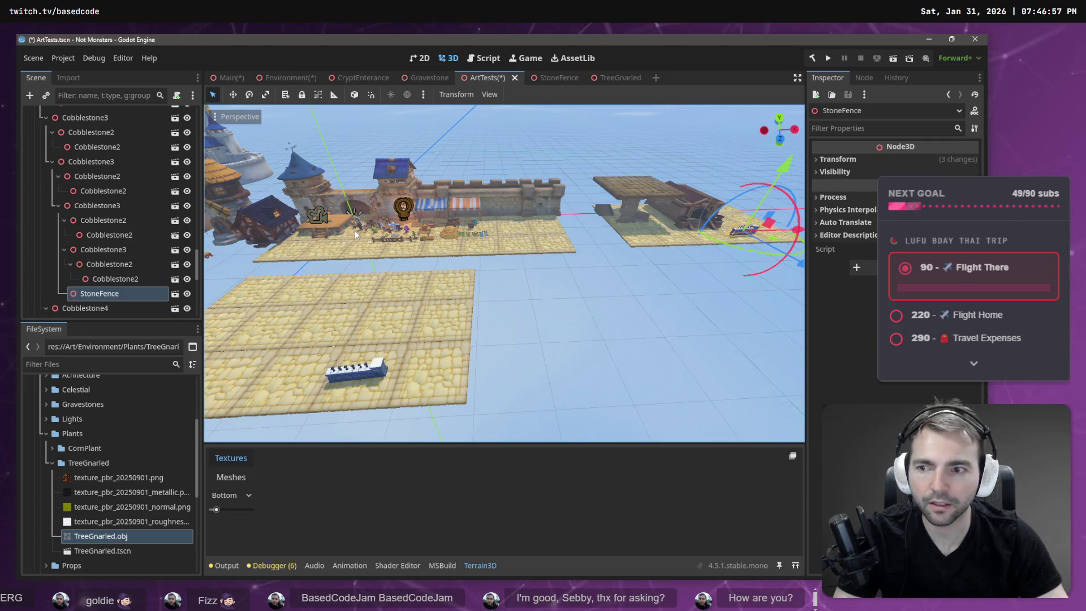
left_click_drag(113, 293, 592, 237)
mouse_move(645, 193)
left_mouse_down()
mouse_move(141, 207)
mouse_move(97, 299)
left_mouse_up()
right_click(99, 301)
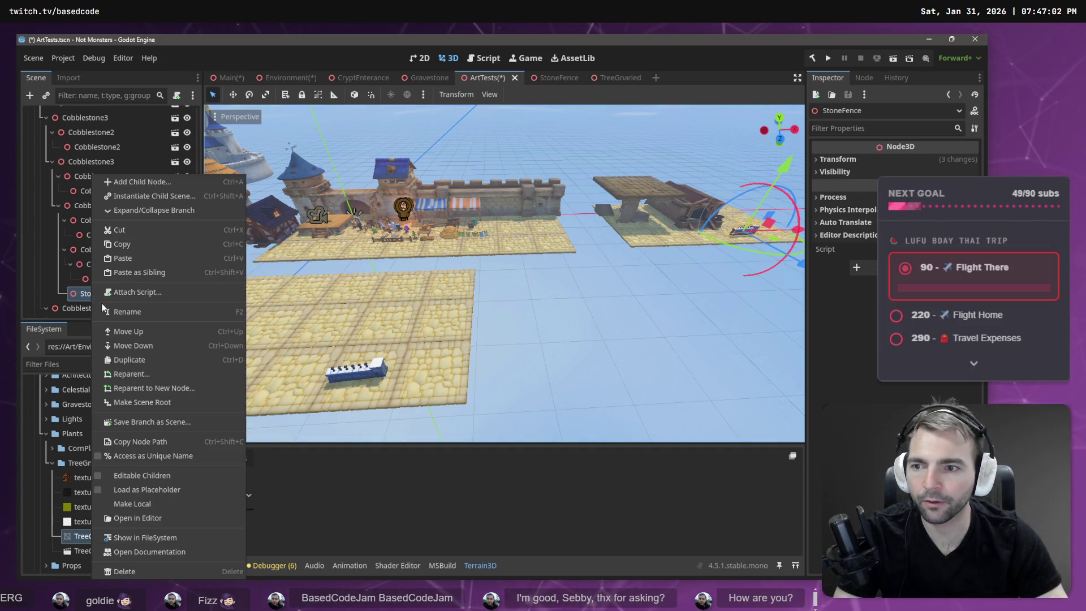
Step: Reparent StoneFence directly under the ArtTests root node
left_click(128, 373)
left_click(464, 161)
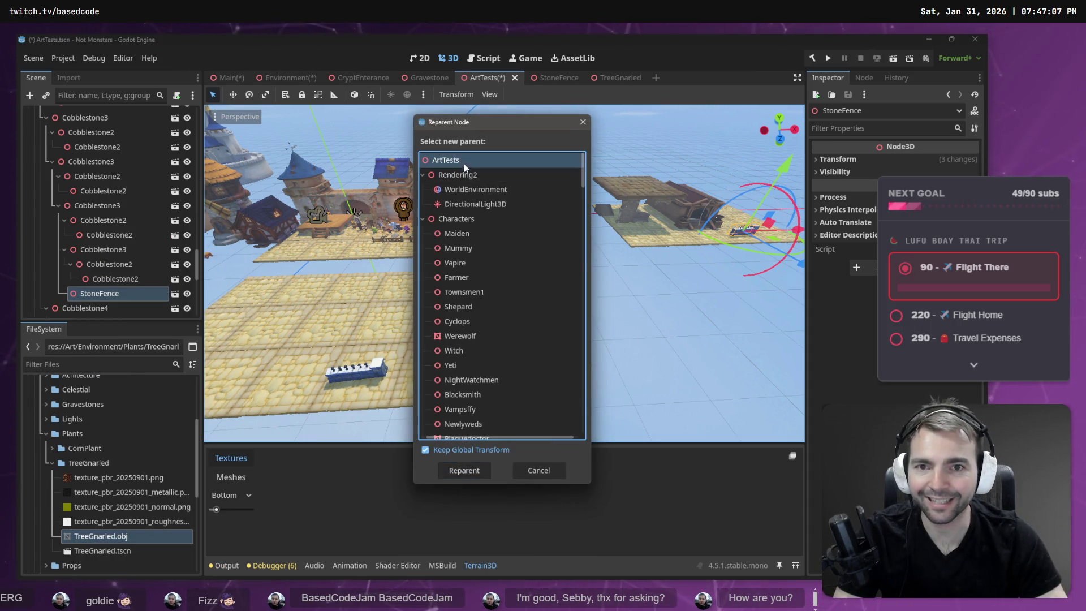
left_click(464, 471)
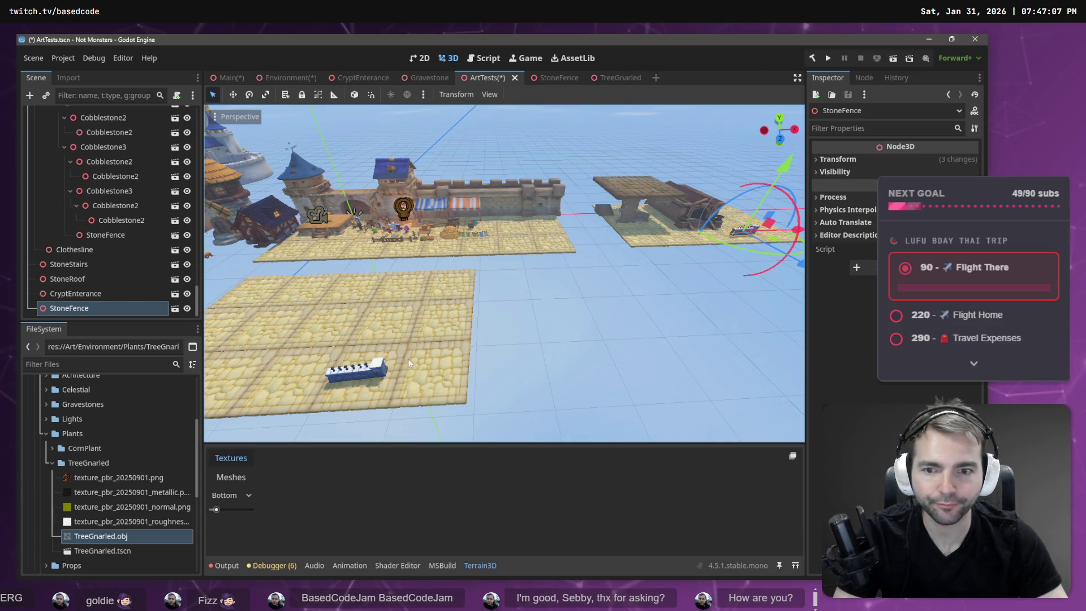
Step: Delete the leftover nested StoneFence copy from the near floor tile
left_click(358, 376)
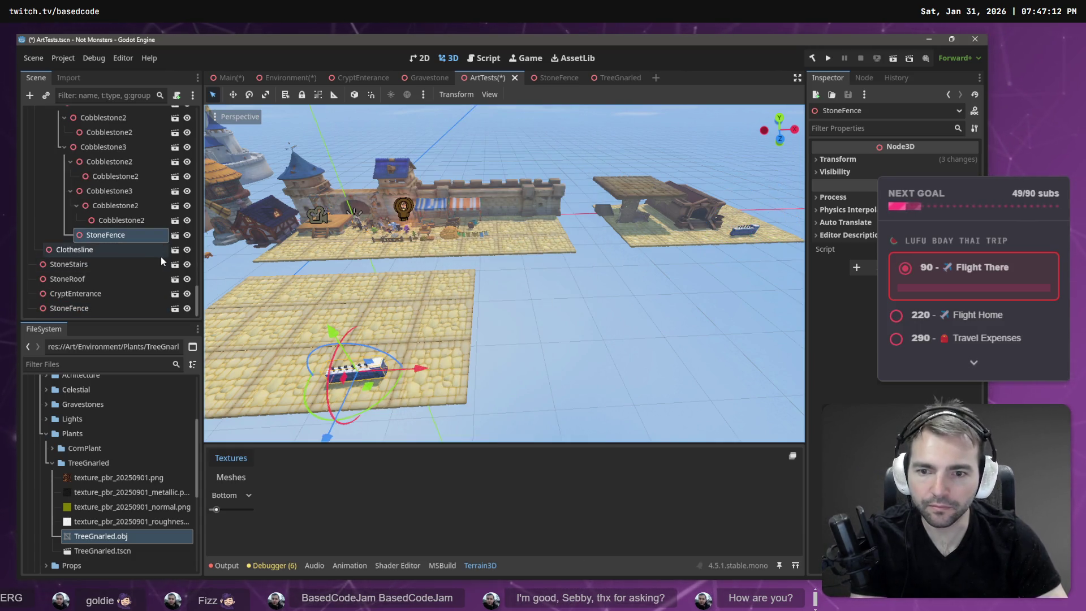
key("Delete")
left_click(477, 312)
Step: Frame the remaining stone fence, expand its Transform, and save the ArtTests scene
left_click(749, 227)
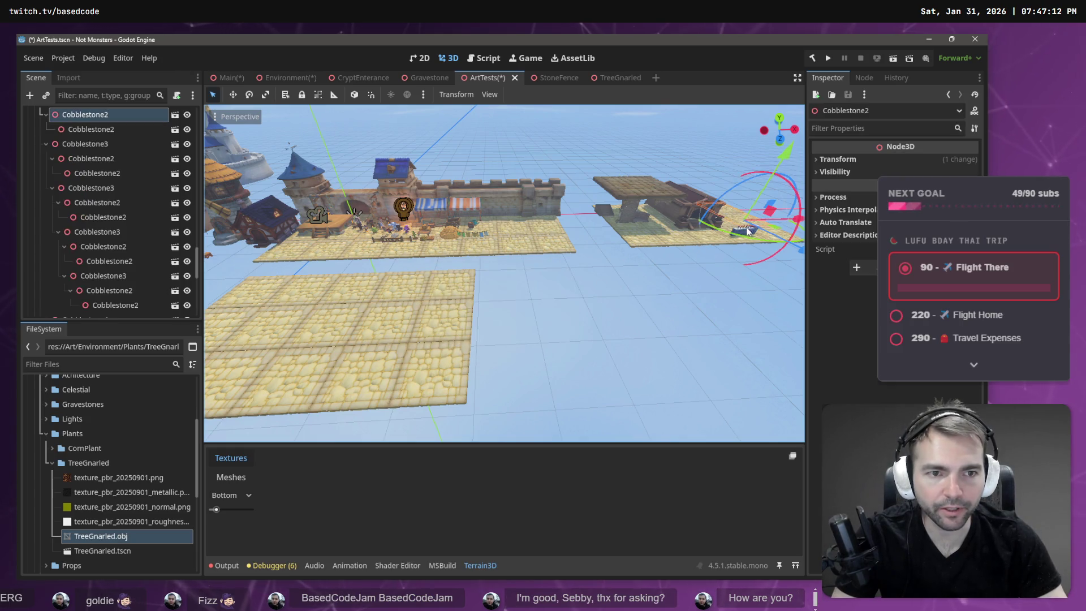
key("f")
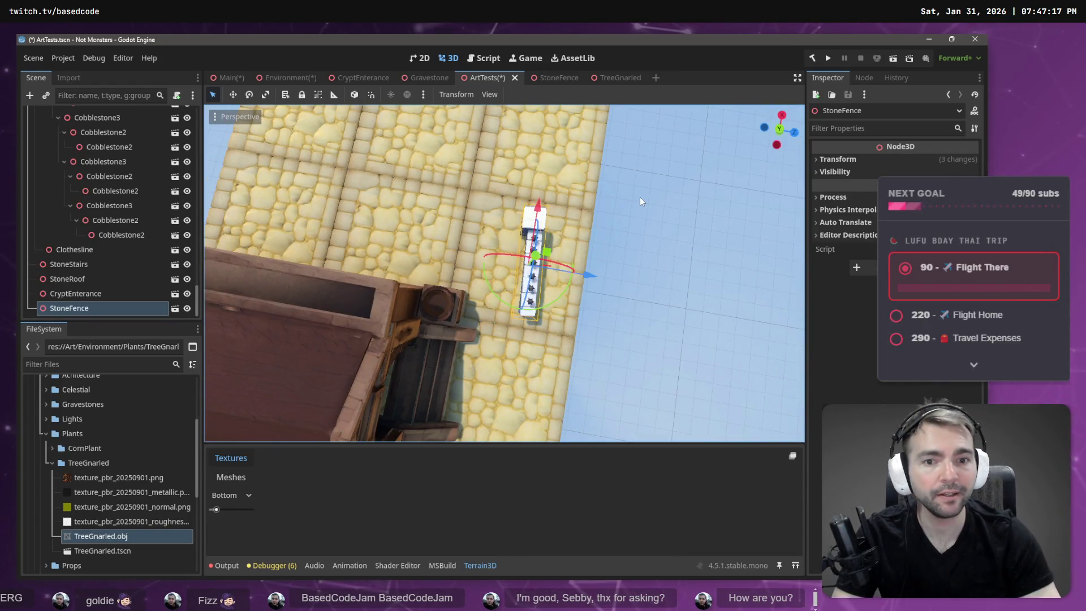
left_click(849, 162)
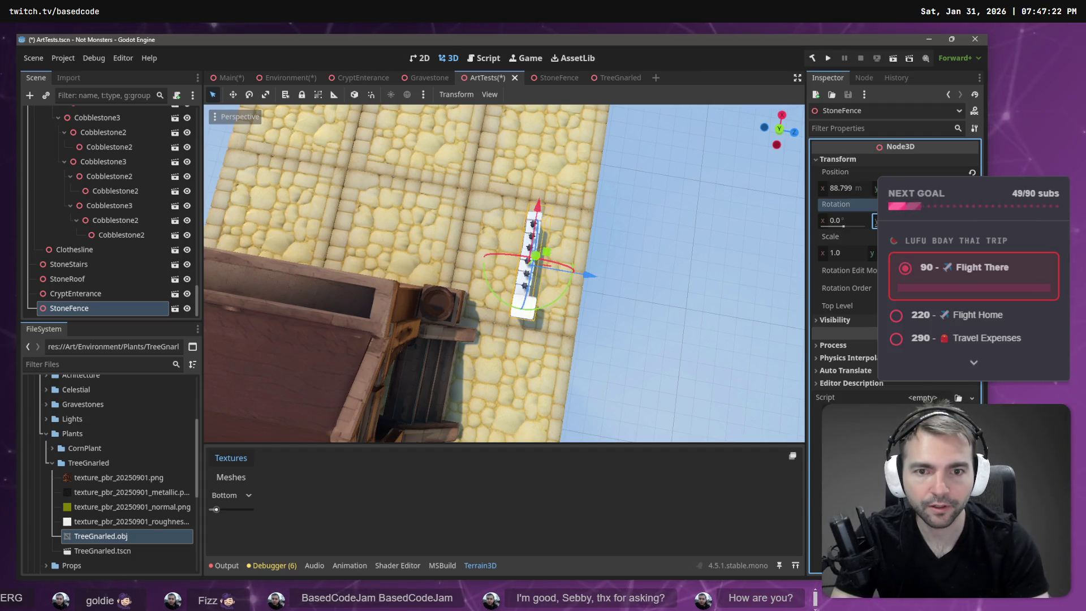
left_click(675, 245)
key("ctrl+s")
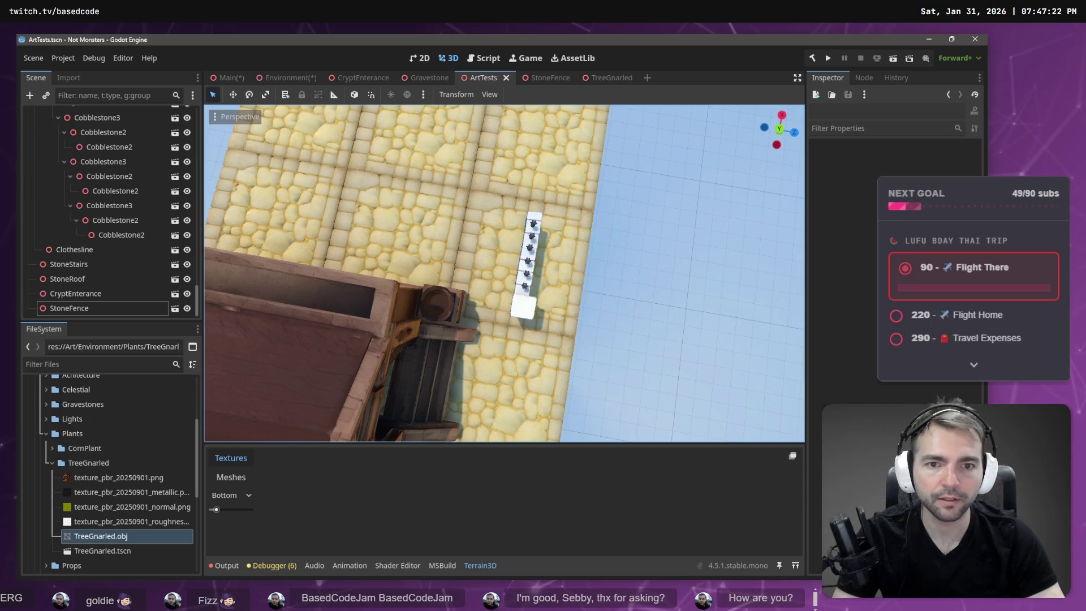
key("w")
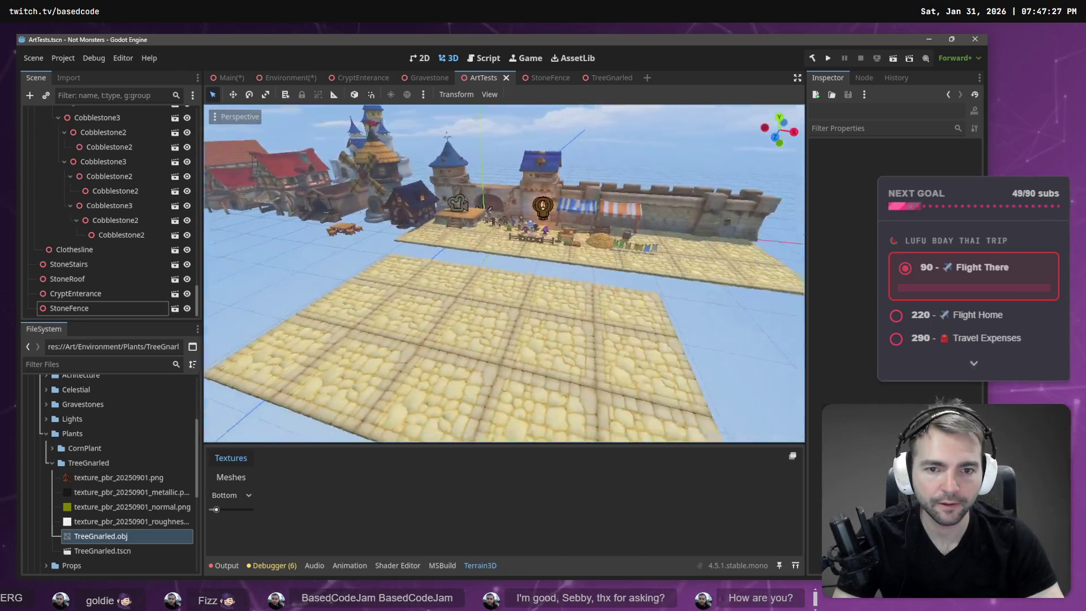
key("s")
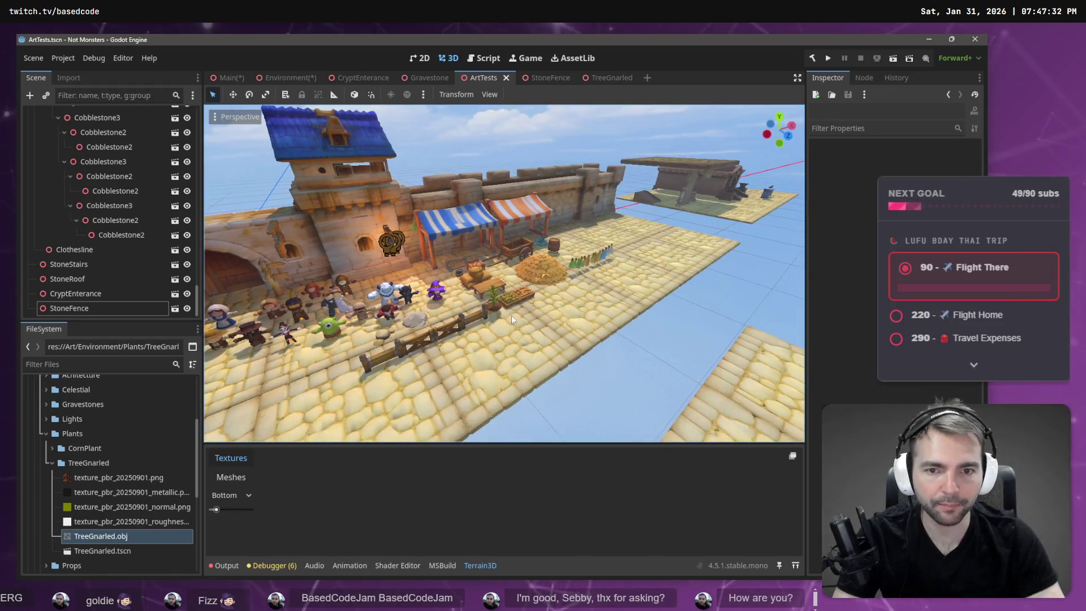
left_click(492, 307)
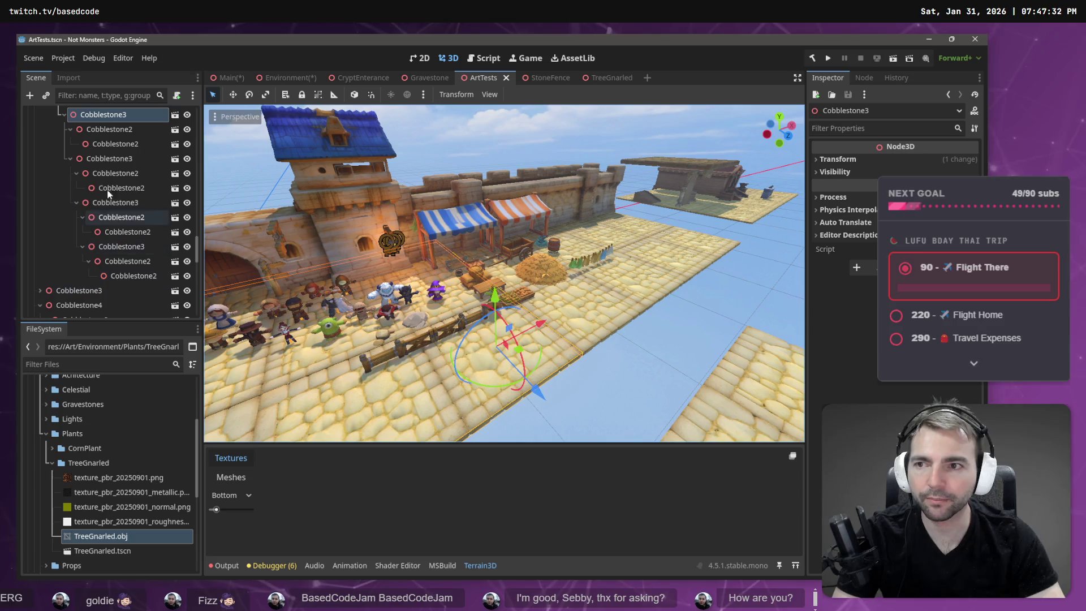
left_click(676, 345)
scroll(675, 345, "up", 8)
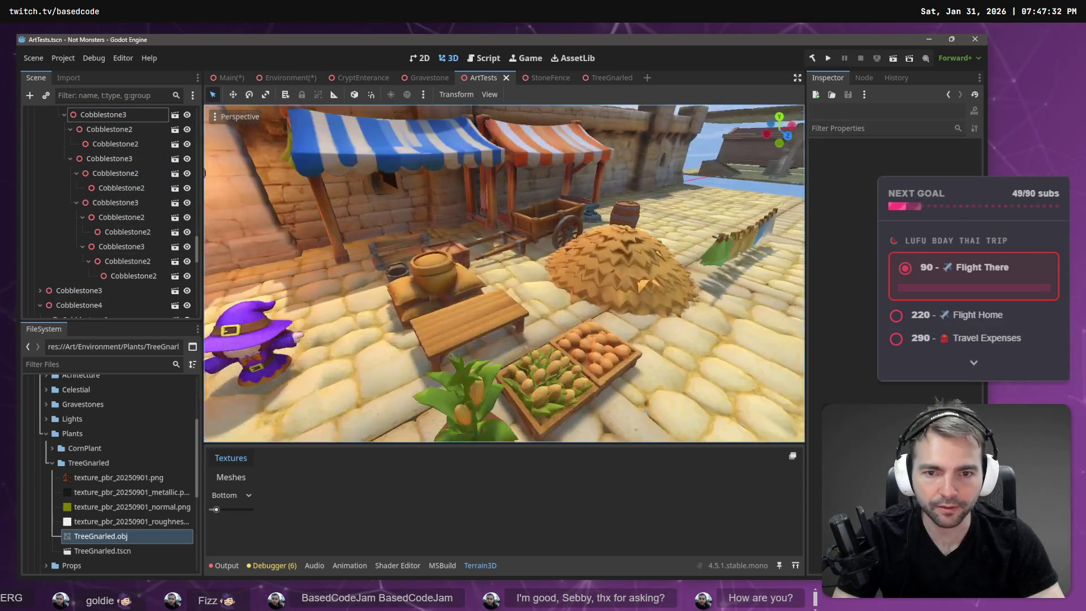
left_click(463, 370)
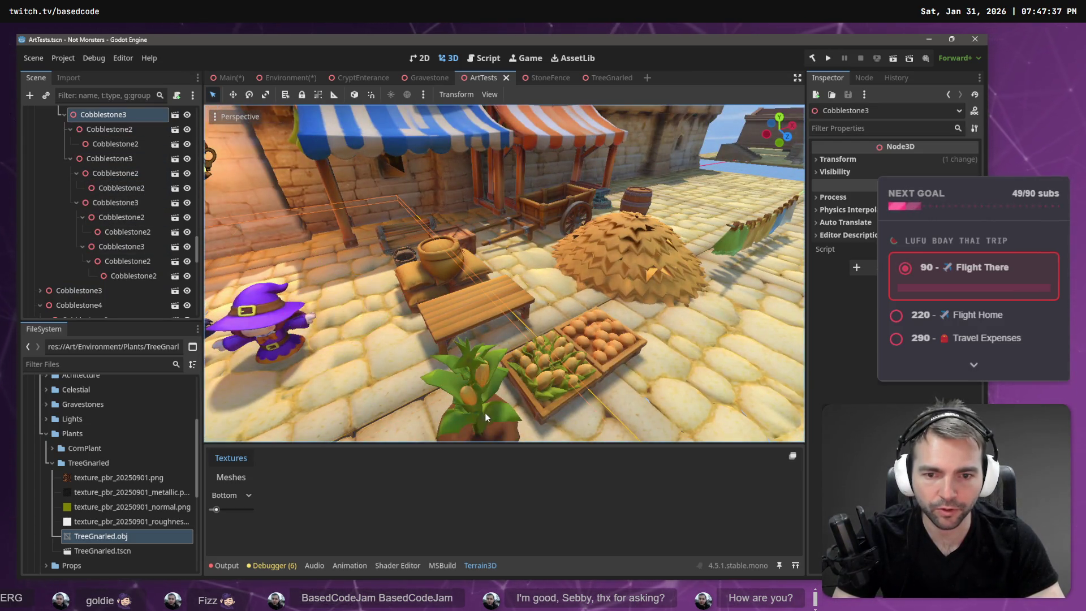
left_click(477, 420)
left_click_drag(472, 408, 483, 399)
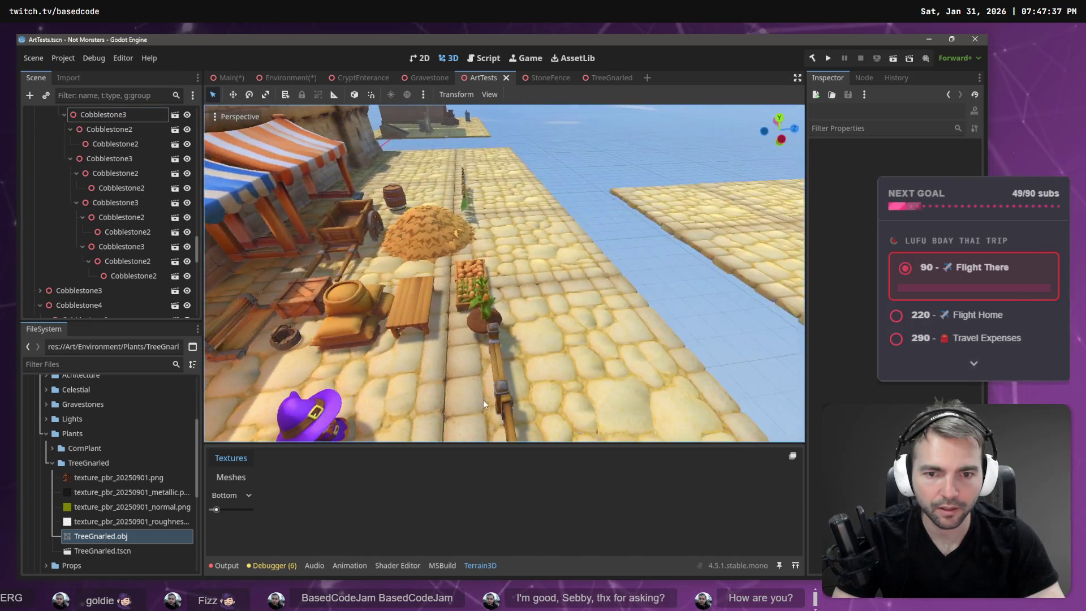
left_click(478, 310)
mouse_move(482, 306)
left_mouse_down()
mouse_move(464, 308)
mouse_move(556, 307)
left_mouse_up()
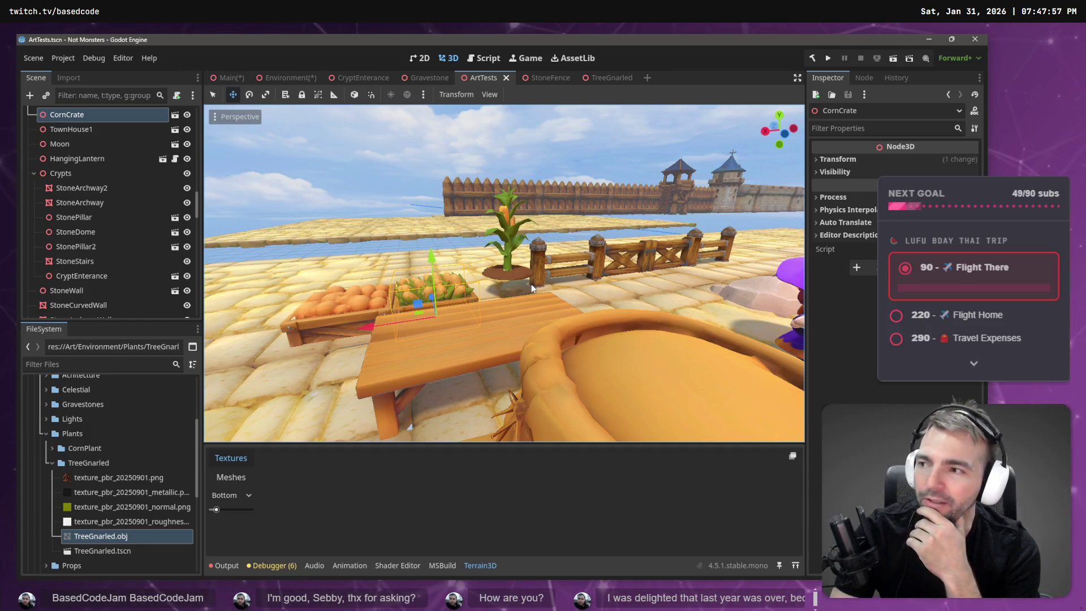
Step: Box-select the potted corn plant, dropping the fence post from the selection
left_click(504, 232)
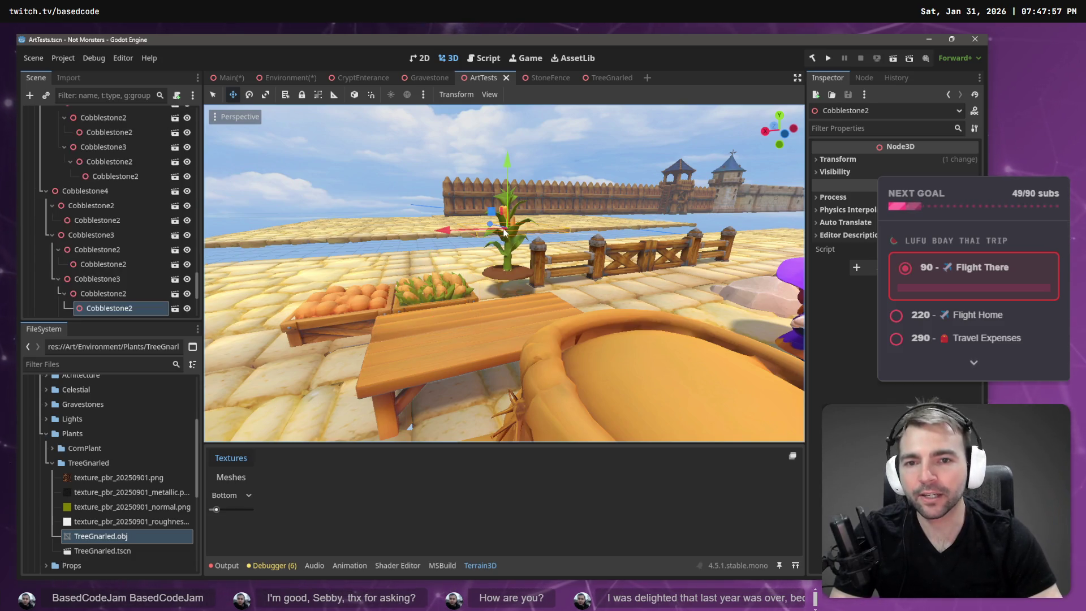
left_click(511, 261)
scroll(505, 277, "down", 5)
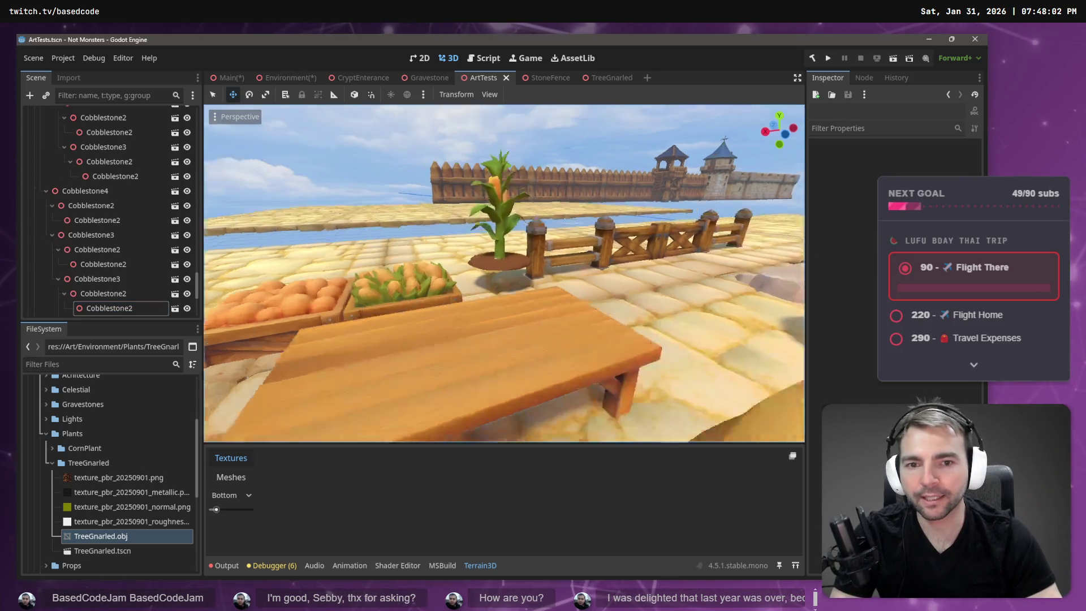
scroll(504, 307, "up", 4)
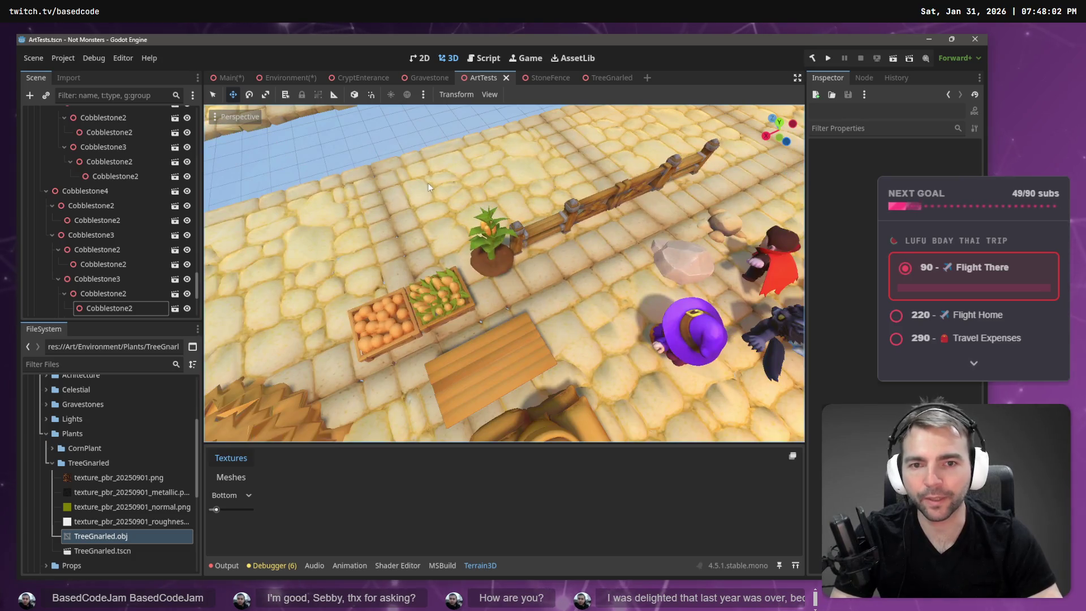
left_click_drag(427, 205, 536, 297)
left_click_drag(540, 233, 539, 212)
left_click(461, 234, "shift")
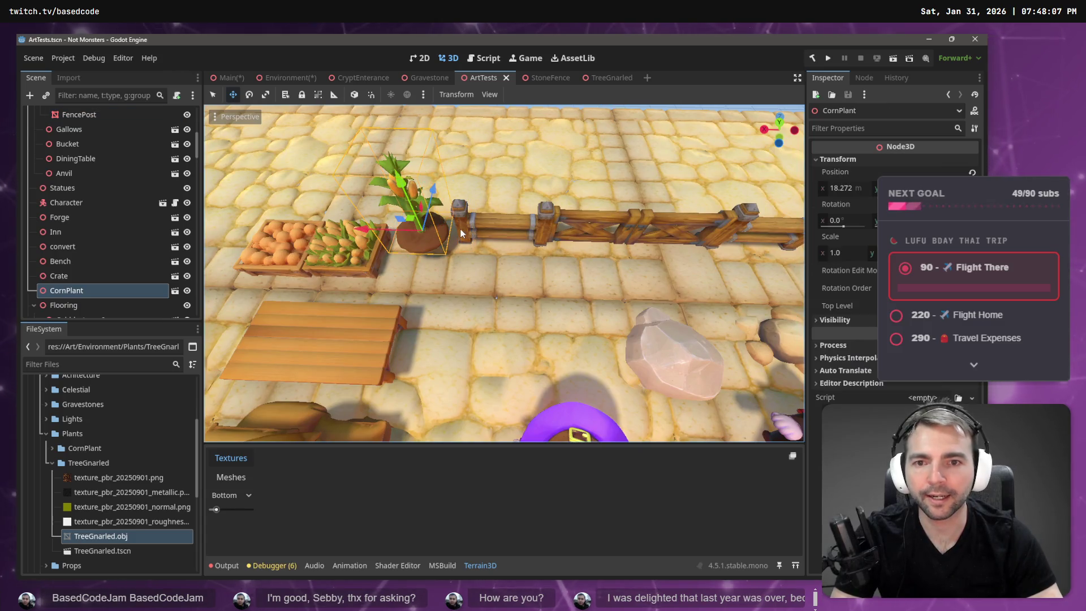
Step: Move the corn plant out onto open cobblestones and lower it slightly onto the ground
left_click_drag(466, 243, 475, 287)
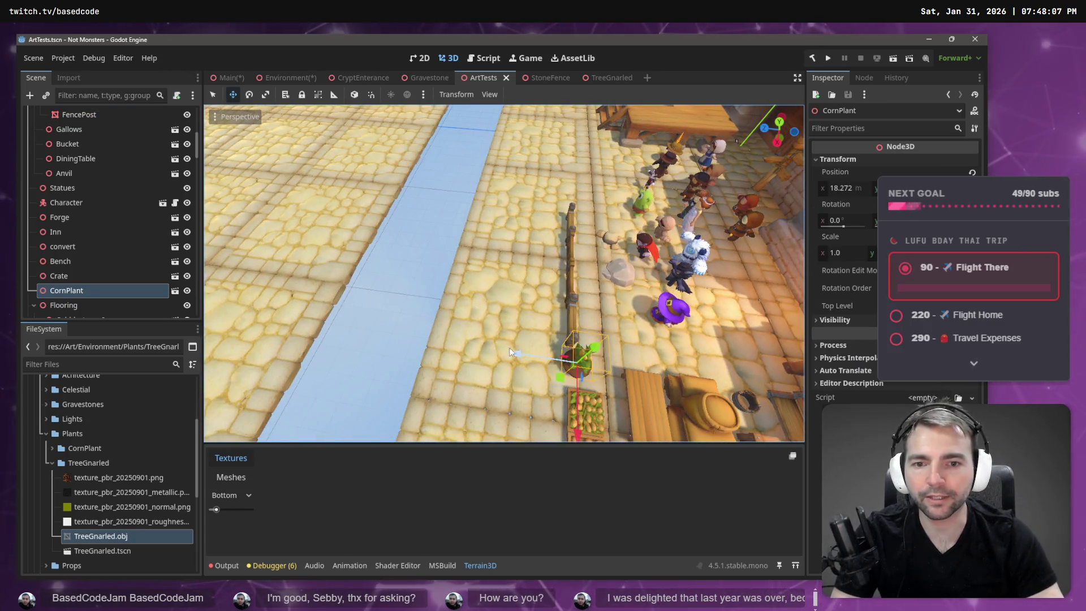
key("g")
left_click(222, 303)
key("f")
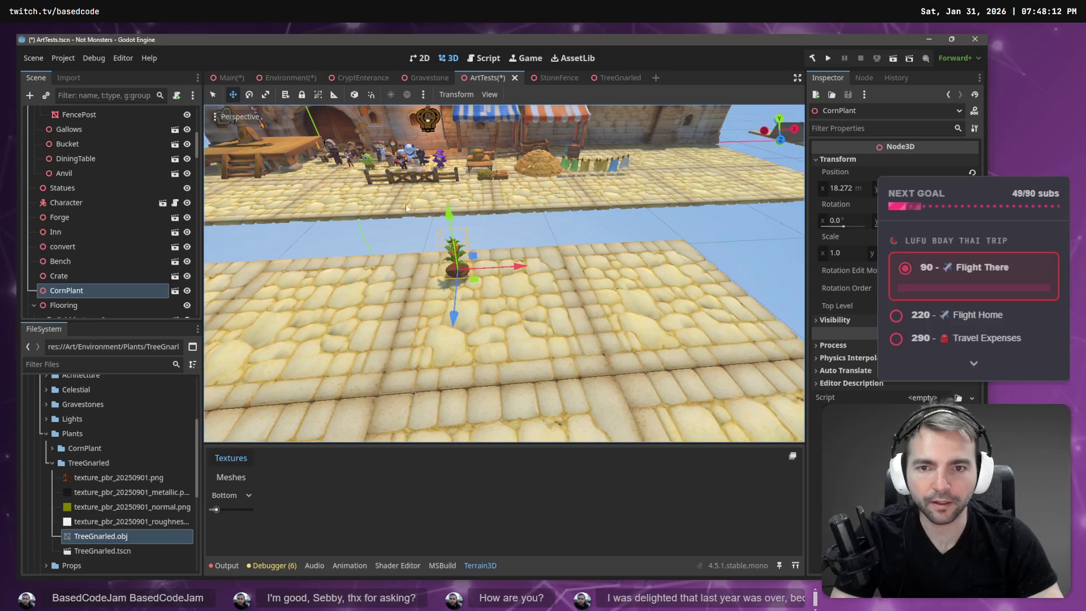
left_click_drag(449, 216, 459, 223)
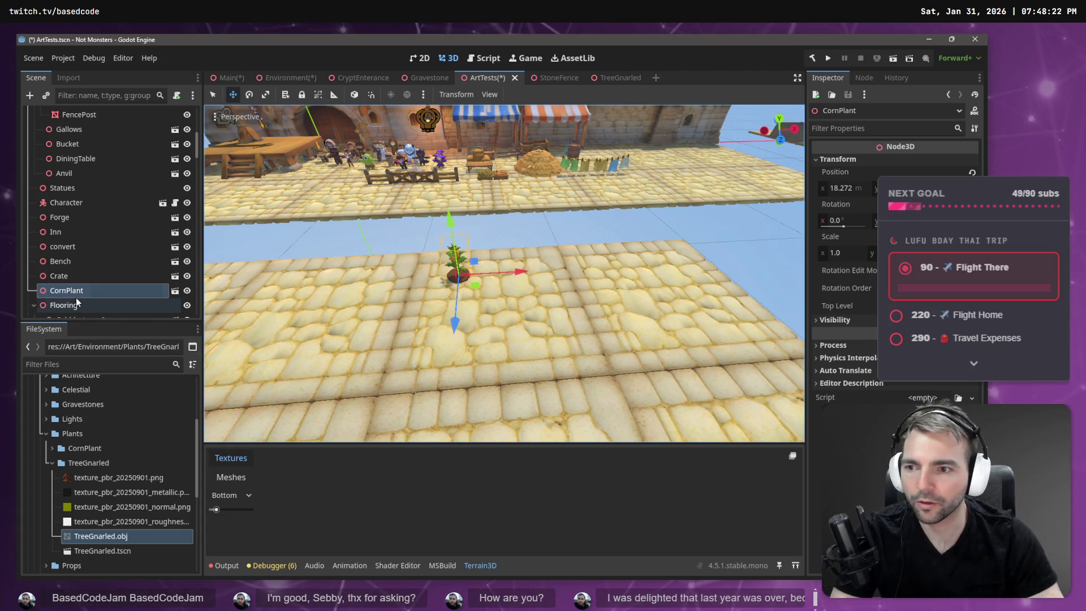
left_click(34, 305)
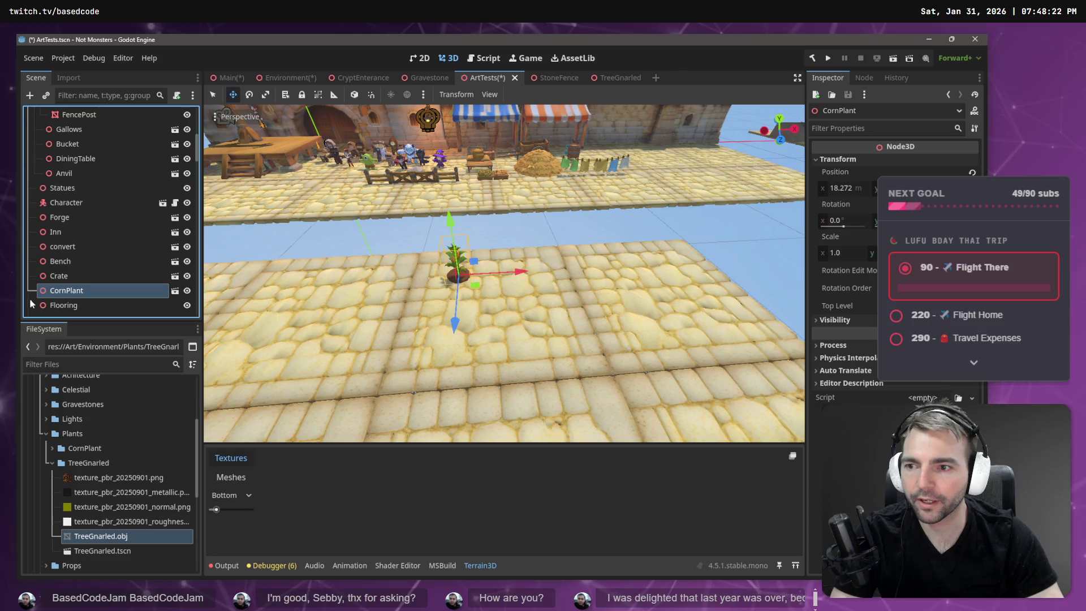
left_click(86, 203)
left_click(84, 215)
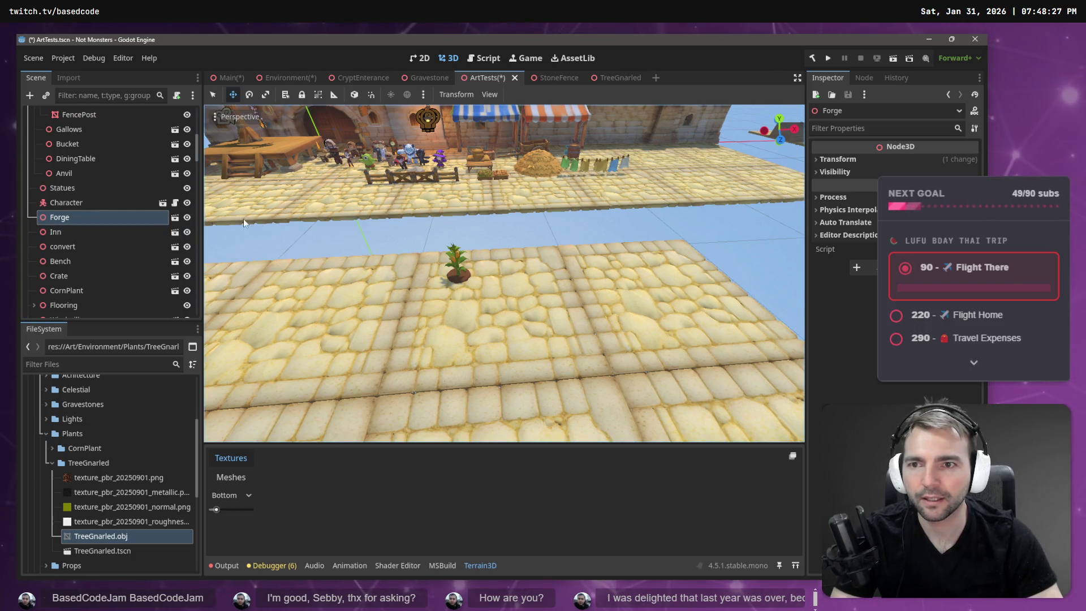
Step: Select the Forge, Inn, church and other village buildings in the viewport
key("f")
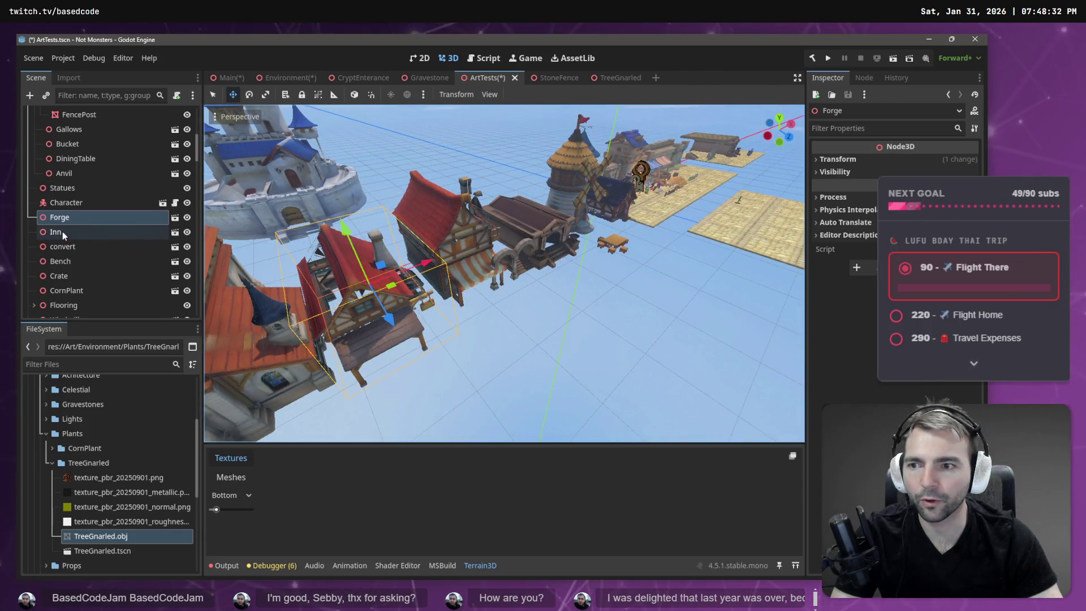
left_click(62, 232, "ctrl")
left_click(527, 229)
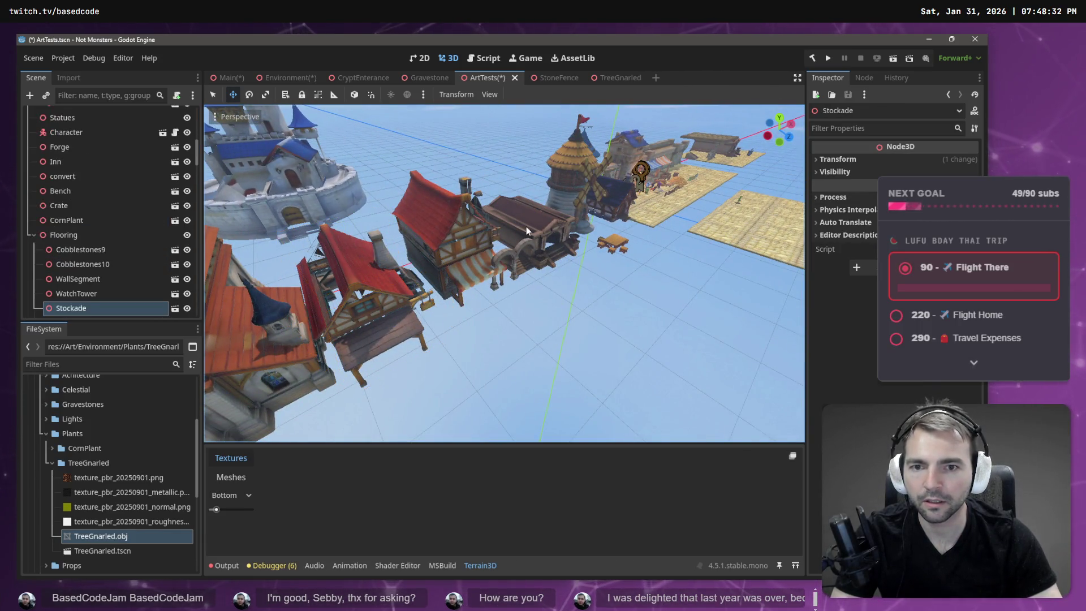
left_click(370, 281)
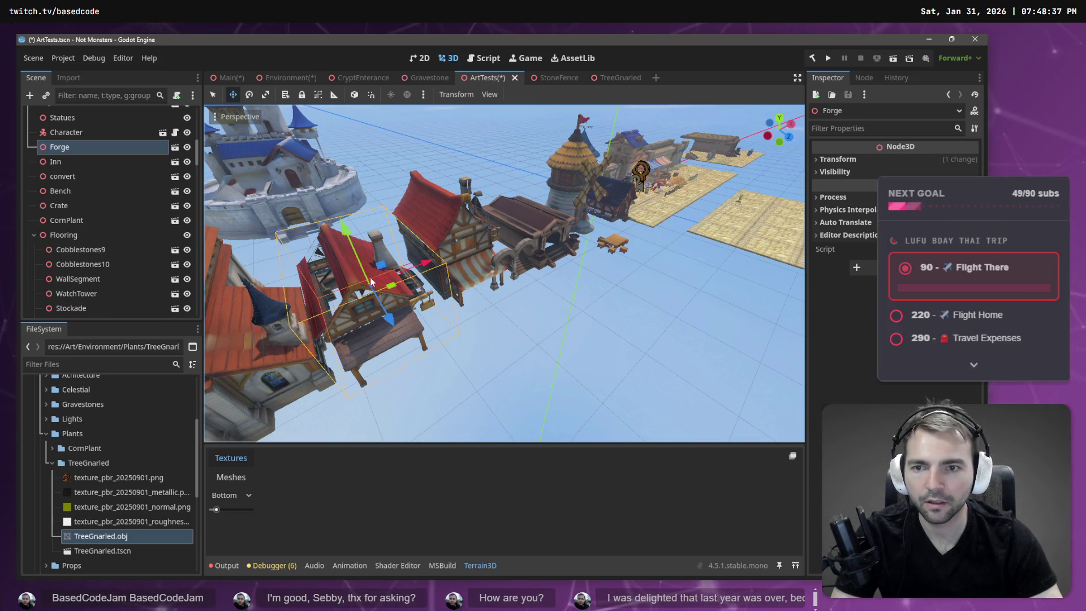
left_click(467, 212, "shift")
left_click(553, 232, "shift")
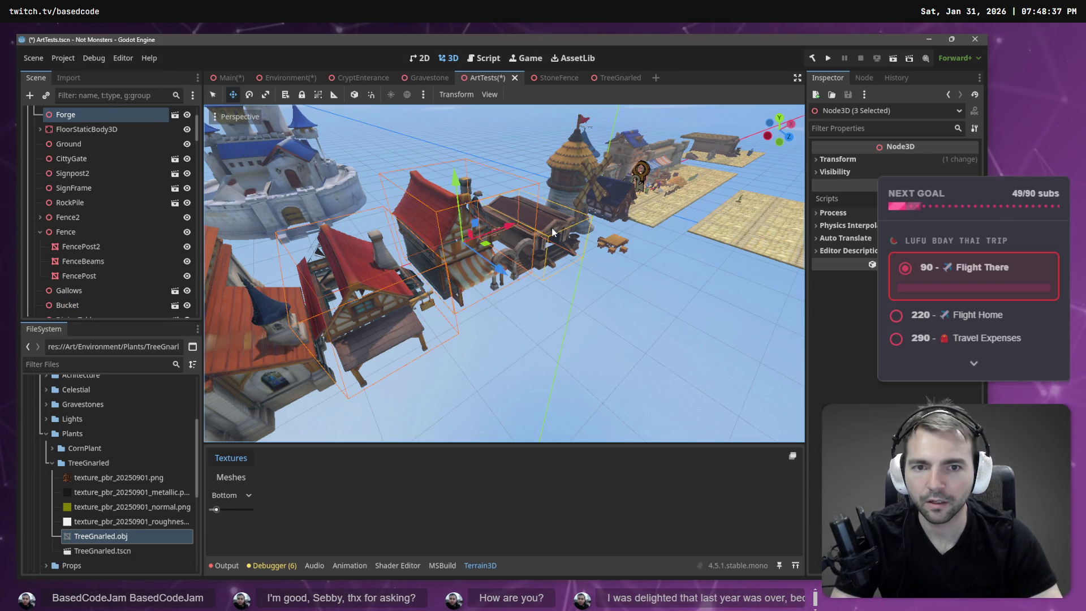
left_click_drag(428, 364, 515, 324)
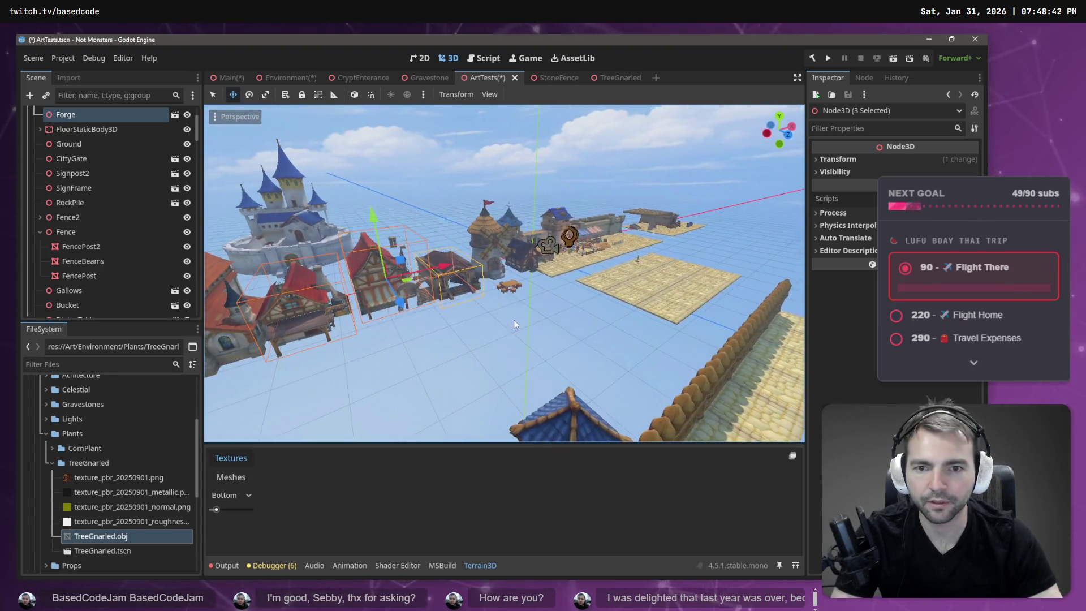
left_click(460, 276, "shift")
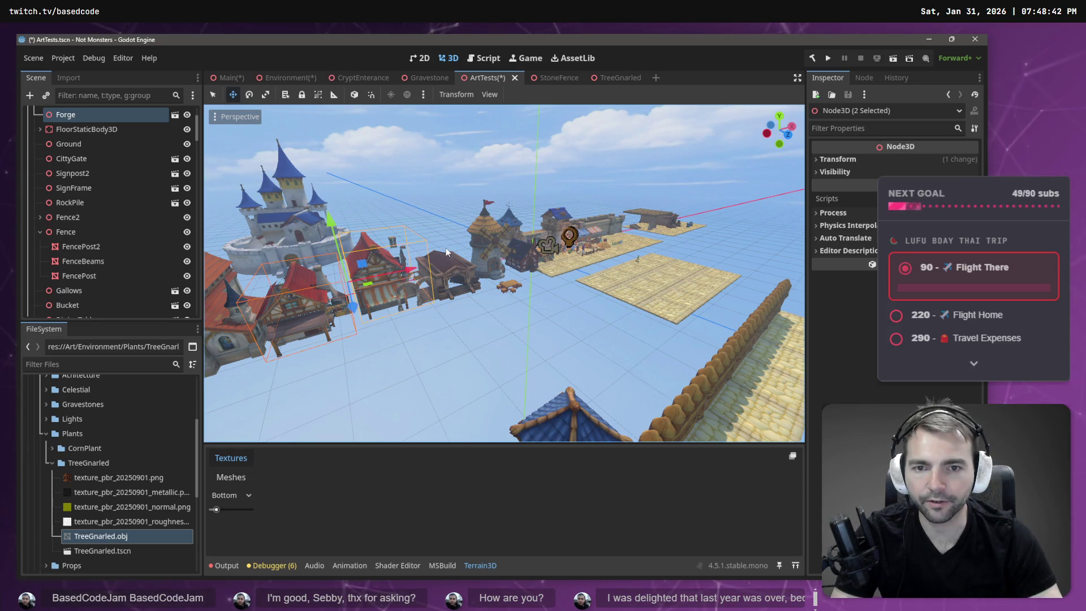
mouse_move(288, 358)
left_mouse_down()
mouse_move(460, 334)
mouse_move(399, 331)
mouse_move(403, 255)
left_mouse_up()
left_click(403, 253, "shift")
left_click(300, 253, "shift")
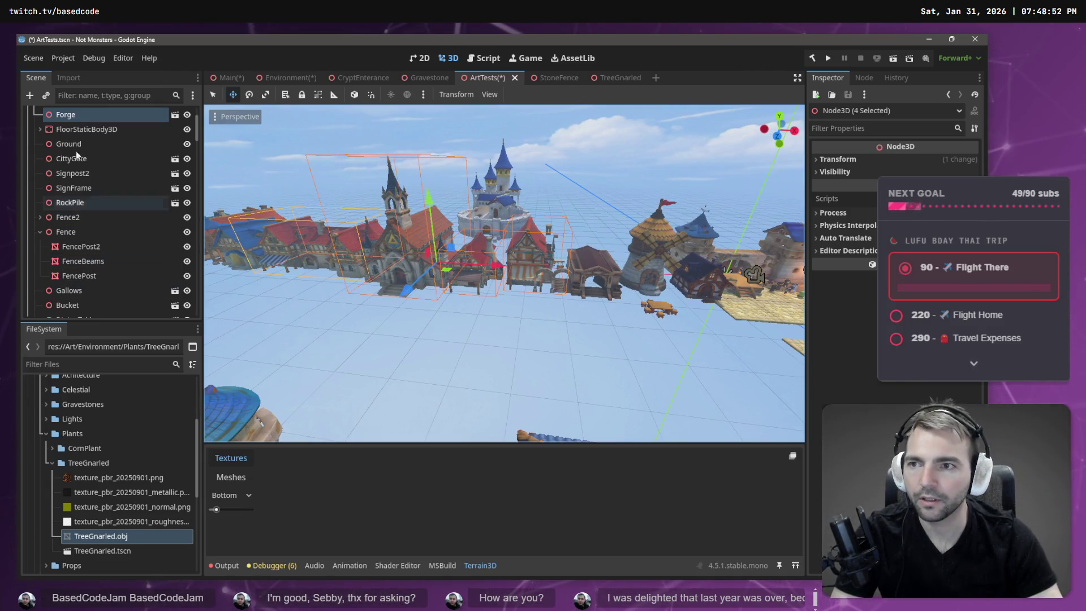
Step: Group the selected buildings under a new Node3D named Buildings
right_click(75, 113)
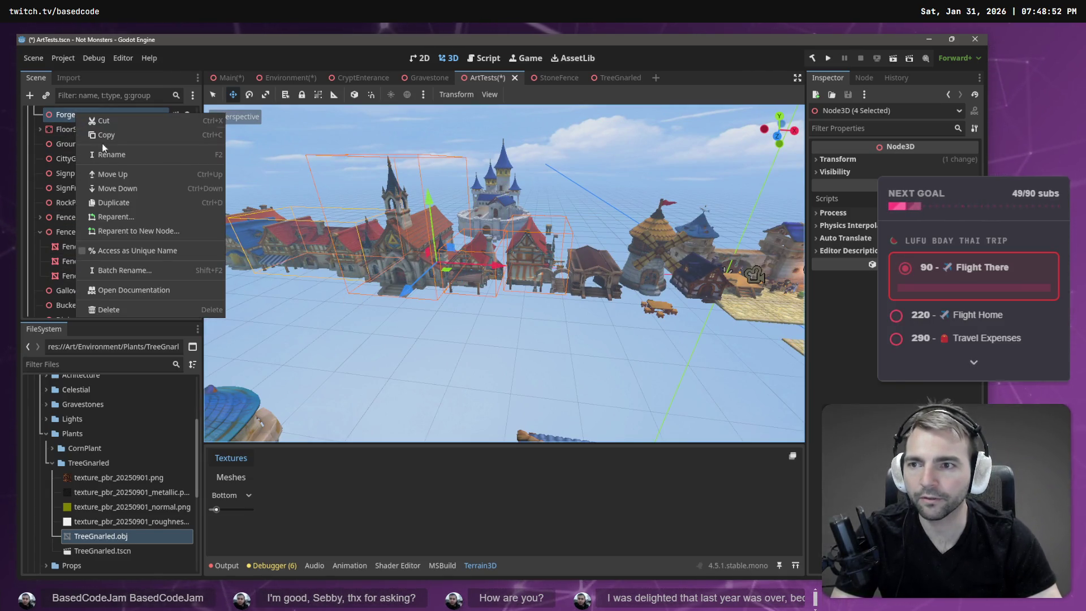
left_click(139, 230)
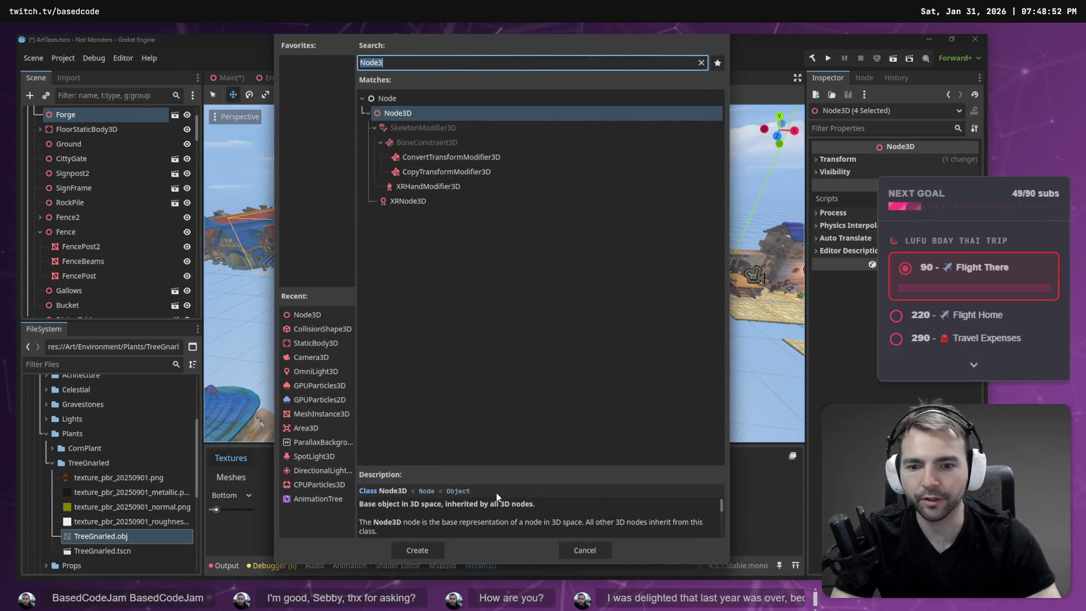
left_click(425, 551)
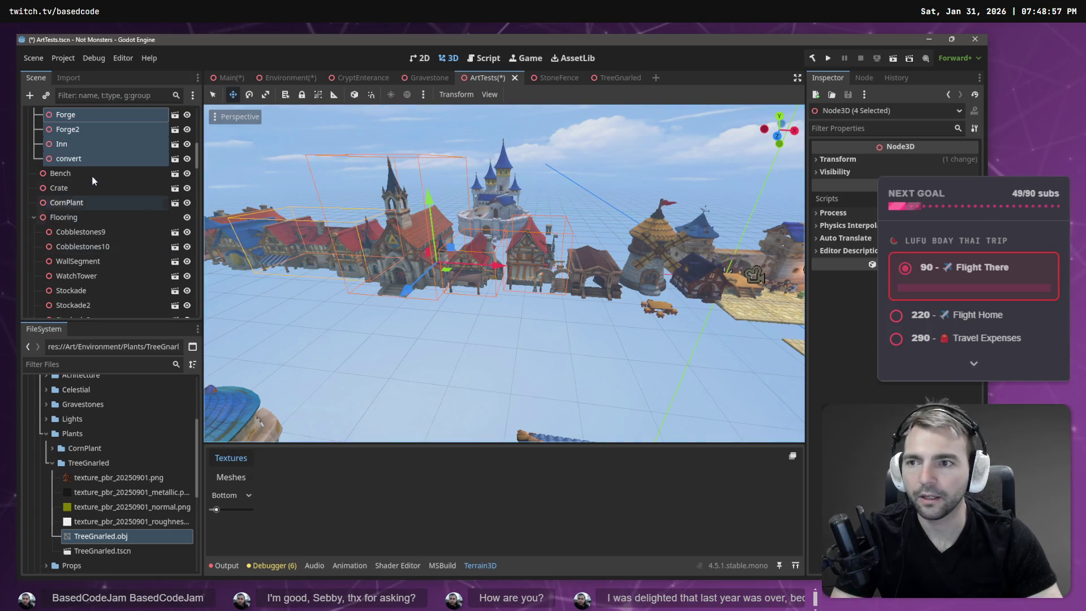
double_click(78, 179)
type("Building")
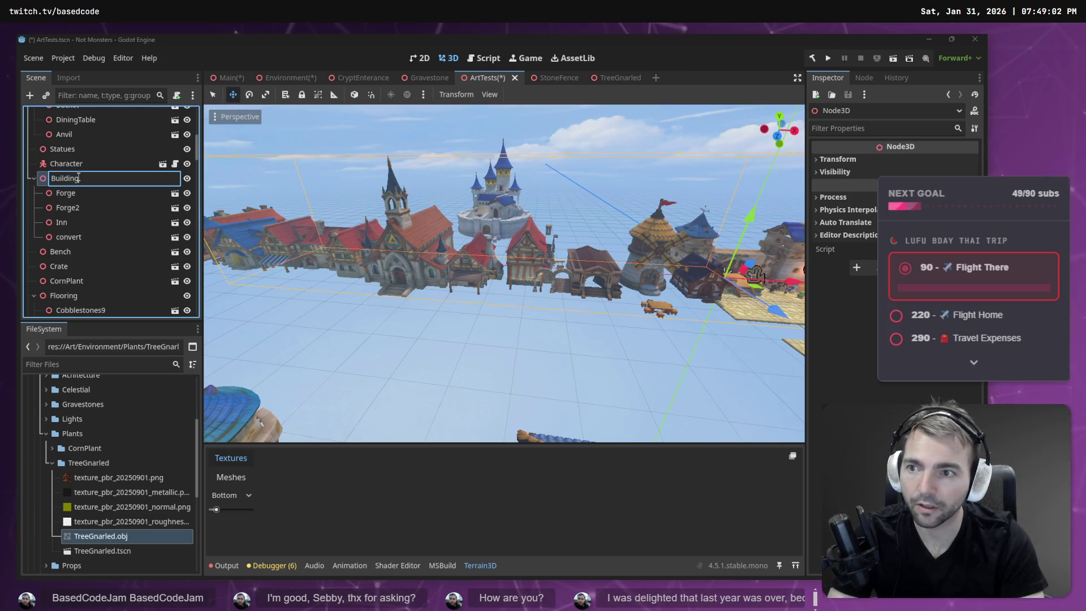
type("s")
key("Return")
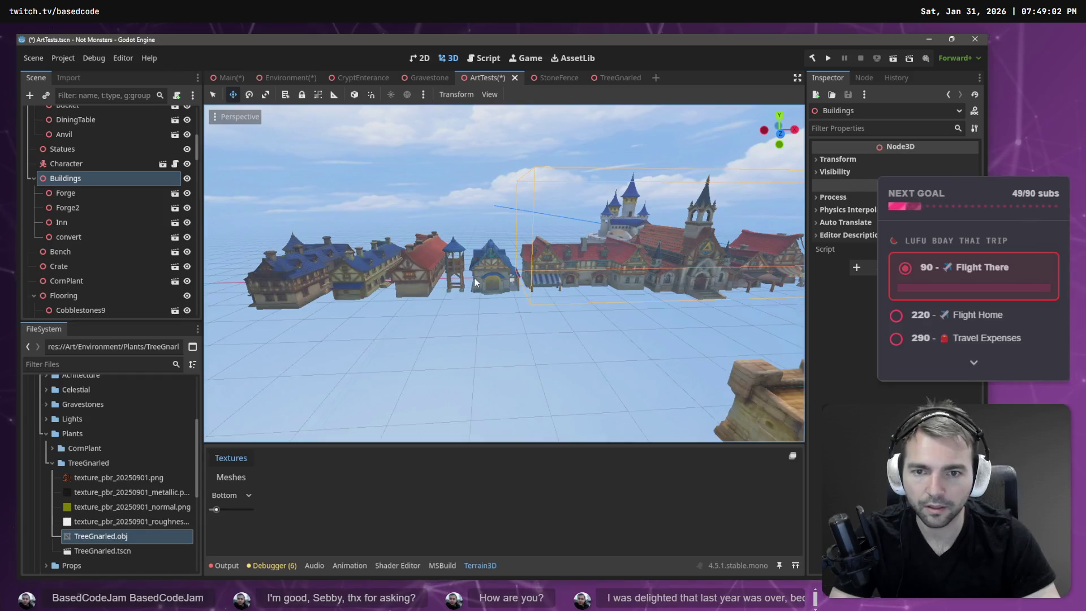
Step: Reparent Granary, Tenement1, Tenement2 and convert2 under the Buildings node
left_click(475, 277)
left_click(426, 282, "shift")
left_click(321, 277, "shift")
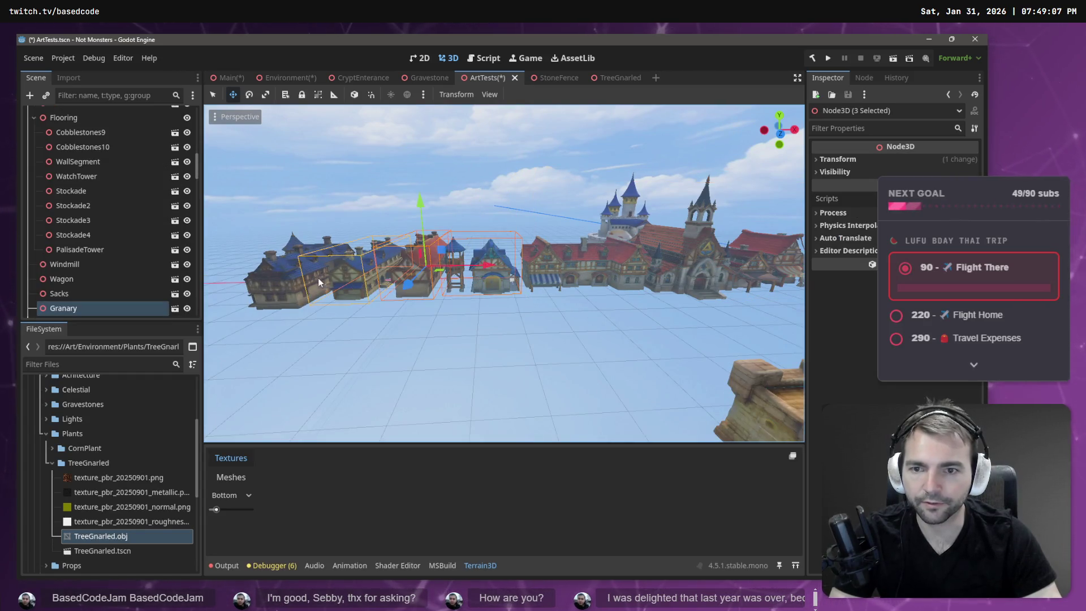
left_click(283, 281, "shift")
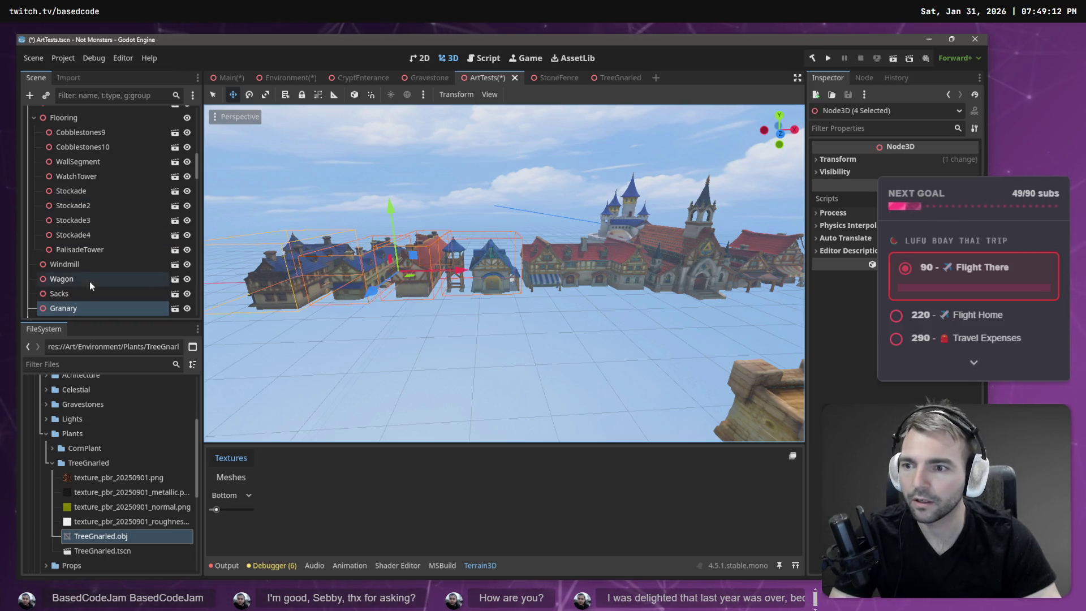
right_click(77, 307)
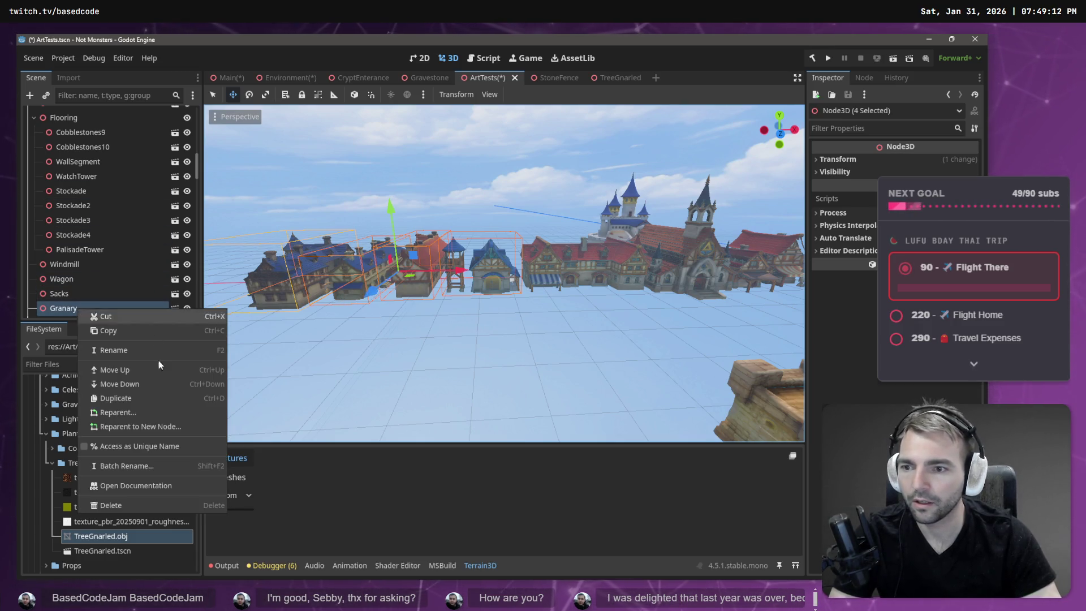
left_click(160, 417)
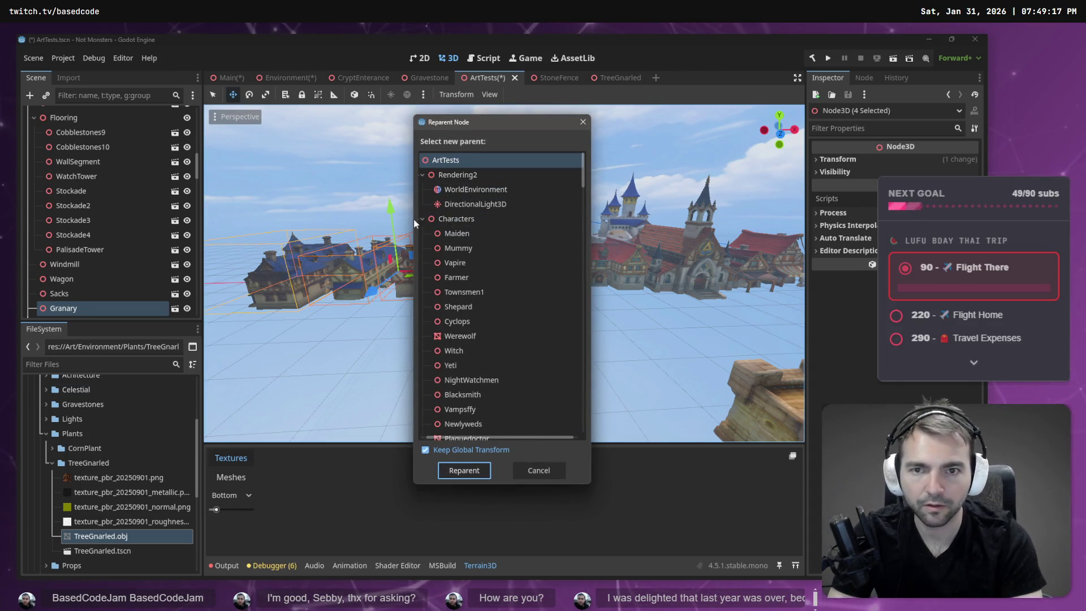
left_click(475, 208)
type("bui")
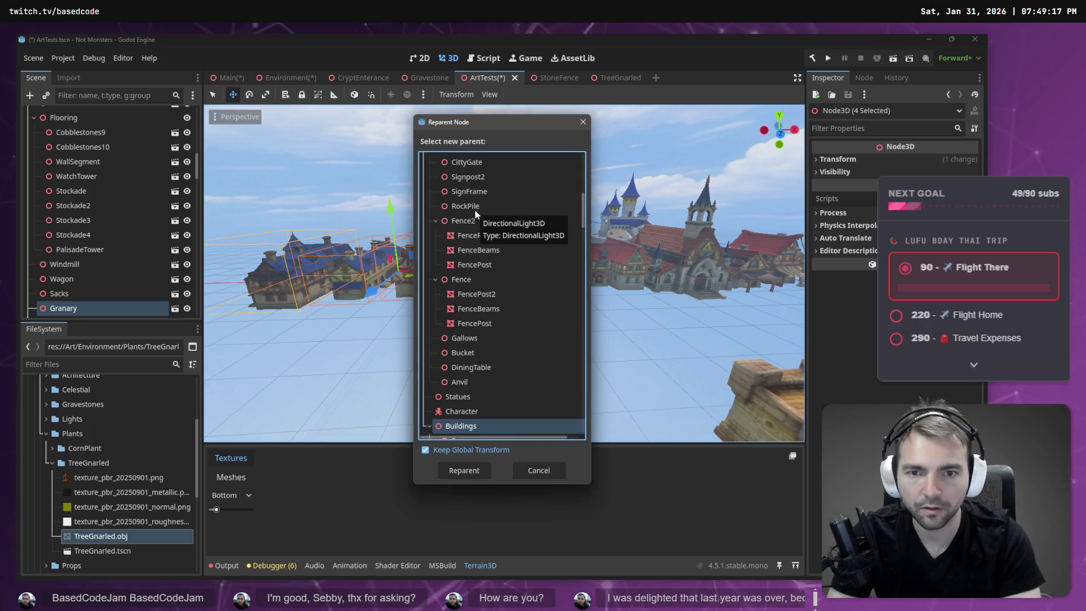
key("Return")
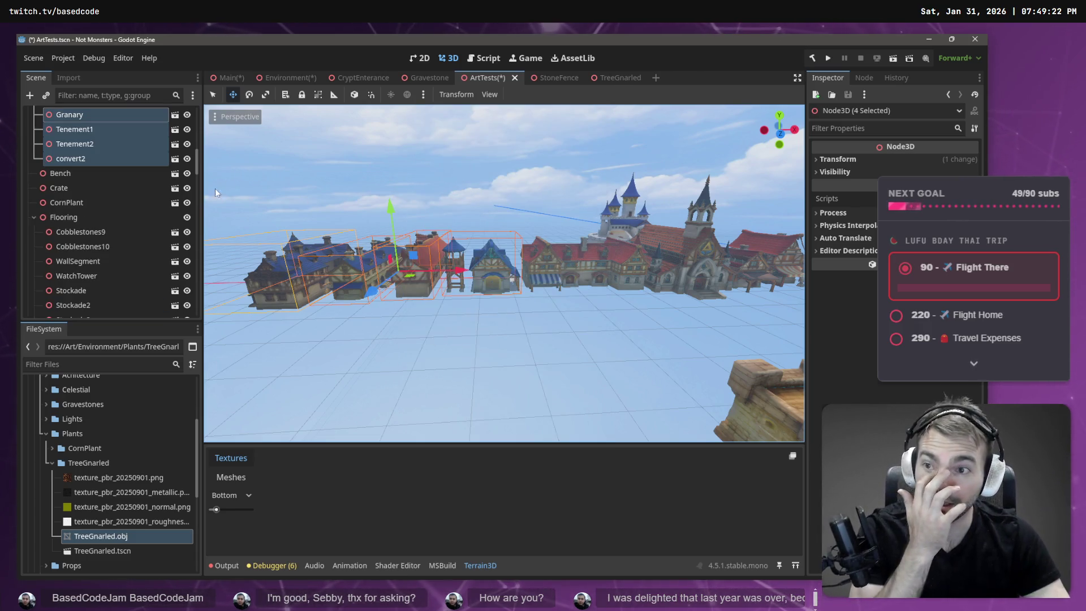
Step: Inspect convert2 and Tenement2 in their new place under Buildings
left_click(100, 161)
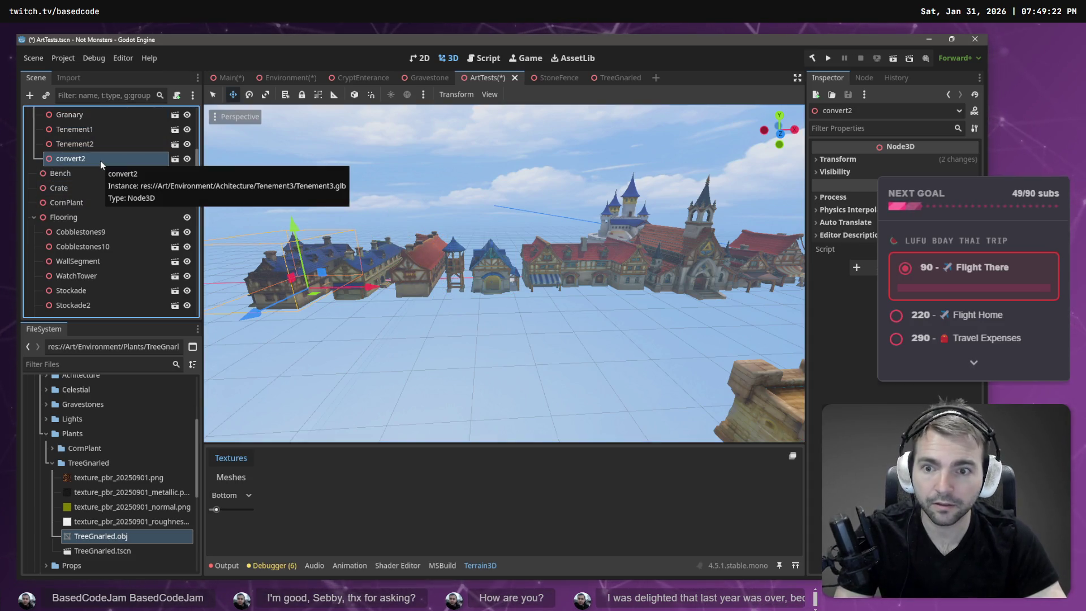
scroll(82, 181, "up", 1)
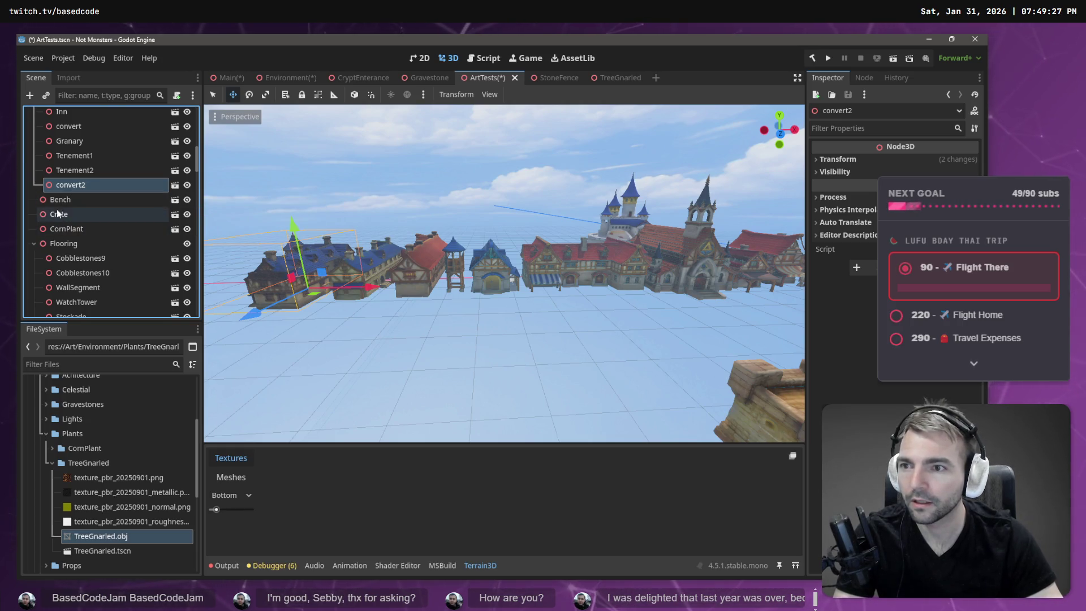
left_click(83, 171)
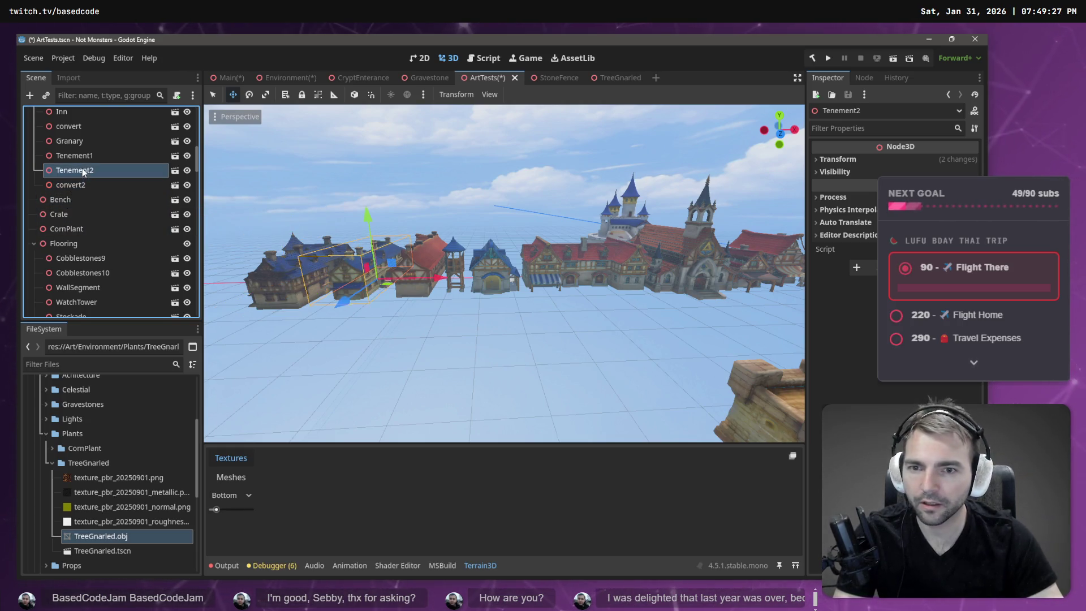
left_click(325, 335)
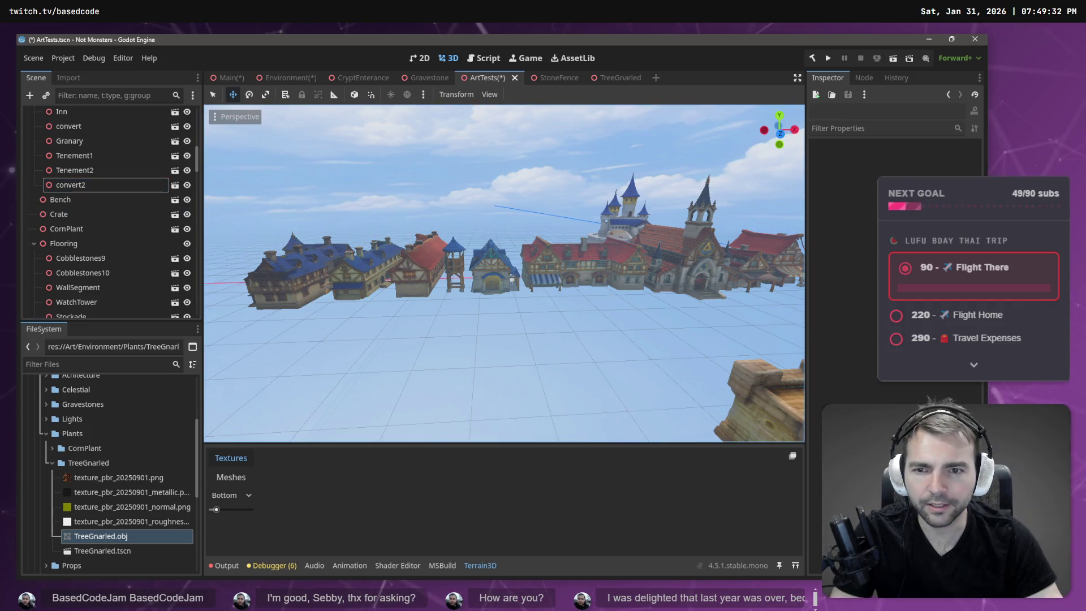
Step: Fly along the row of blue-roofed houses and compare Tenement2 with convert2
key("w")
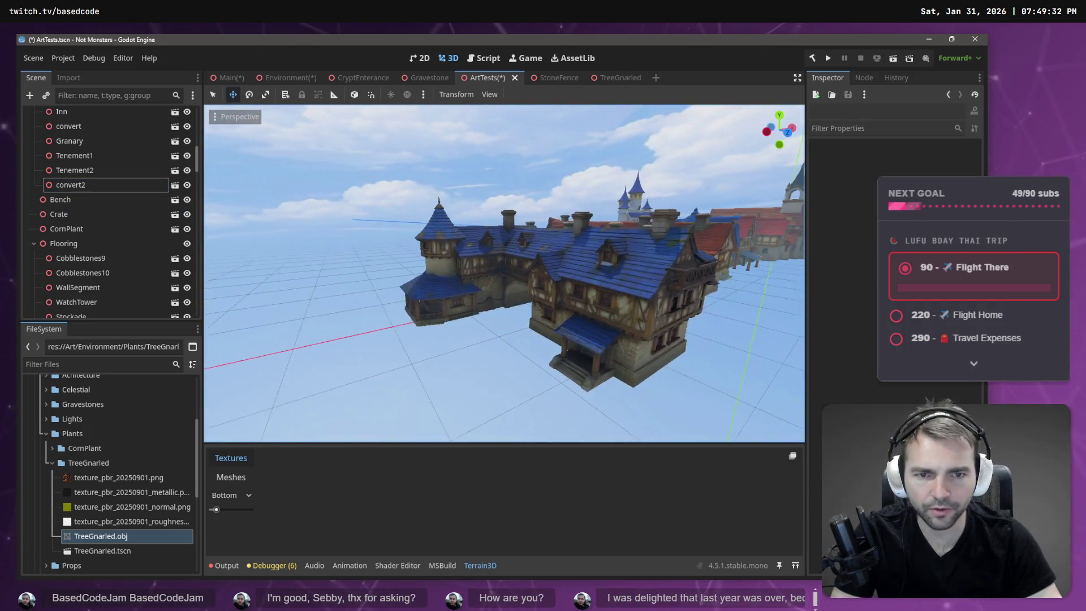
key("d")
left_click(490, 280)
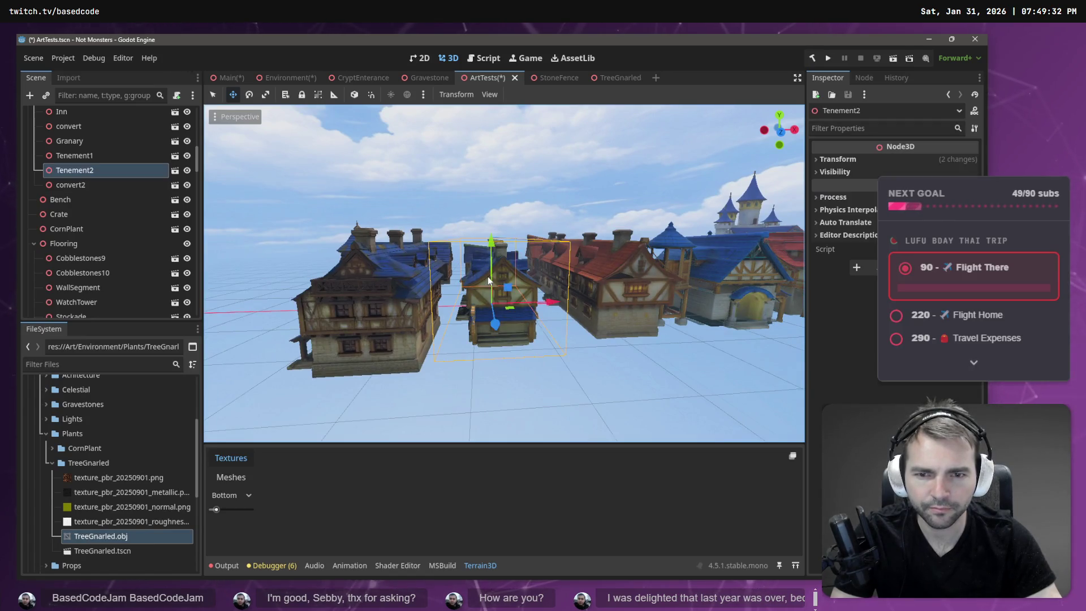
left_click(317, 324)
left_click(84, 169)
left_click(86, 181)
left_click(509, 396)
Step: Fly to the town wall and select WallSegment, WatchTower and the neighbouring wall pieces
key("w")
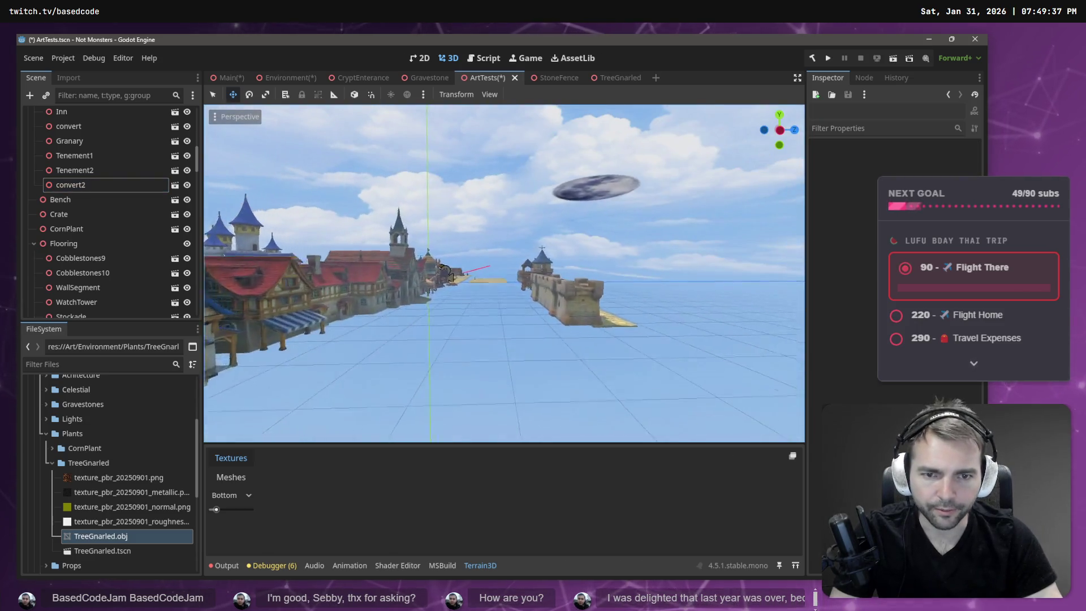
key("e")
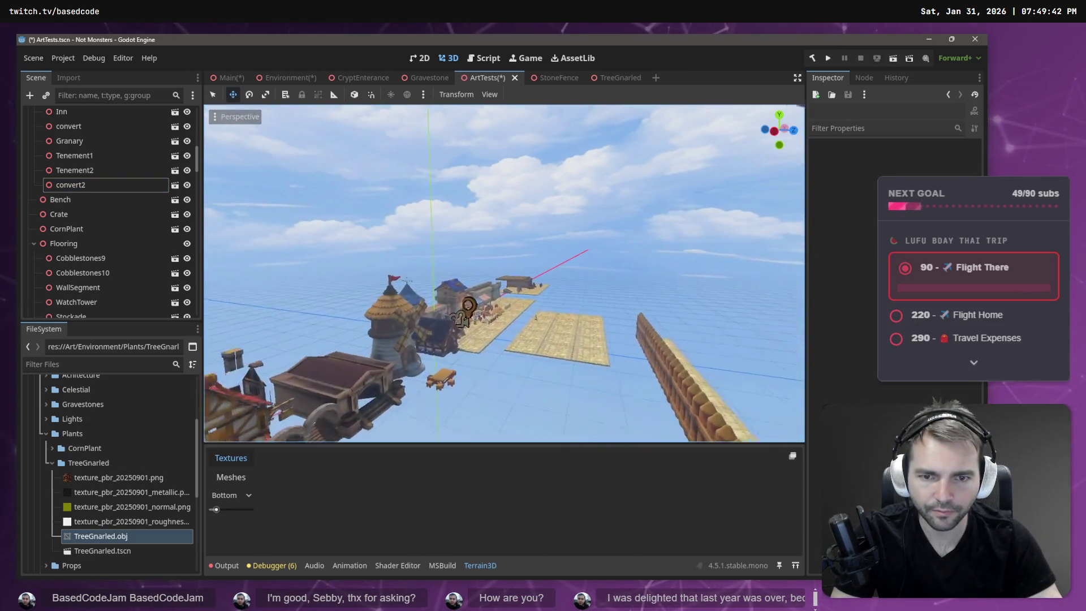
key("d")
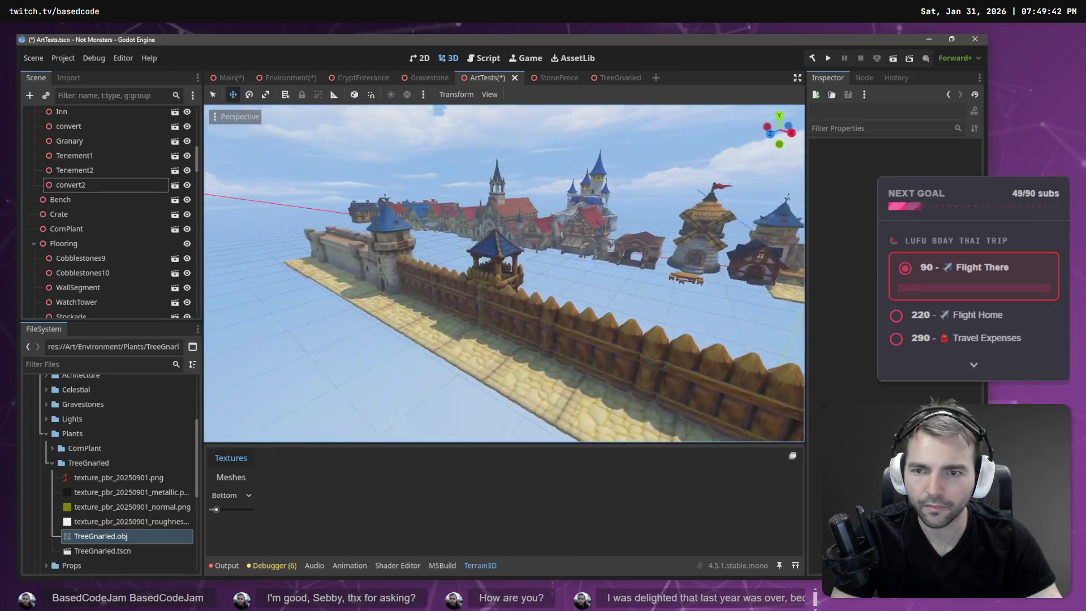
left_click(351, 261)
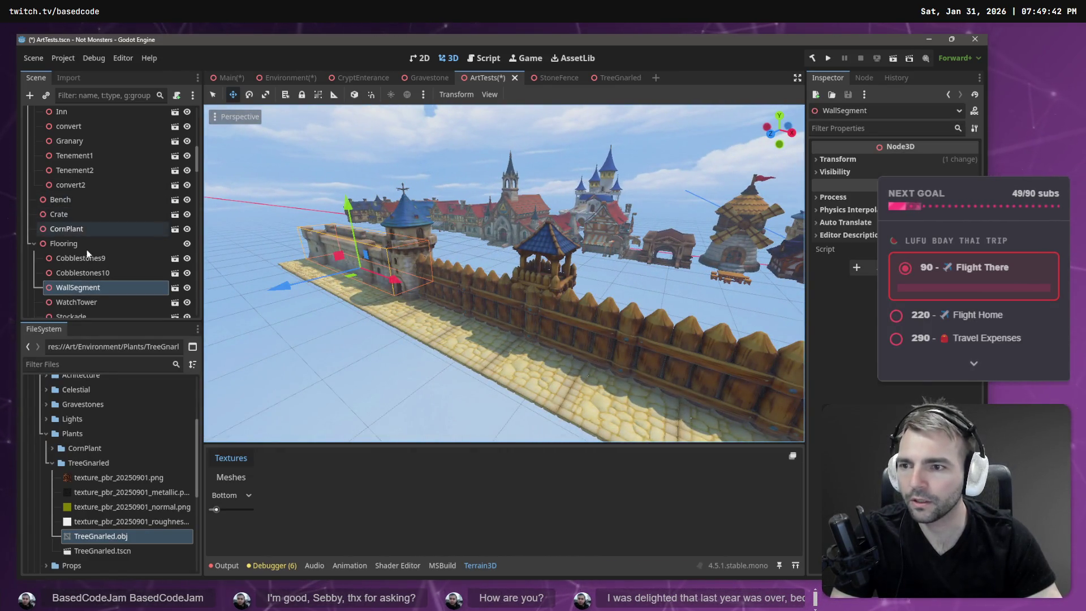
left_click_drag(396, 217, 498, 226)
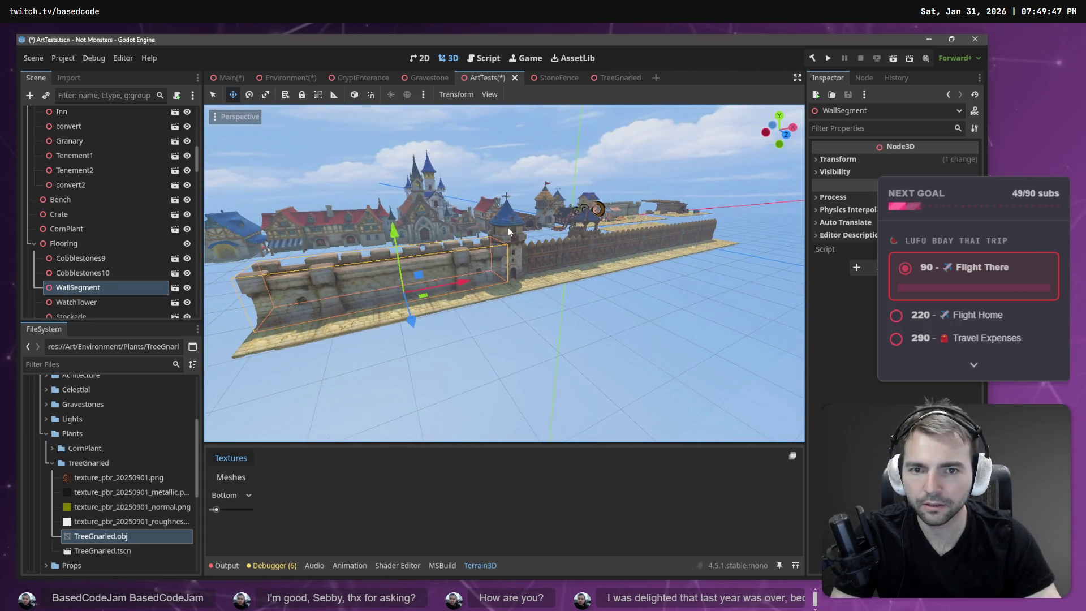
left_click(508, 228, "shift")
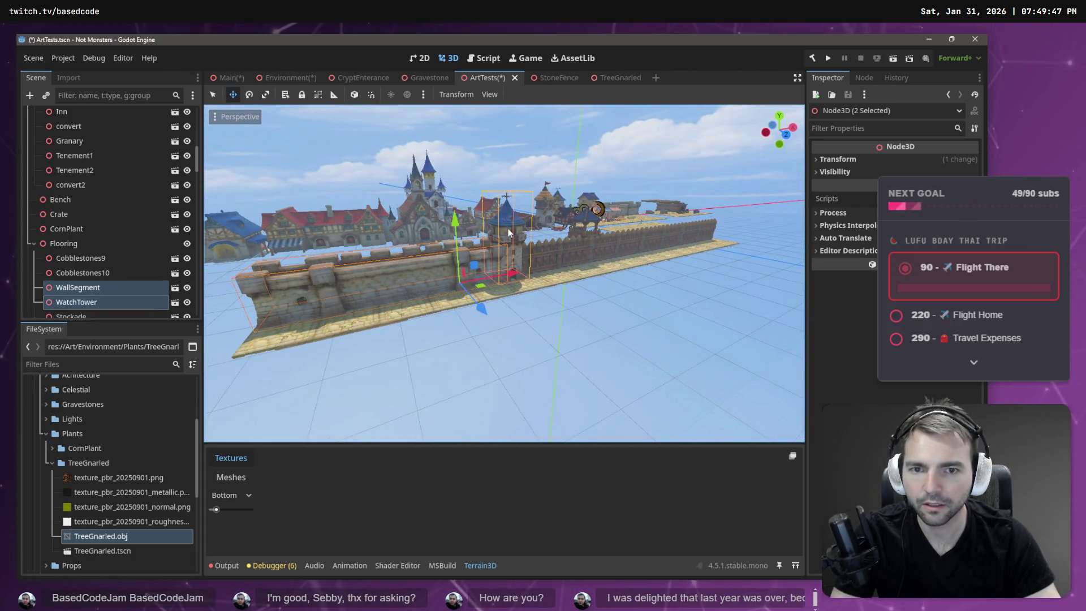
left_click(591, 245, "shift")
left_click(668, 233, "shift")
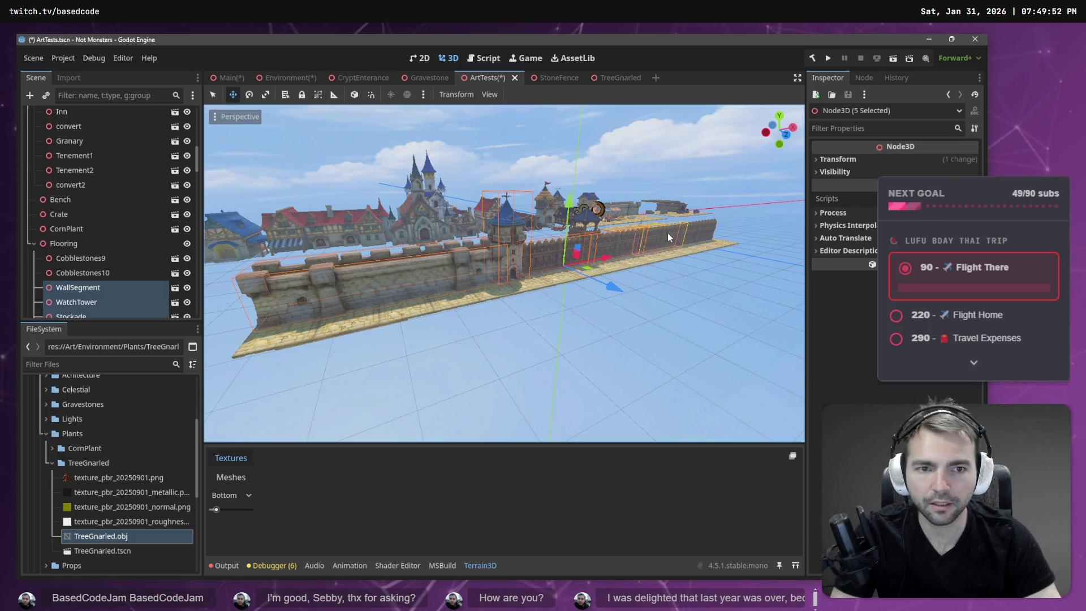
left_click(705, 226, "shift")
left_click_drag(602, 228, 531, 265)
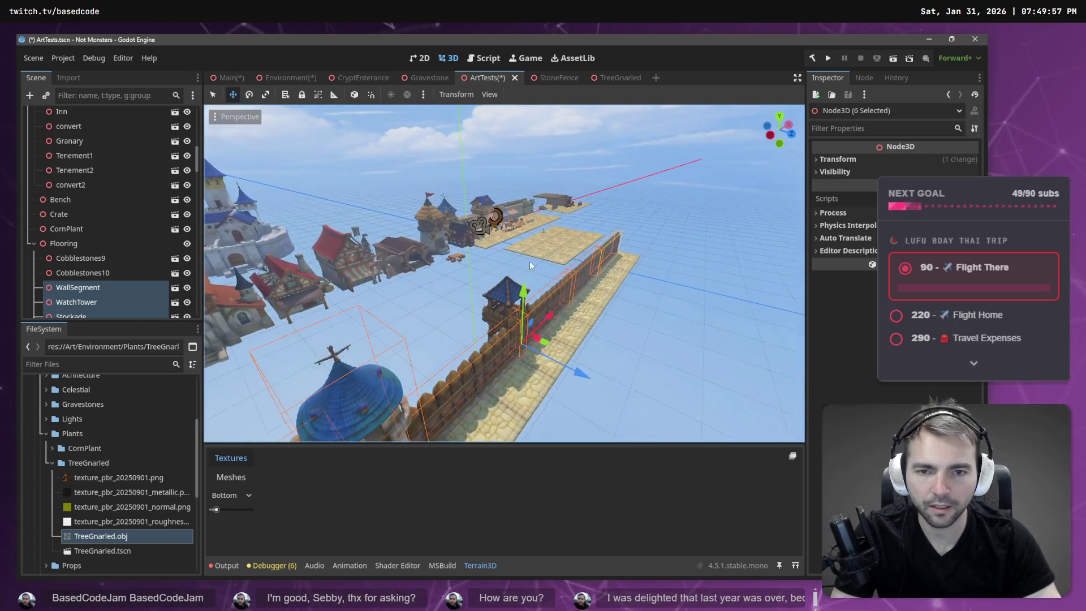
Step: Group the selected wall pieces under a new Node3D named TownWalls
left_click(506, 297, "shift")
right_click(70, 290)
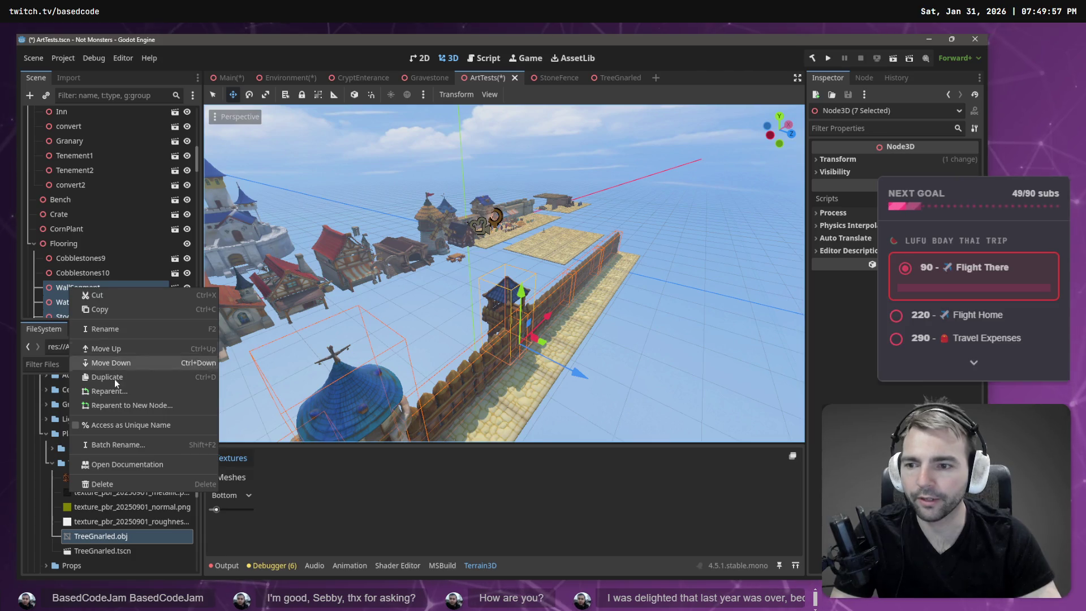
left_click(124, 402)
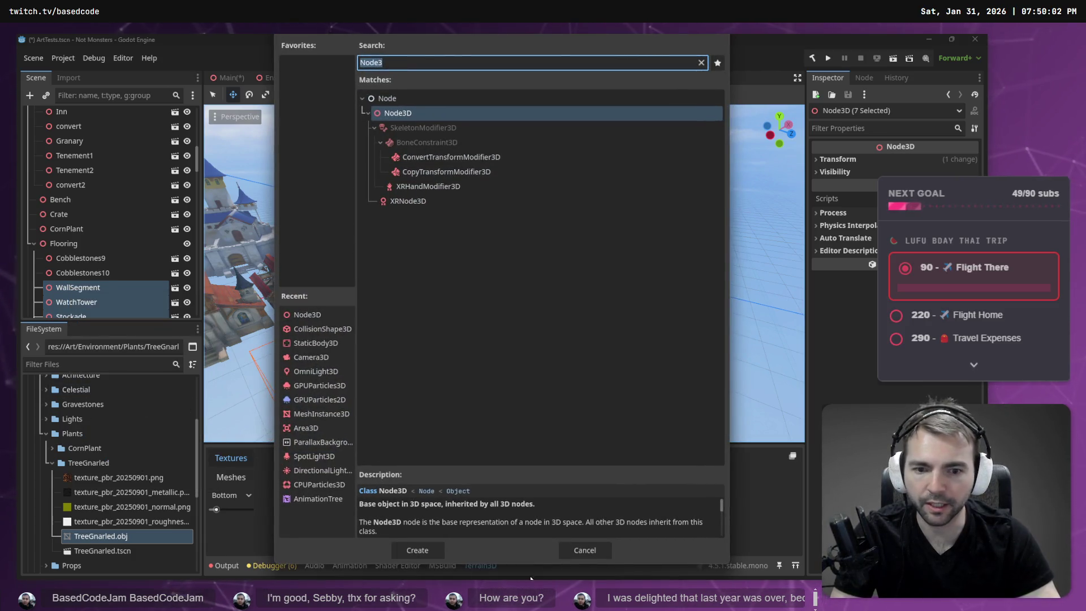
left_click(429, 553)
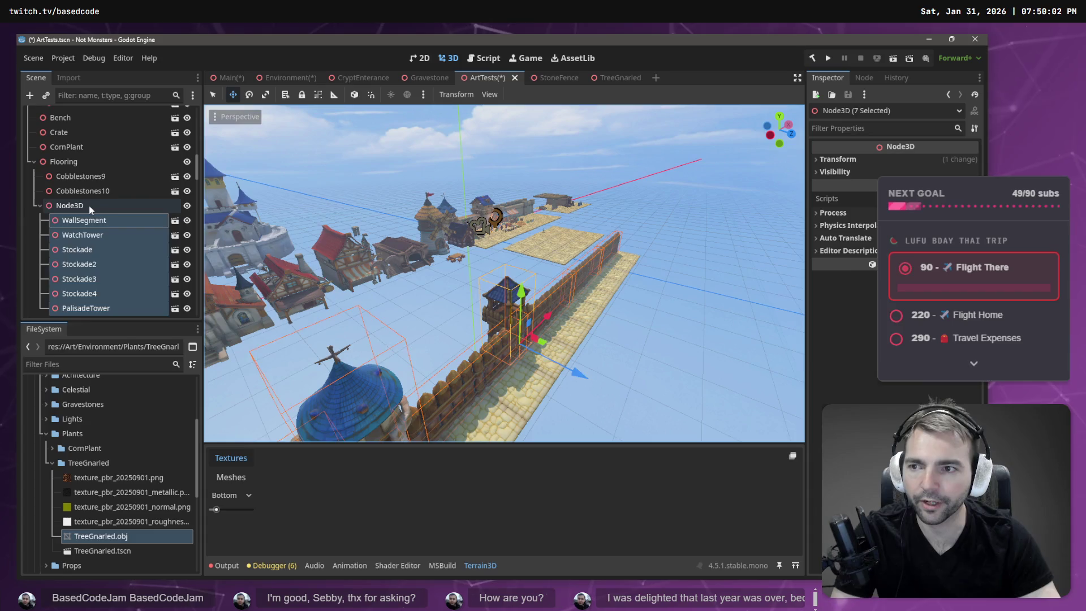
double_click(83, 206)
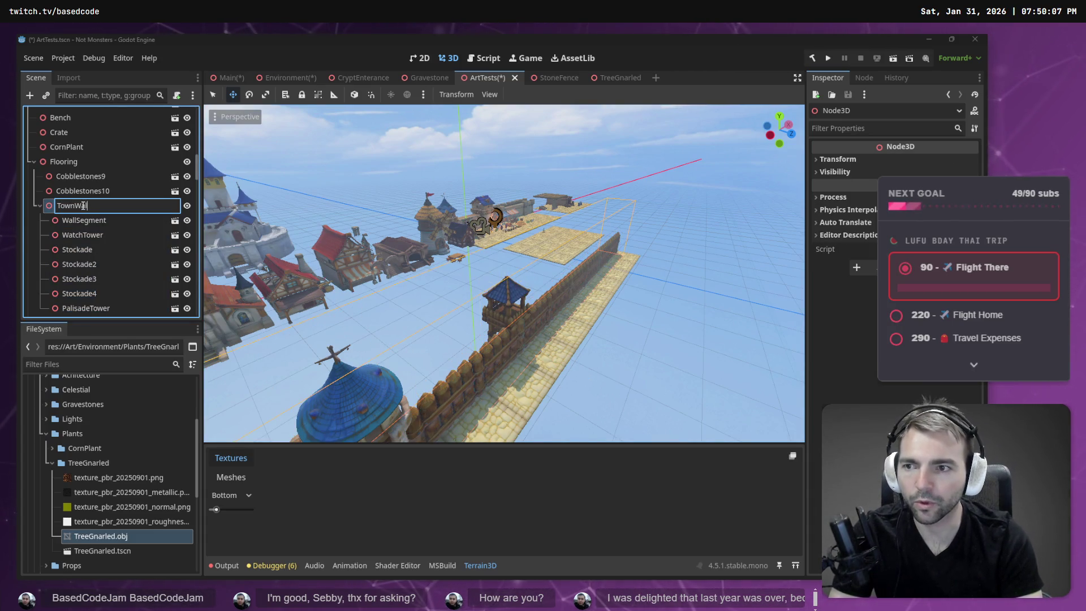
type("s")
key("Return")
Step: Reparent TownWalls directly under the ArtTests root
right_click(66, 208)
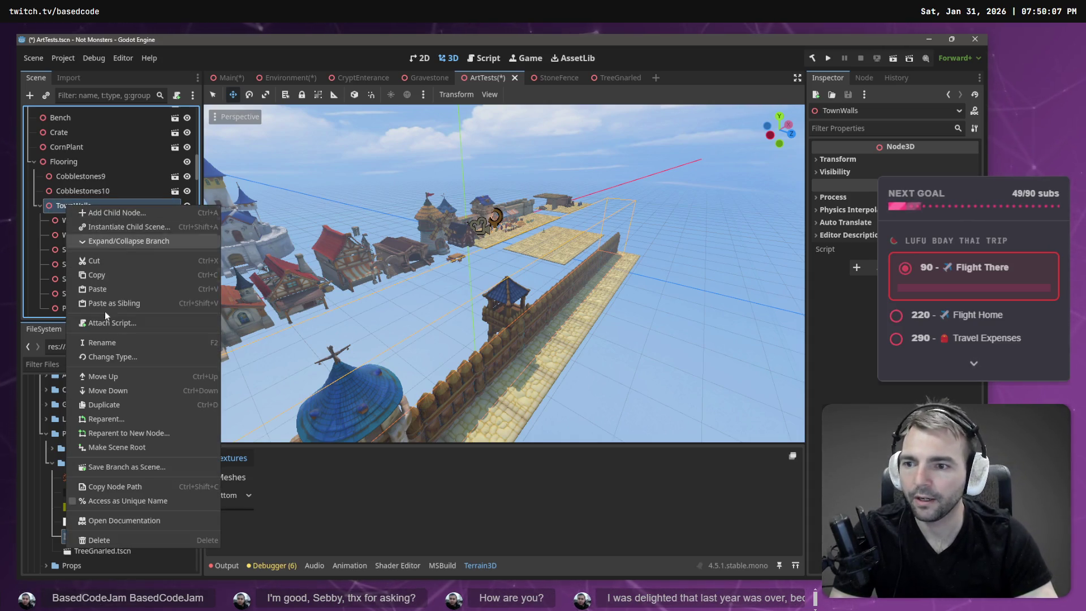
left_click(121, 417)
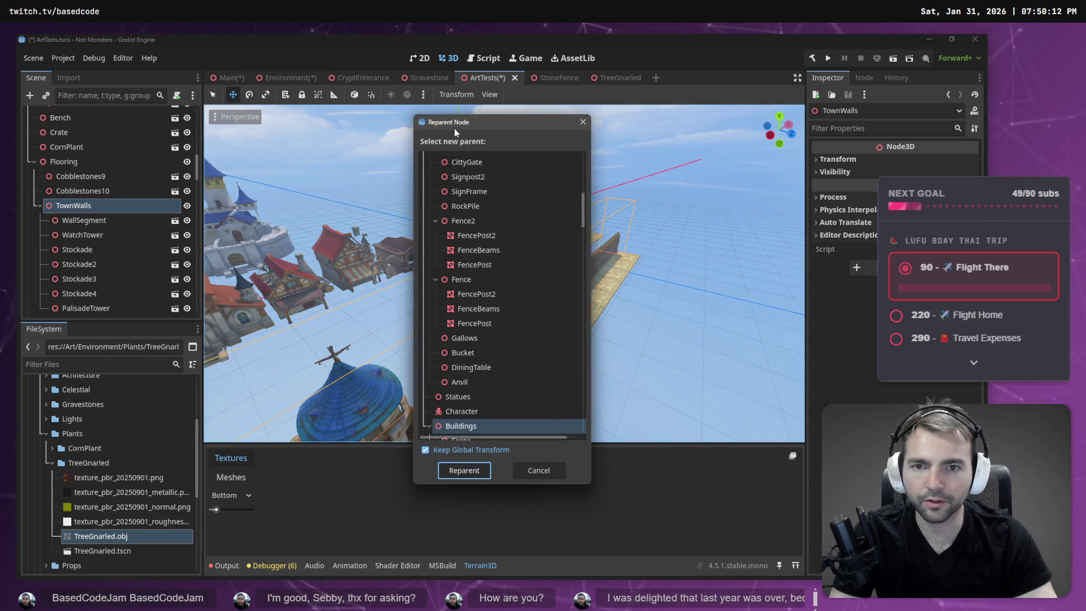
left_click(458, 165)
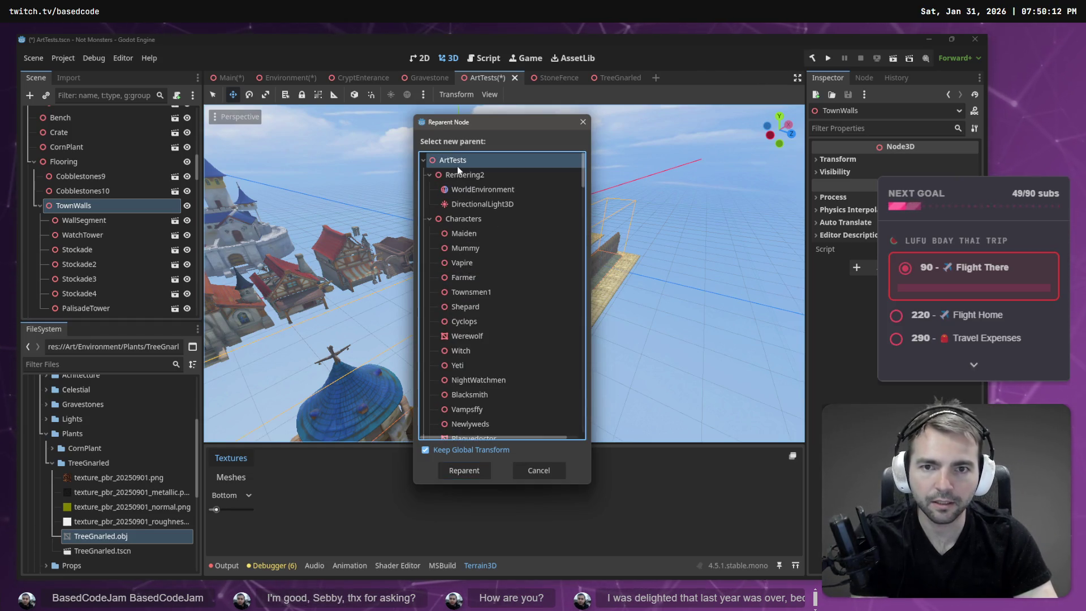
double_click(460, 167)
mouse_move(572, 355)
left_mouse_down()
mouse_move(487, 346)
mouse_move(490, 332)
left_mouse_up()
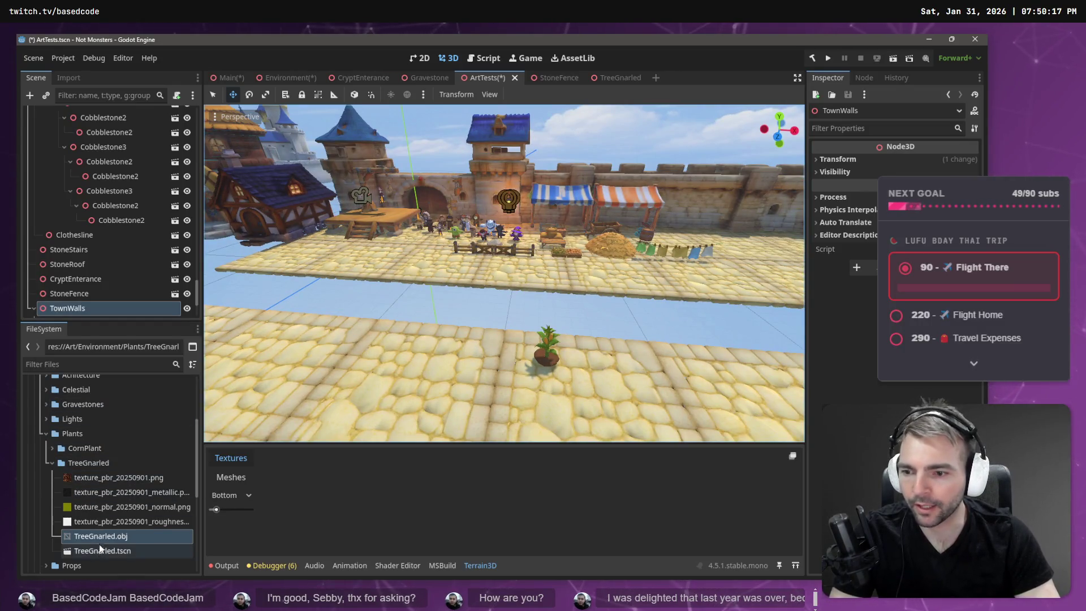
Step: Drop a TreeGnarled.tscn instance on the cobblestones beside the plant and open TreeGnarled.obj's import settings
mouse_move(101, 551)
left_mouse_down()
mouse_move(358, 347)
mouse_move(398, 362)
left_mouse_up()
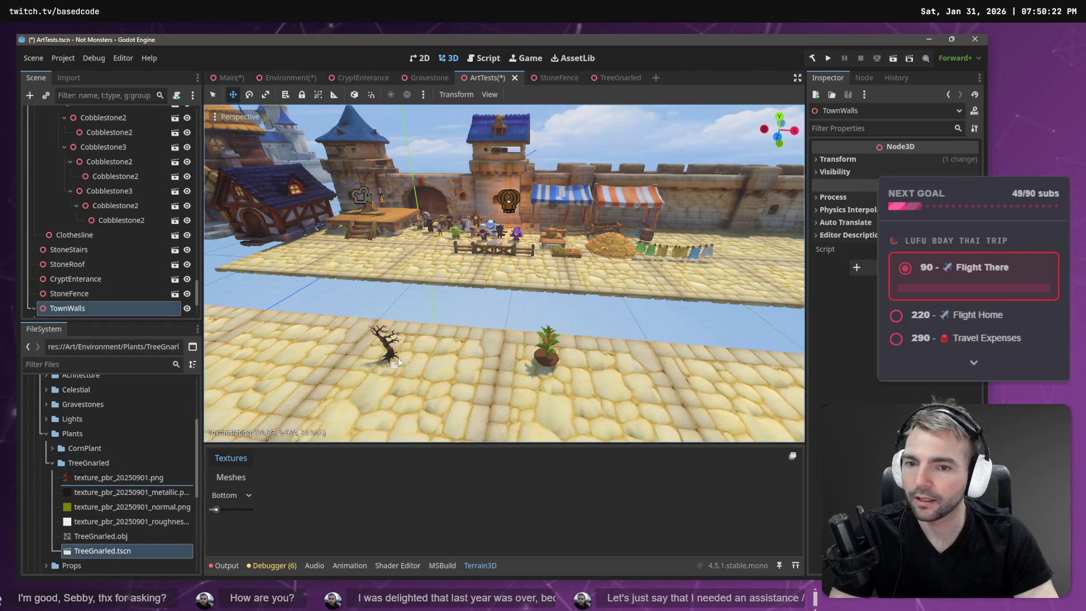
left_click_drag(456, 381, 456, 379)
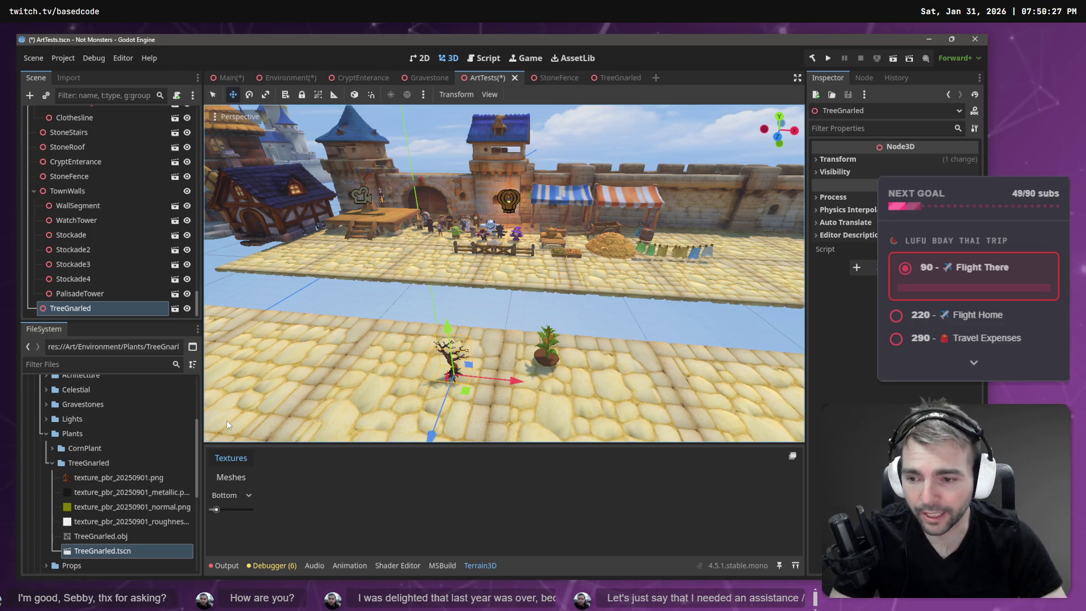
left_click(110, 536)
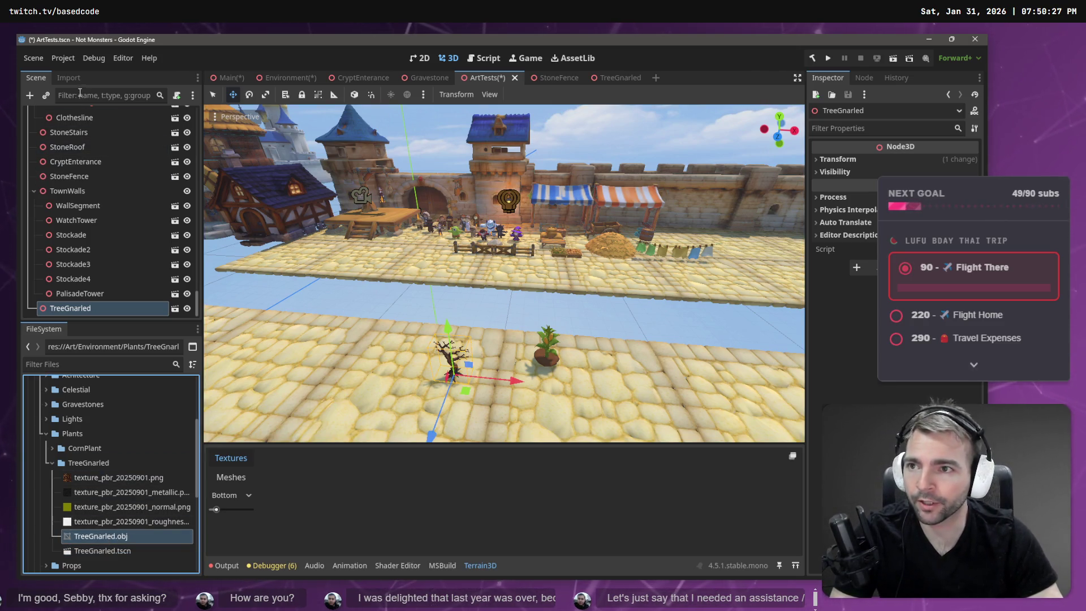
left_click(69, 79)
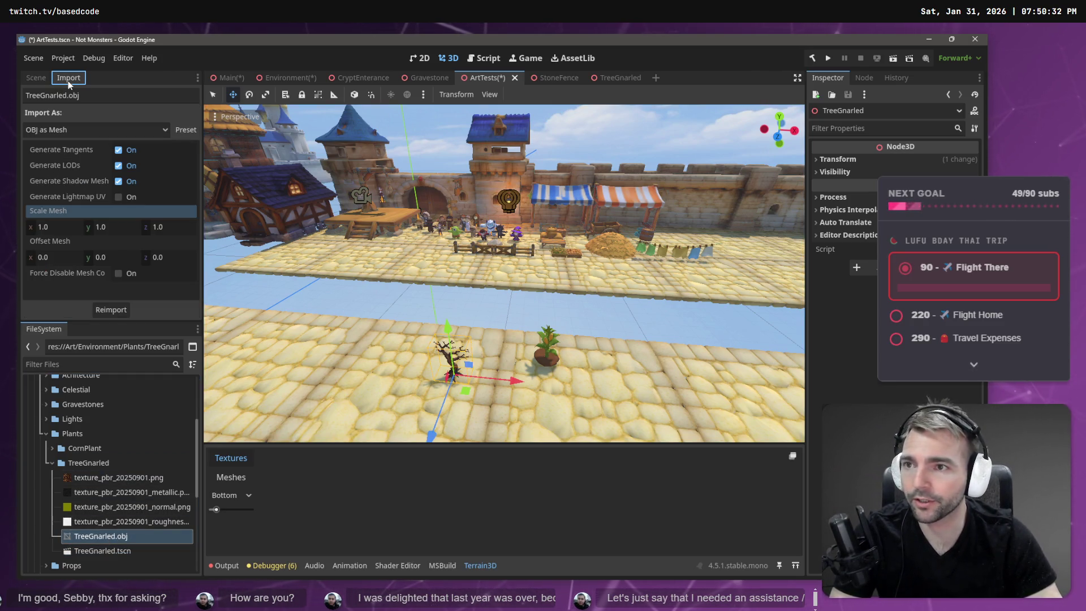
Step: Reimport TreeGnarled.obj with Scale Mesh 3.0 on all axes
left_click(75, 229)
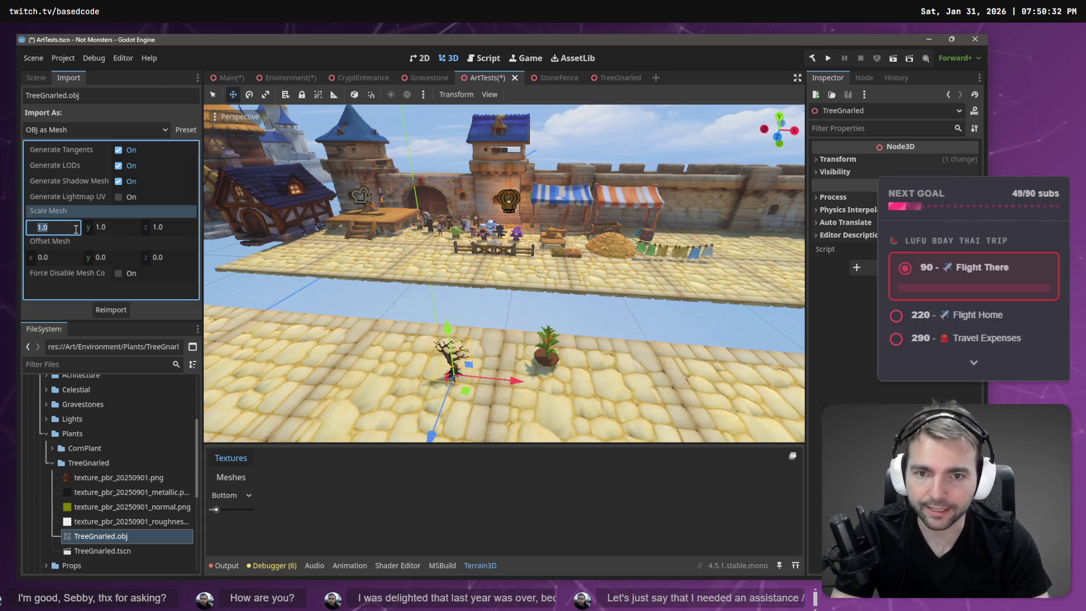
type("3")
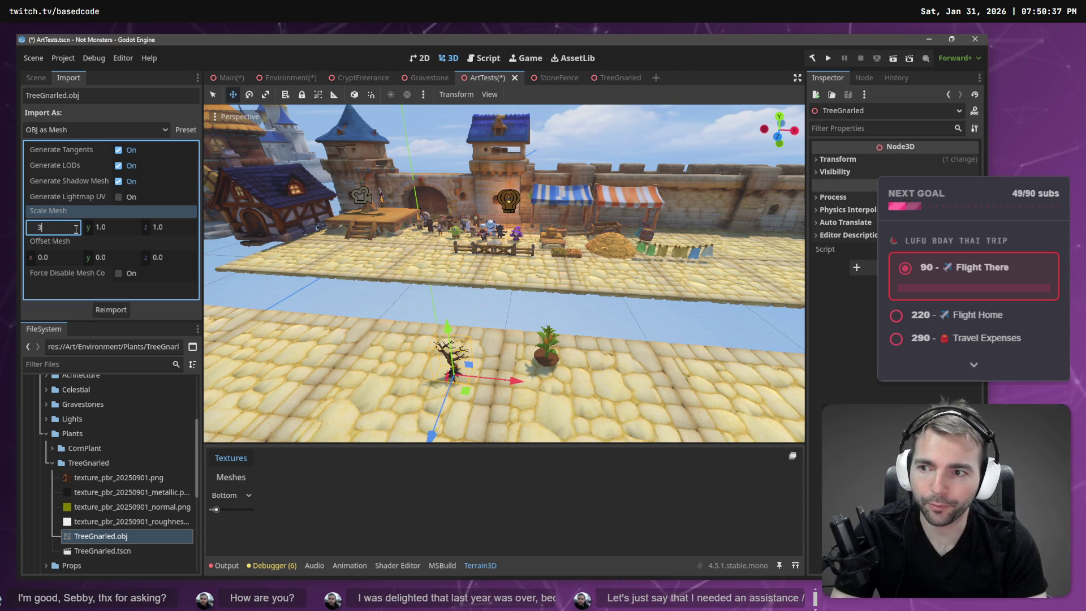
key("Tab")
type("3")
key("Tab")
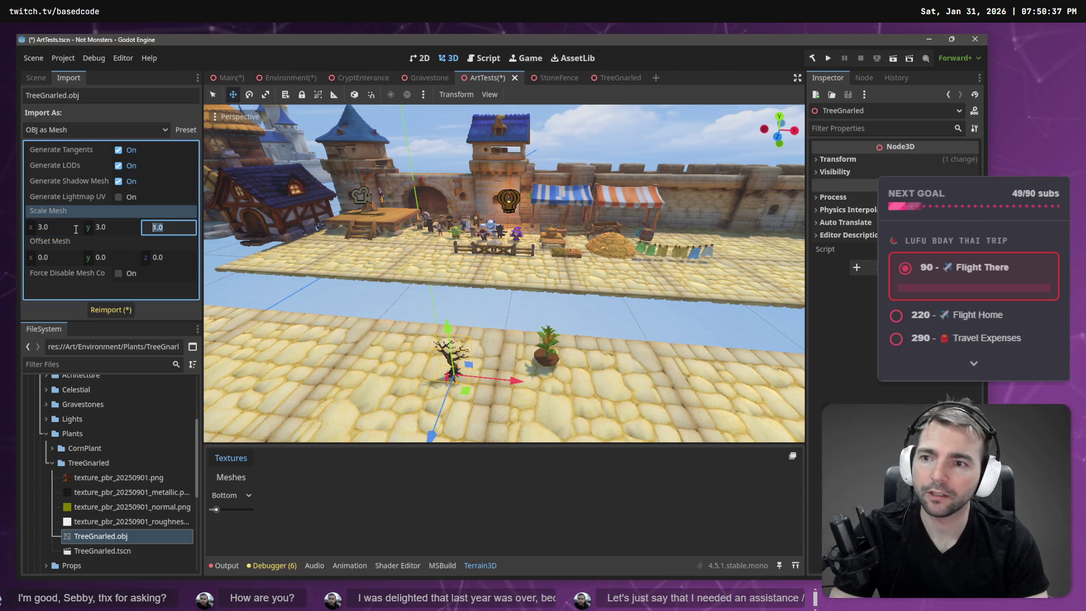
type("3")
left_click(111, 311)
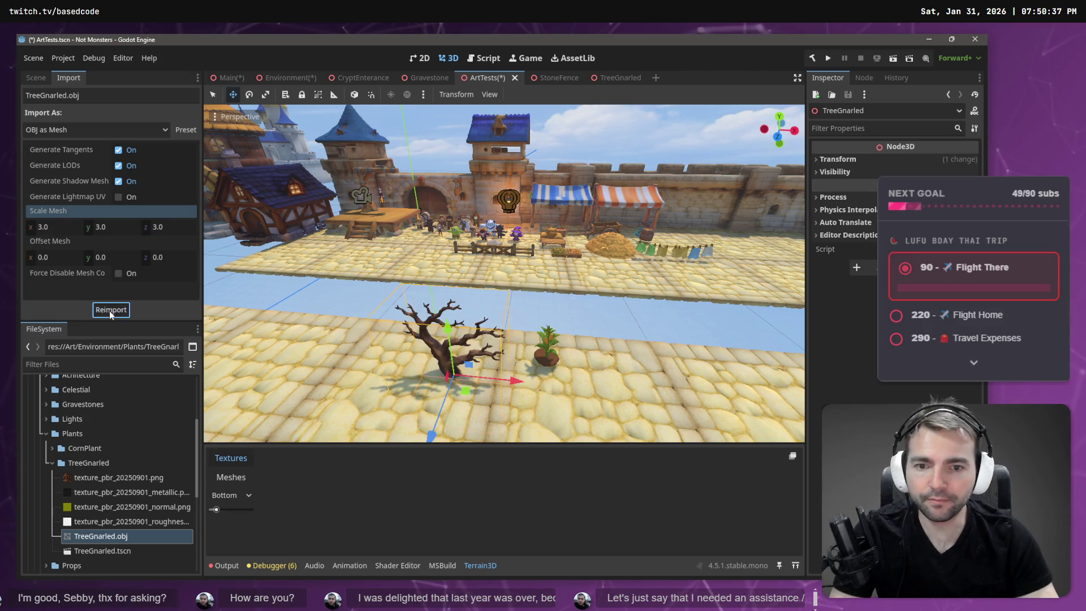
Step: Lift the enlarged tree and slide it right, then inspect it from closer and farther
left_click_drag(443, 335, 461, 295)
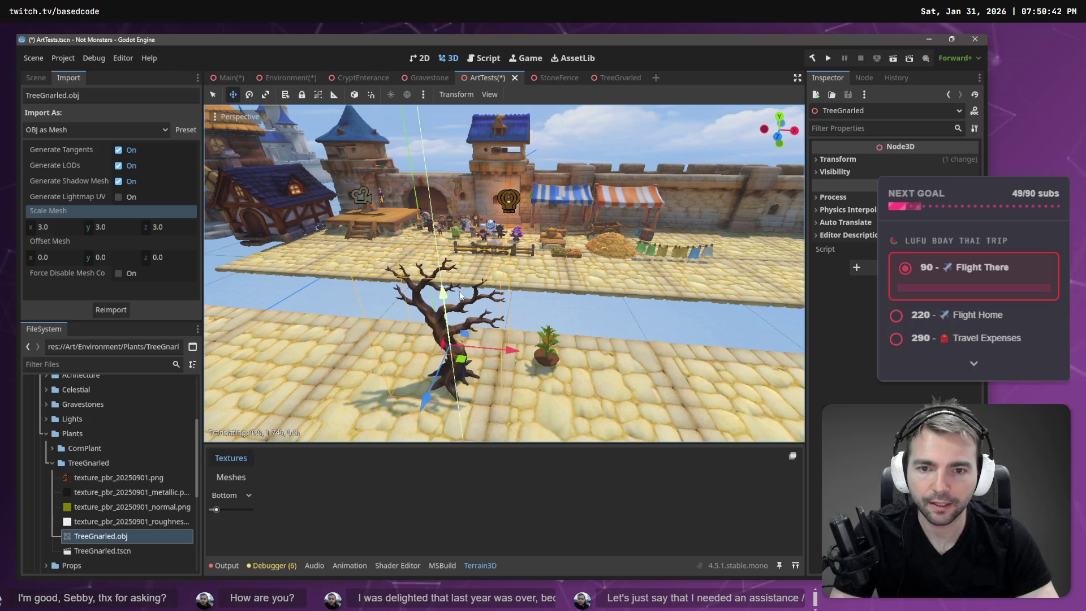
left_click_drag(521, 342, 678, 362)
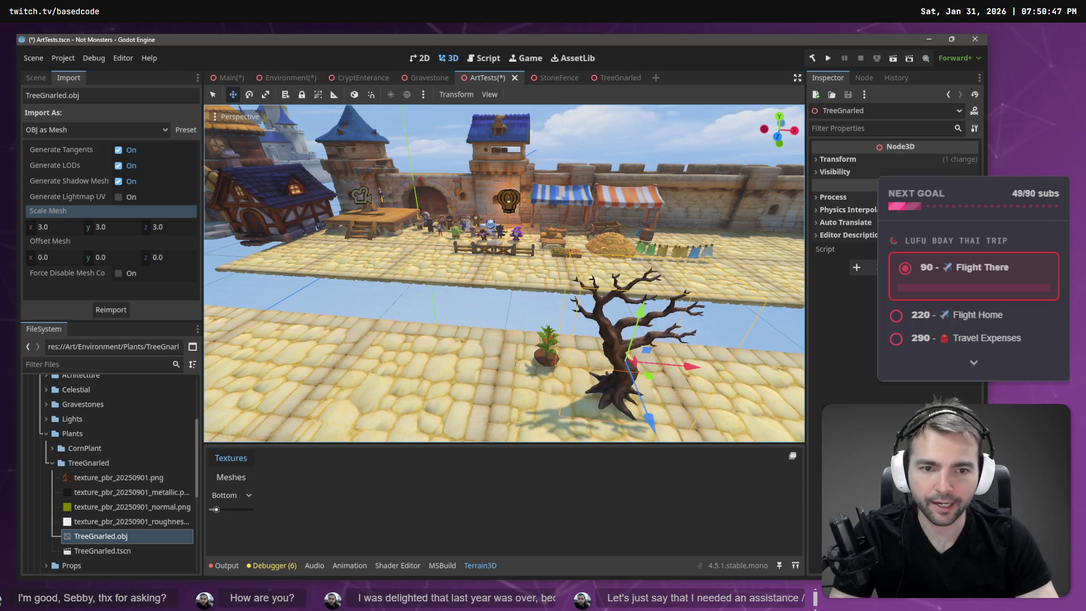
key("w")
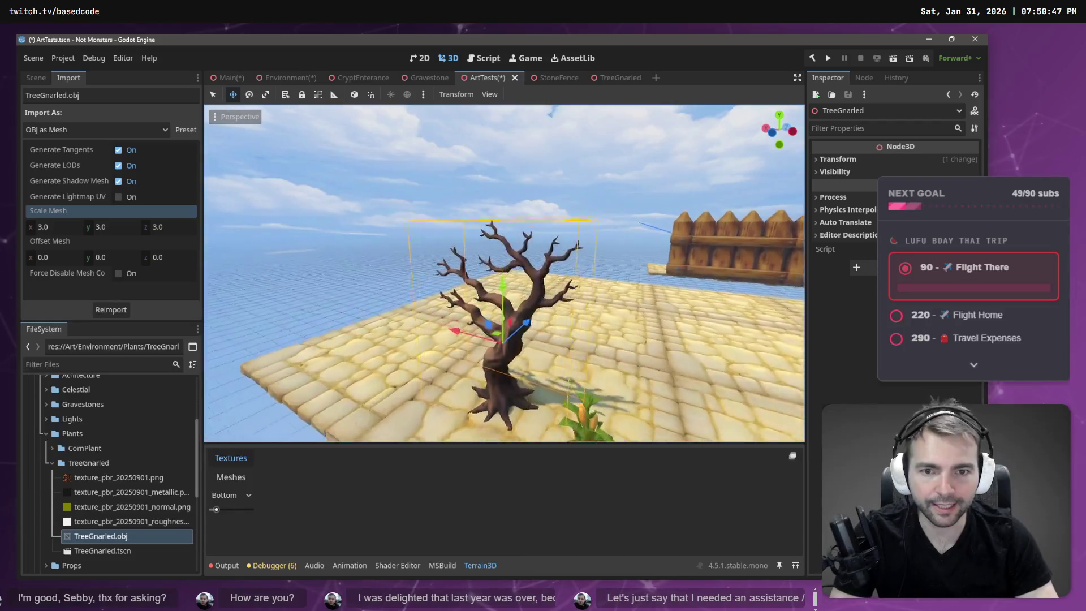
key("s")
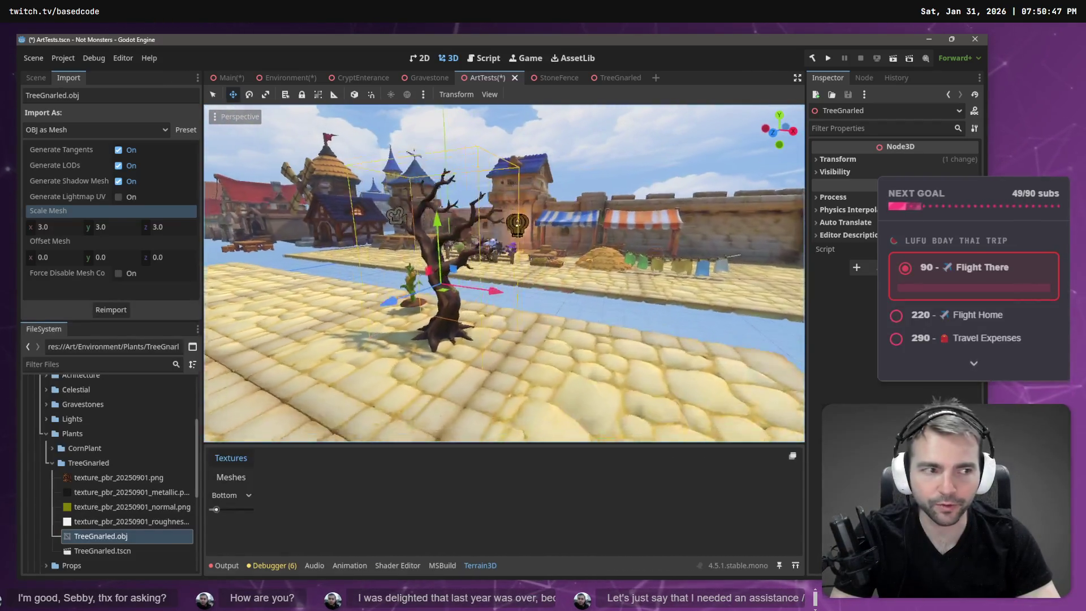
key("w")
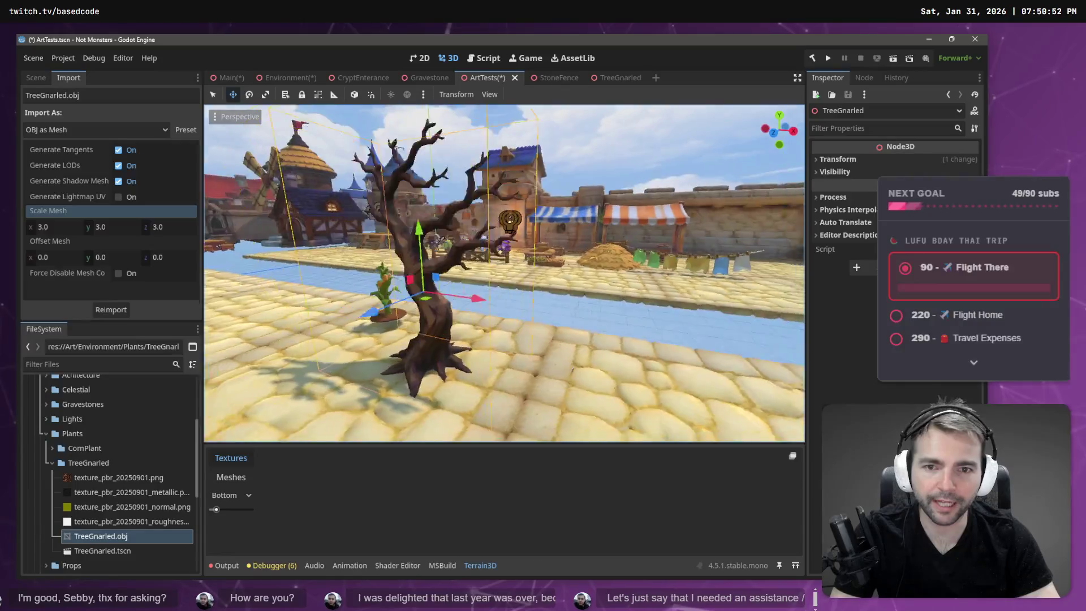
key("s")
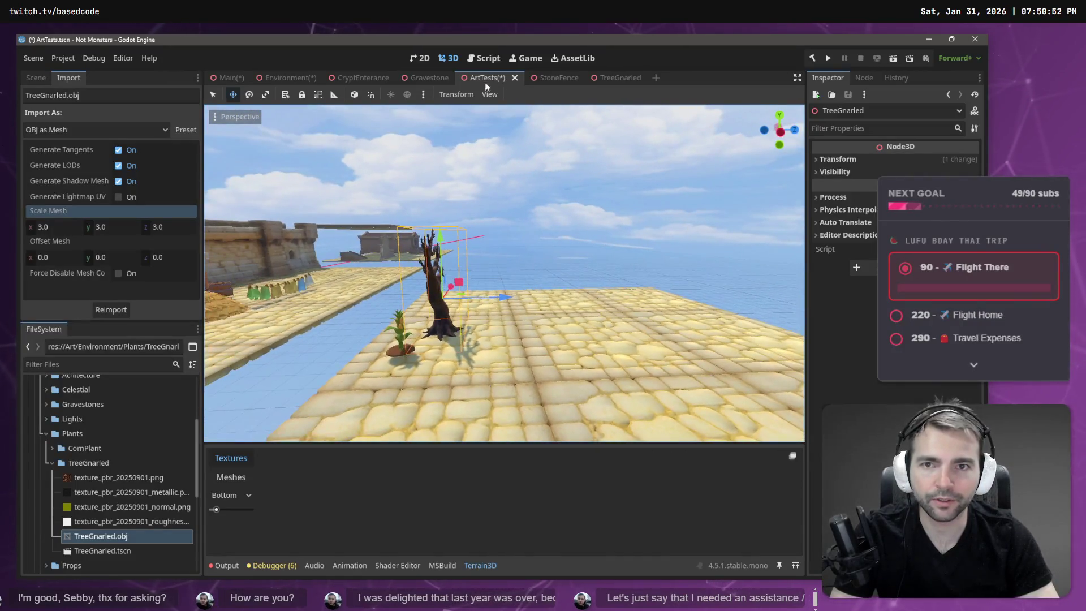
Step: Look around the Main scene, then switch to the Environment scene
left_click(226, 79)
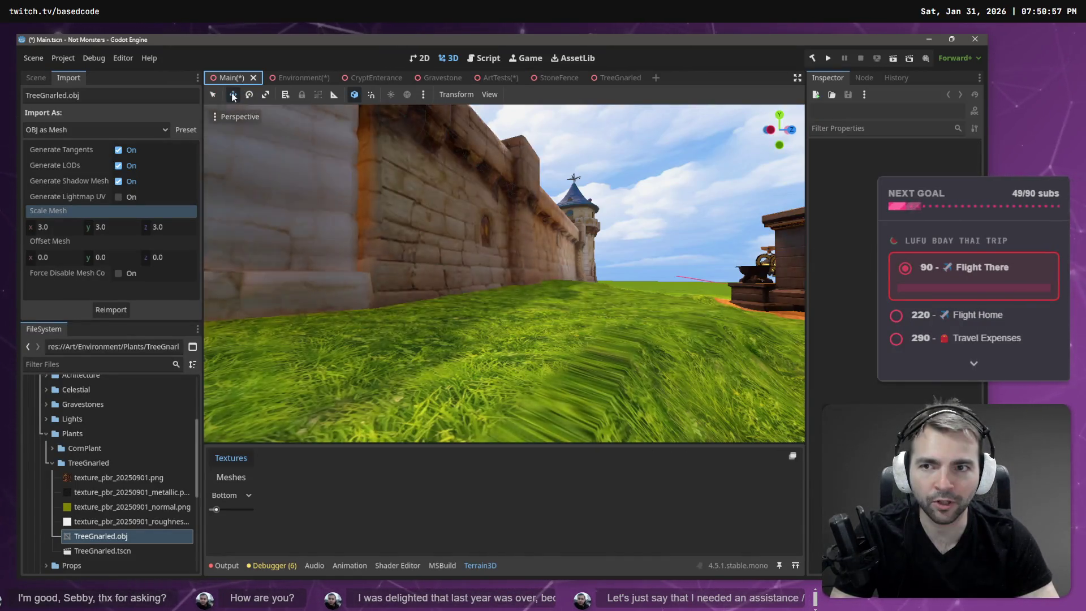
key("w")
key("s")
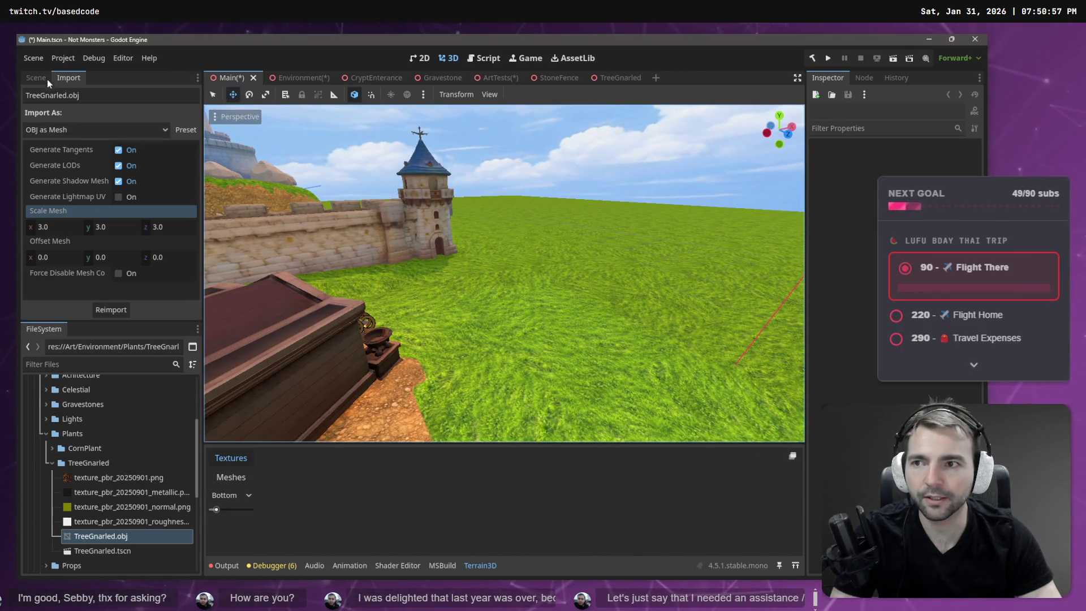
left_click(36, 78)
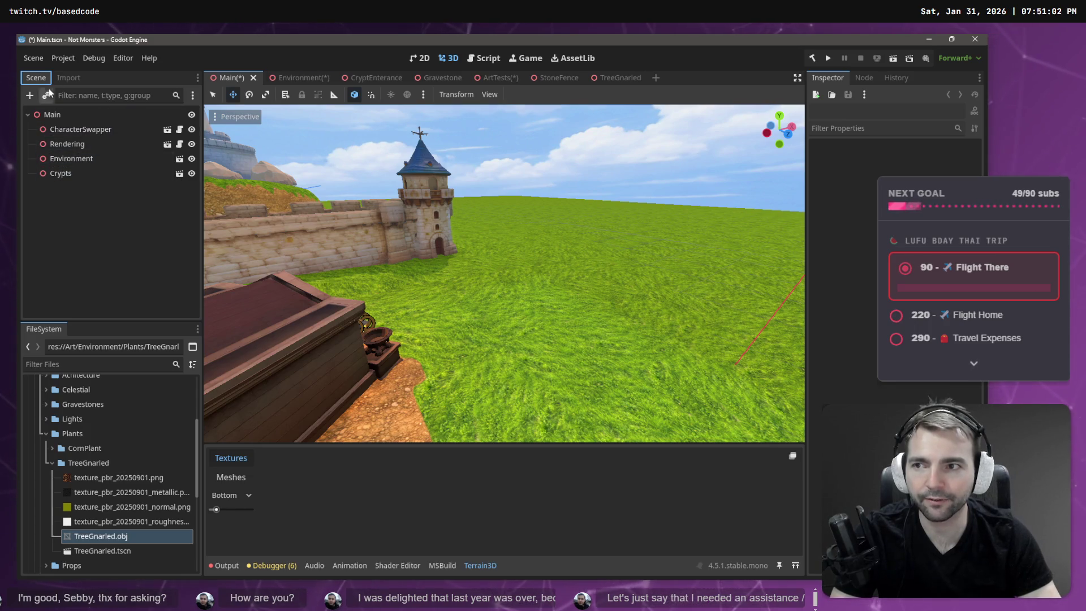
left_click(64, 78)
left_click(307, 76)
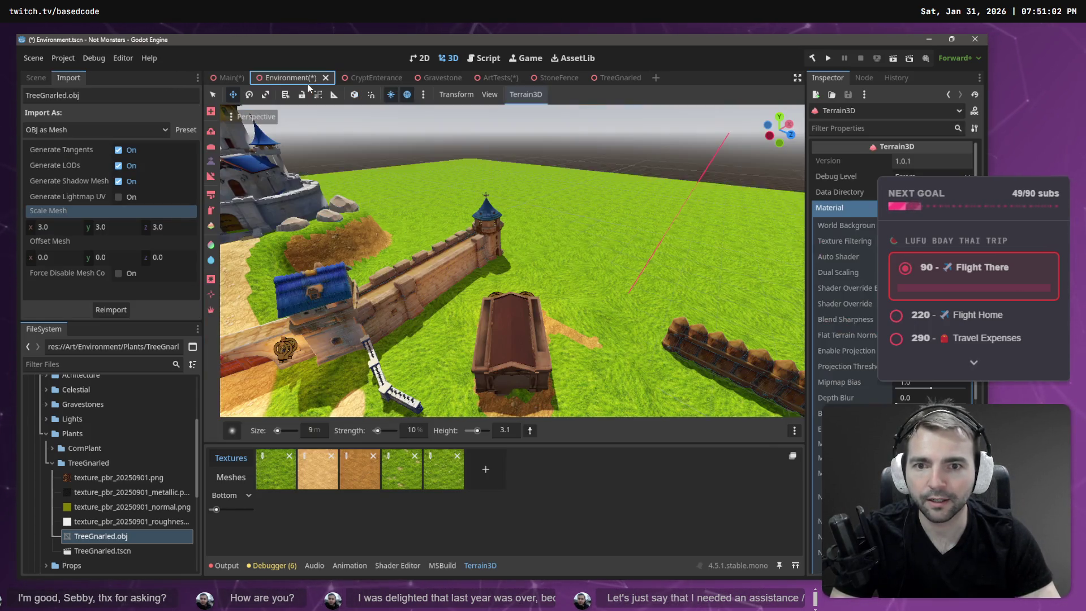
Step: Drop a TreeGnarled instance on the grass beside the mausoleum, view it up close, and return to ArtTests
left_click(94, 552)
mouse_move(94, 552)
left_mouse_down()
mouse_move(457, 328)
mouse_move(606, 332)
mouse_move(594, 334)
left_mouse_up()
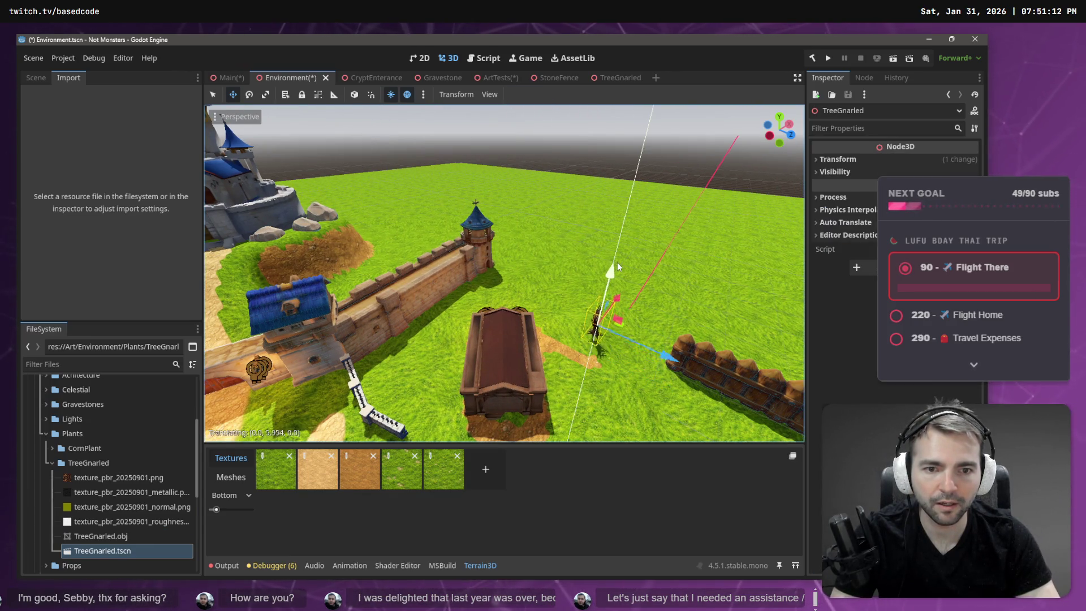
key("f")
scroll(620, 313, "up", 5)
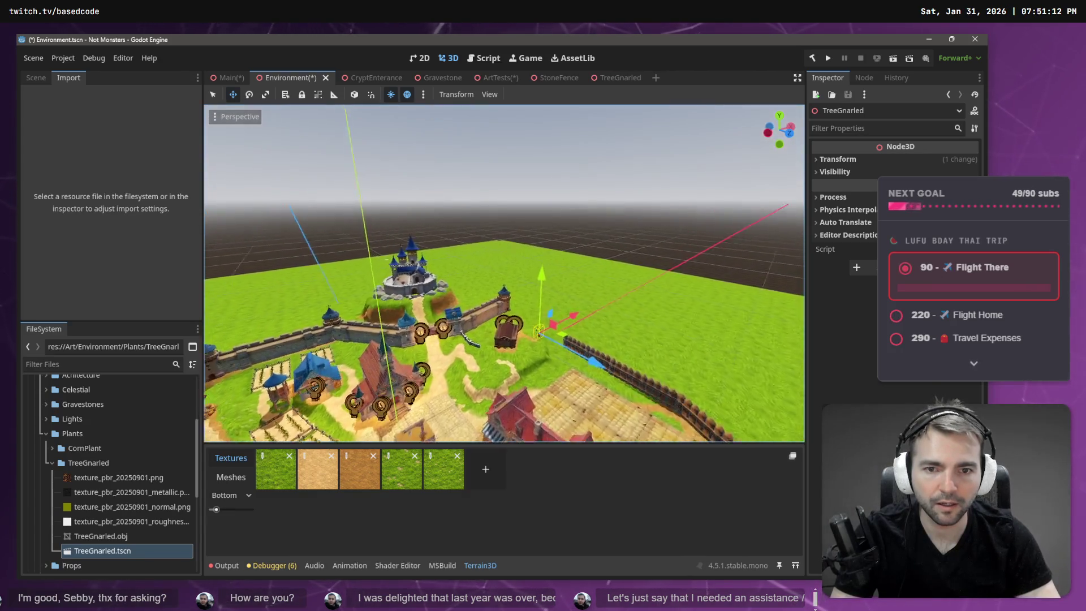
left_click_drag(620, 314, 622, 328)
scroll(615, 331, "down", 4)
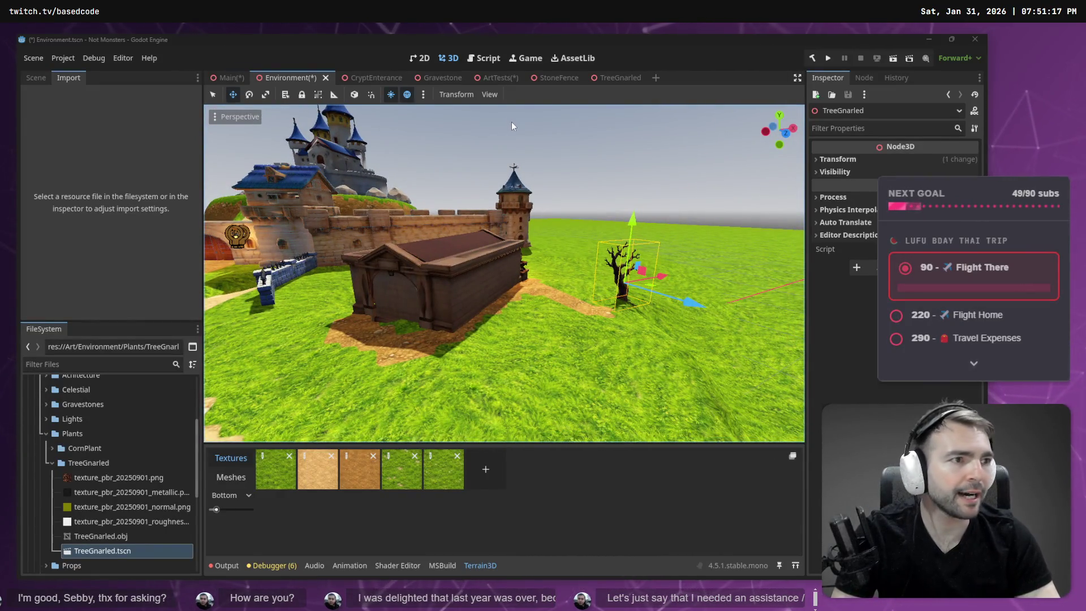
left_click(488, 80)
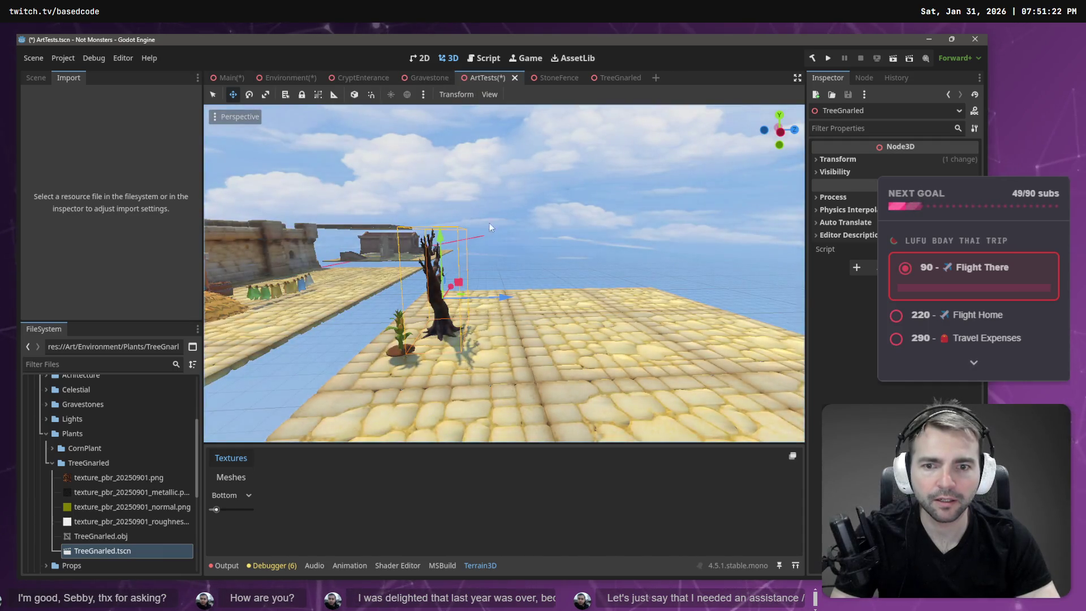
Step: Push the tree back and reimport TreeGnarled.obj with Scale Mesh 3.5
key("f")
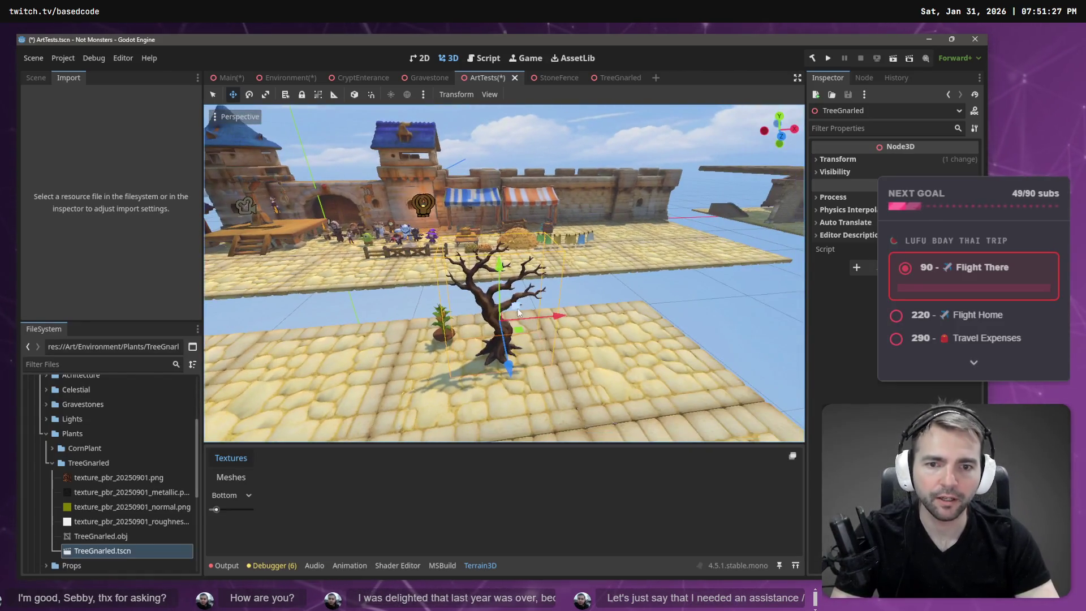
mouse_move(528, 334)
left_mouse_down()
mouse_move(520, 295)
mouse_move(566, 238)
mouse_move(775, 203)
mouse_move(345, 238)
mouse_move(366, 239)
left_mouse_up()
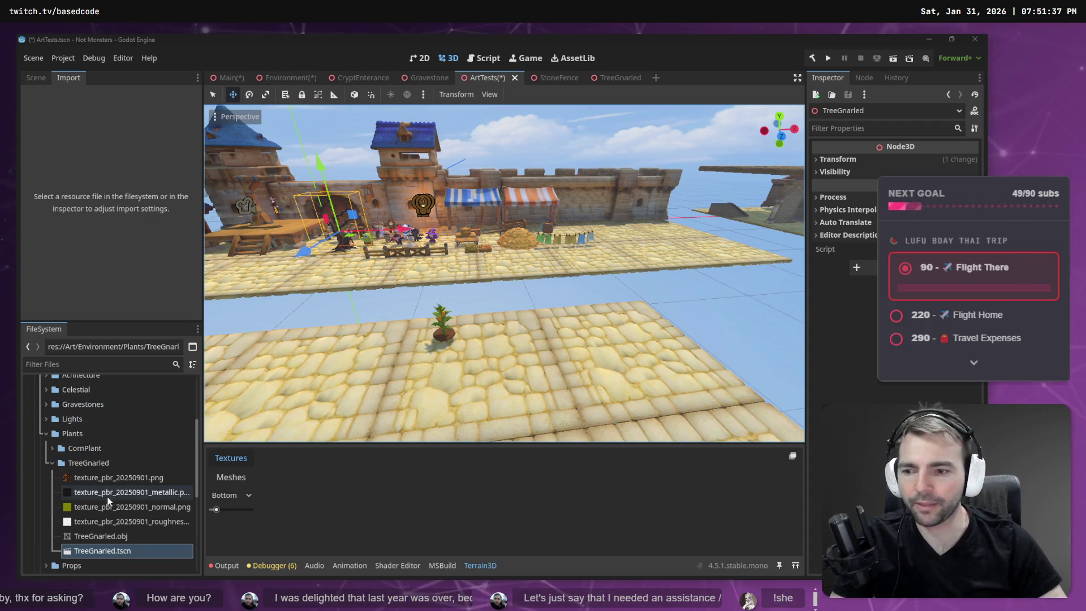
left_click(106, 536)
left_click(70, 230)
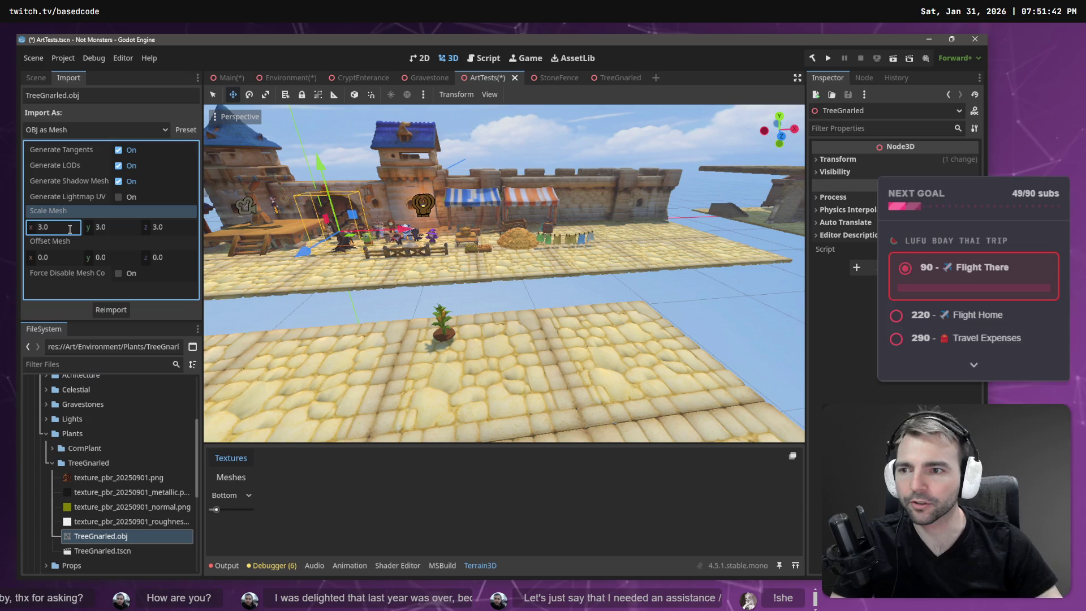
key("Tab")
type("3.5")
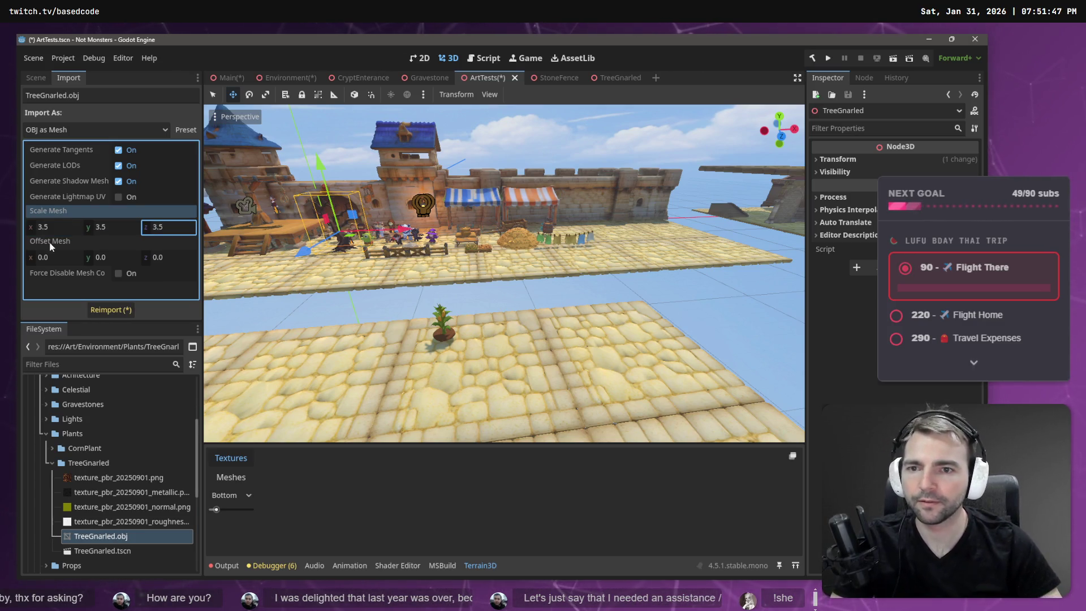
left_click(97, 308)
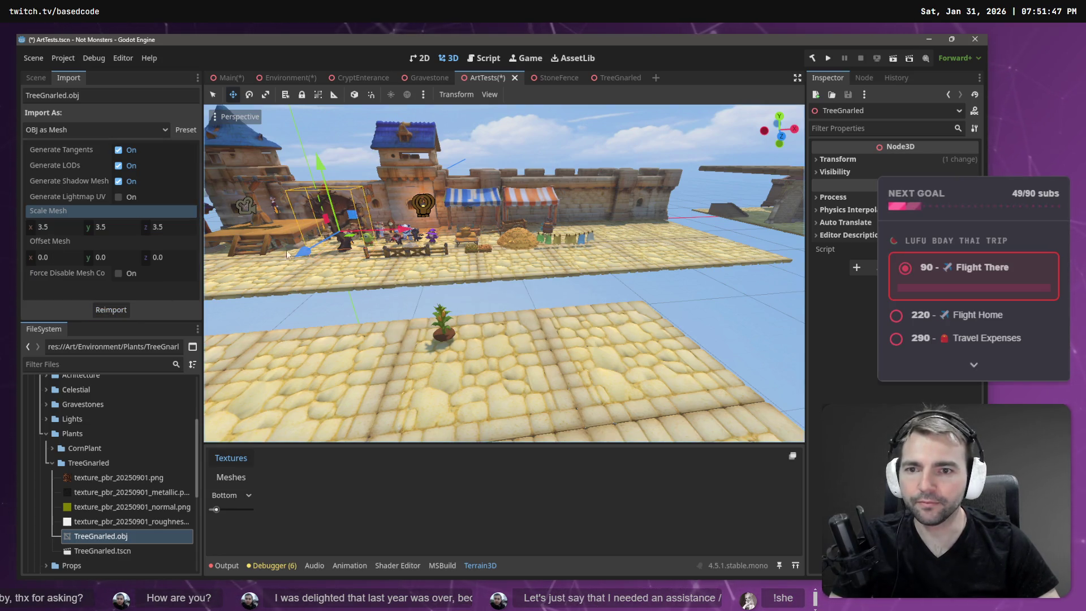
Step: Move the enlarged tree back onto the foreground paving and save ArtTests
left_click_drag(324, 175, 324, 164)
mouse_move(348, 233)
left_mouse_down()
mouse_move(492, 311)
mouse_move(531, 315)
mouse_move(540, 300)
left_mouse_up()
key("ctrl+s")
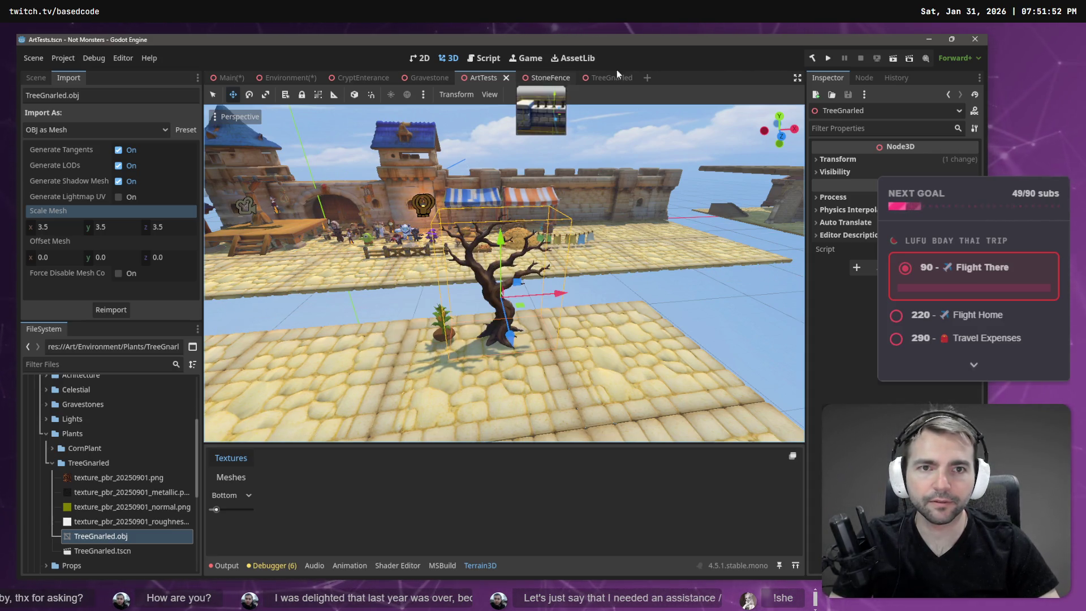
left_click(292, 78)
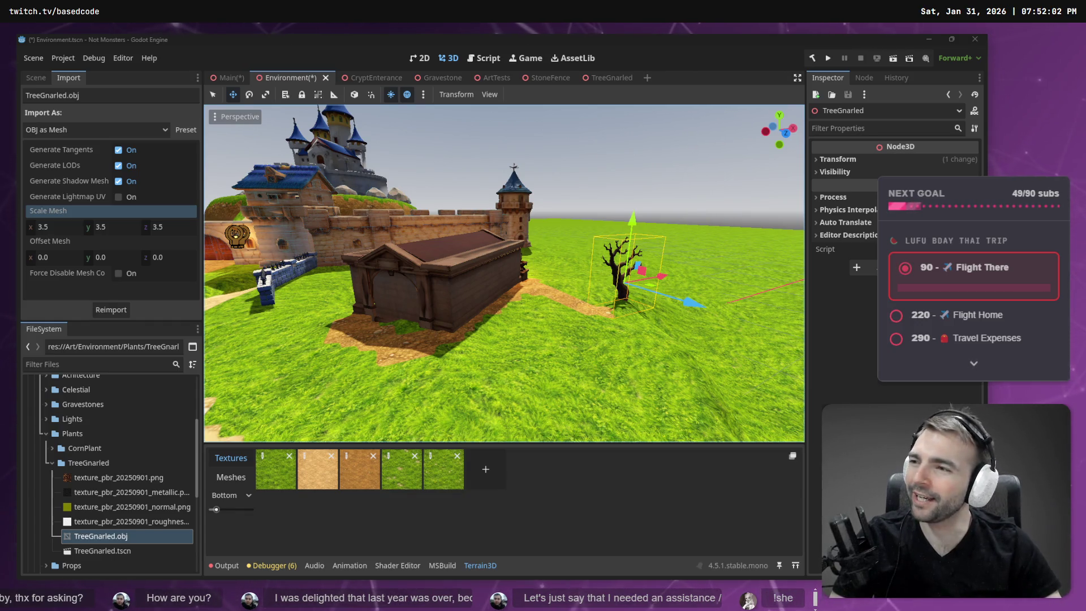
Step: Move the gnarled tree beside the mausoleum, lower it onto the grass, and rotate it 30°
left_click_drag(634, 214, 638, 199)
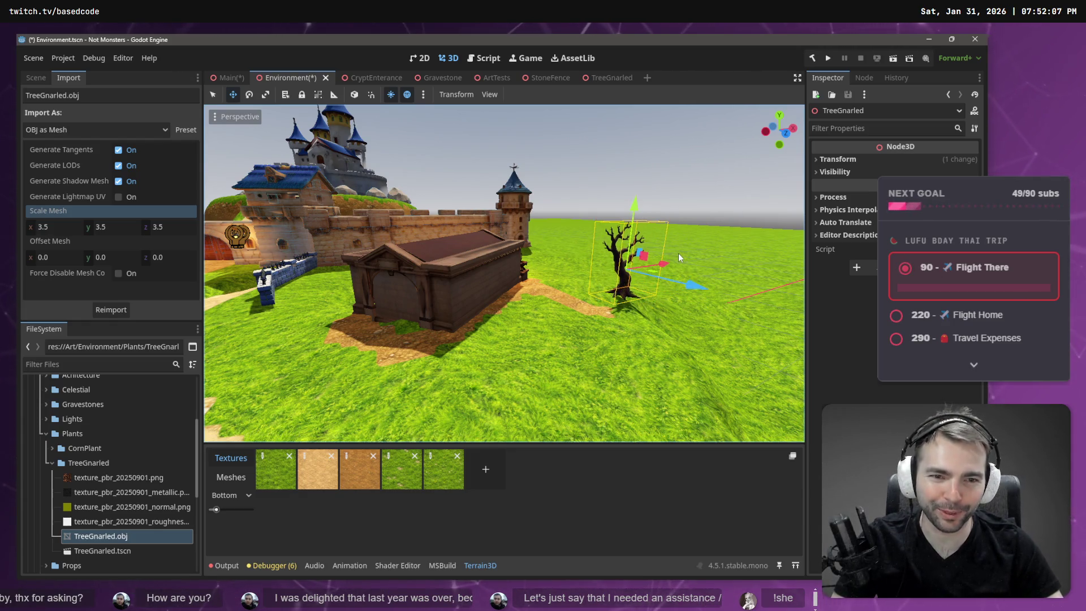
mouse_move(653, 270)
left_mouse_down()
mouse_move(628, 291)
mouse_move(572, 307)
left_mouse_up()
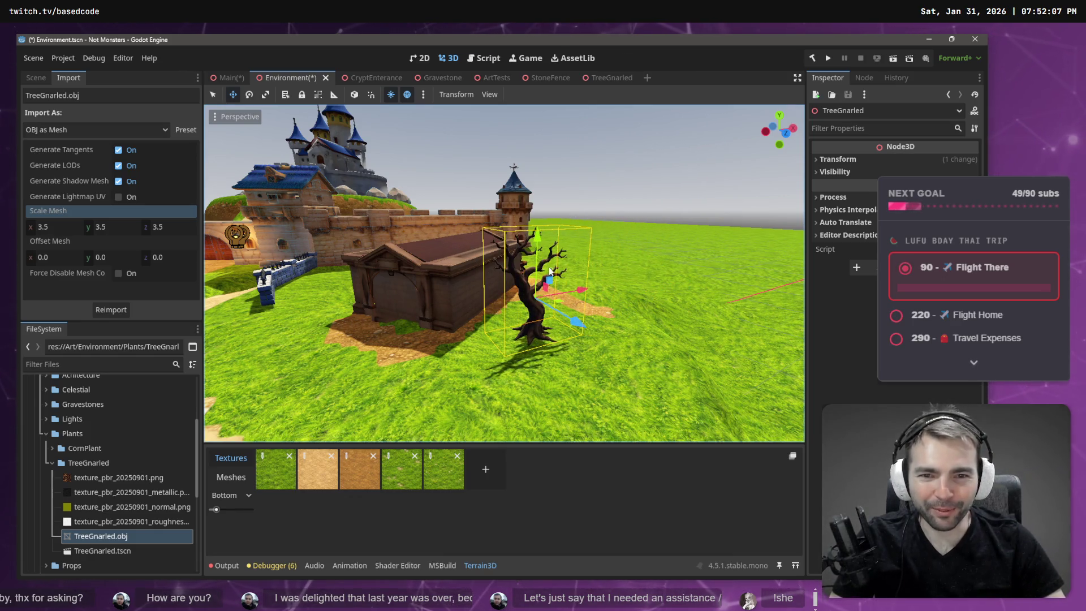
left_click_drag(535, 236, 538, 244)
key("e")
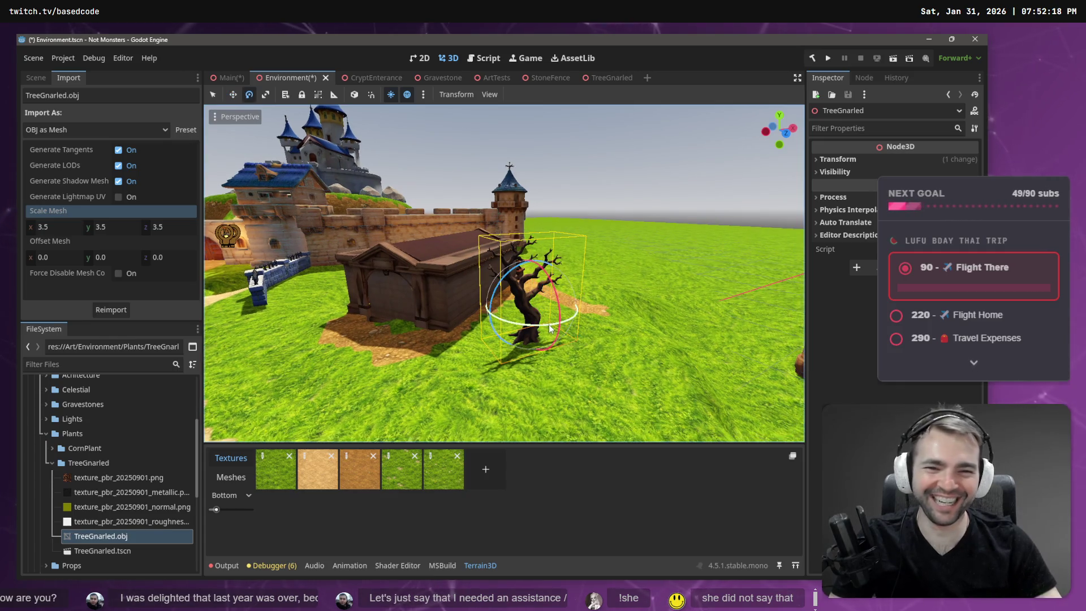
mouse_move(547, 329)
left_mouse_down()
mouse_move(534, 325)
mouse_move(569, 317)
mouse_move(519, 318)
mouse_move(542, 329)
left_mouse_up()
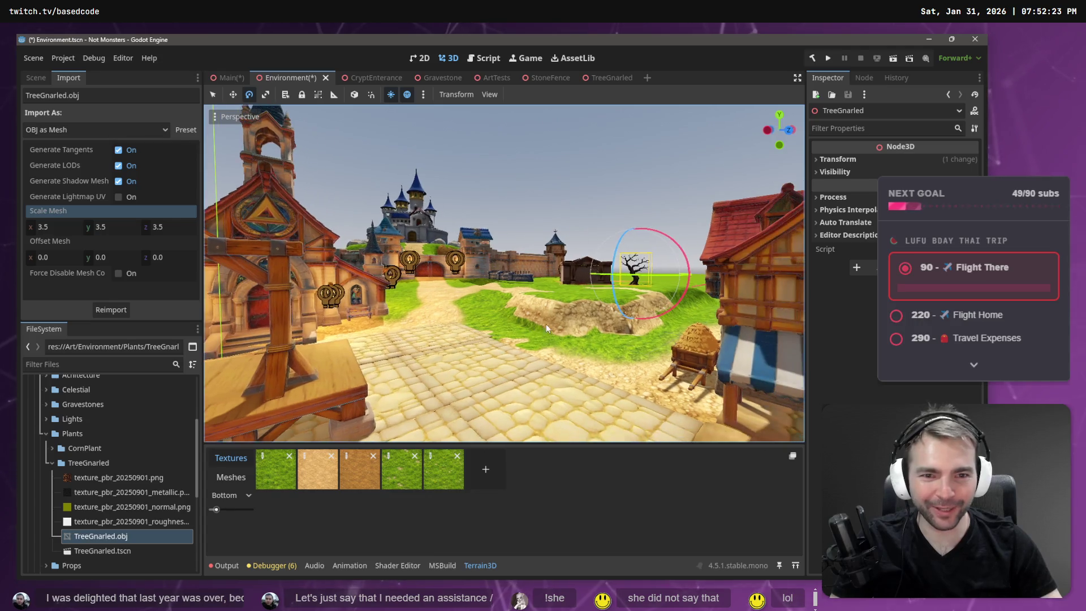
left_click(664, 163)
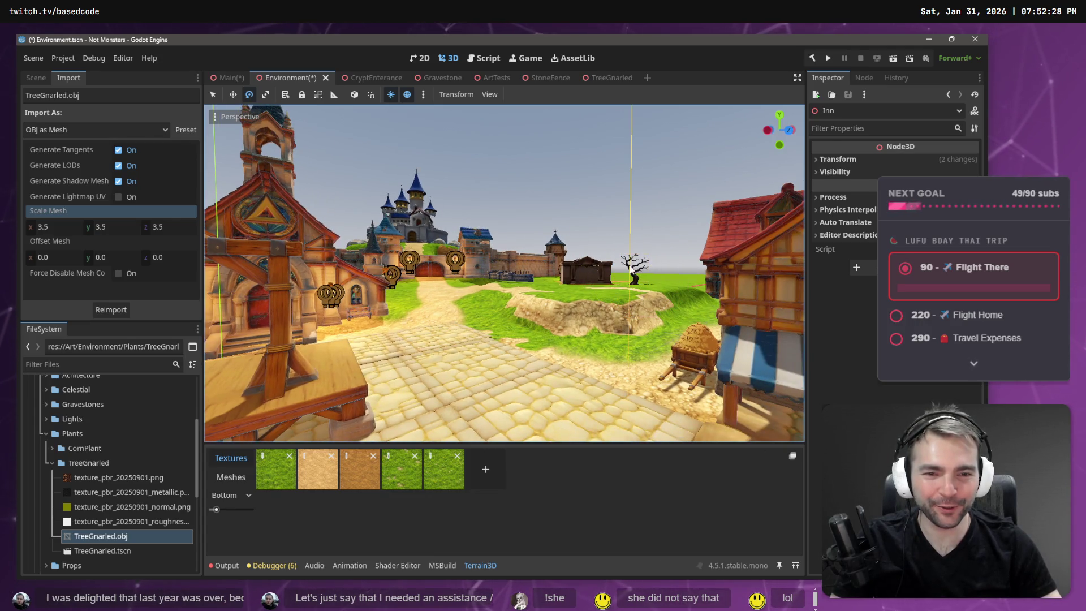
left_click_drag(663, 163, 664, 163)
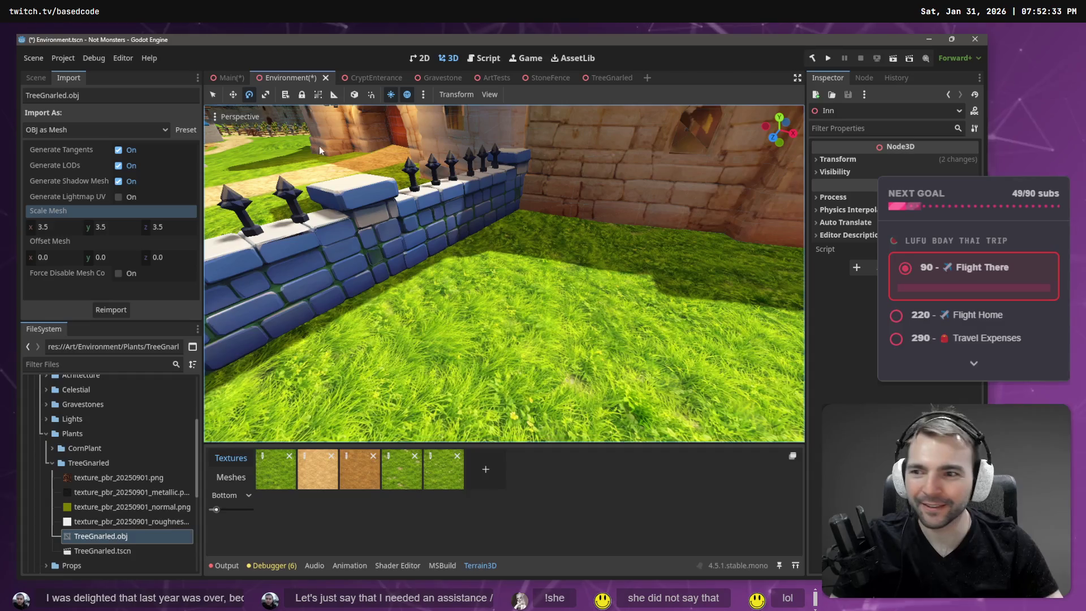
Step: Collapse the Walls and Tavern nodes in the scene tree and select Terrain3D
left_click(36, 77)
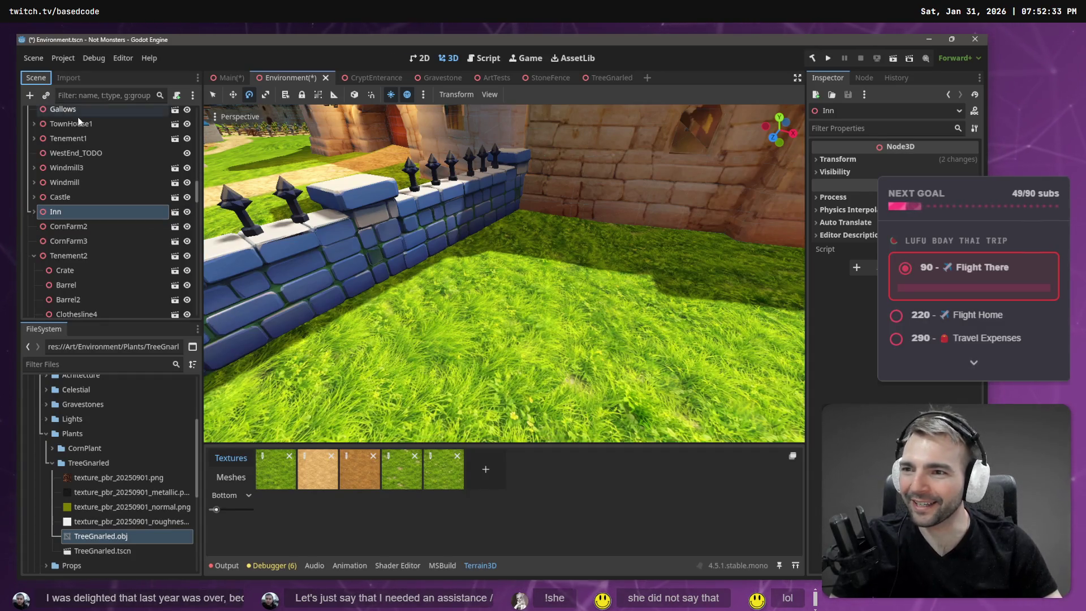
scroll(90, 193, "down", 10)
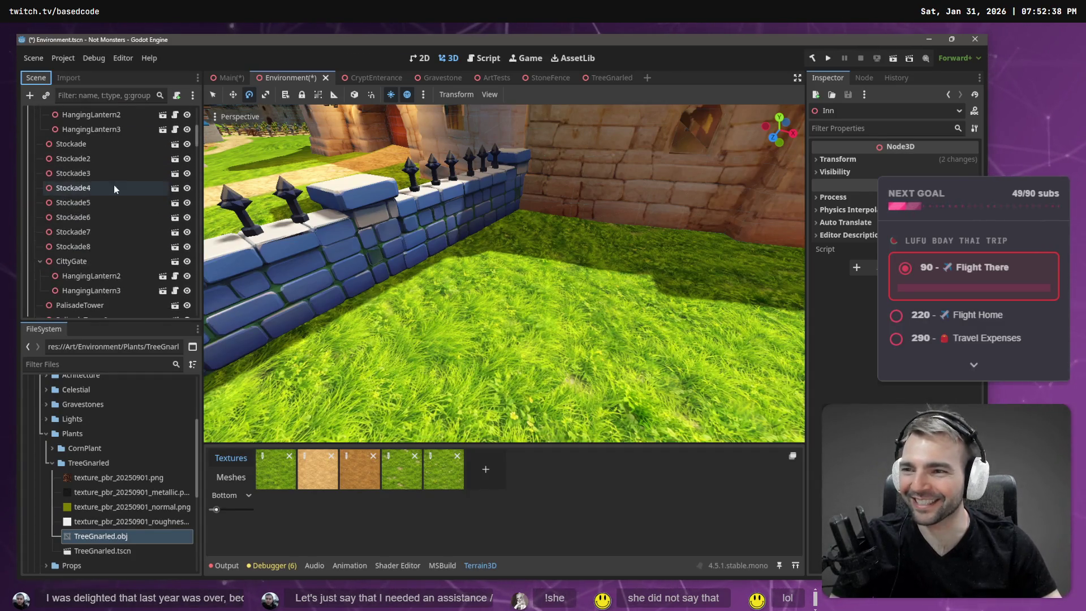
scroll(110, 181, "up", 10)
left_click(84, 130)
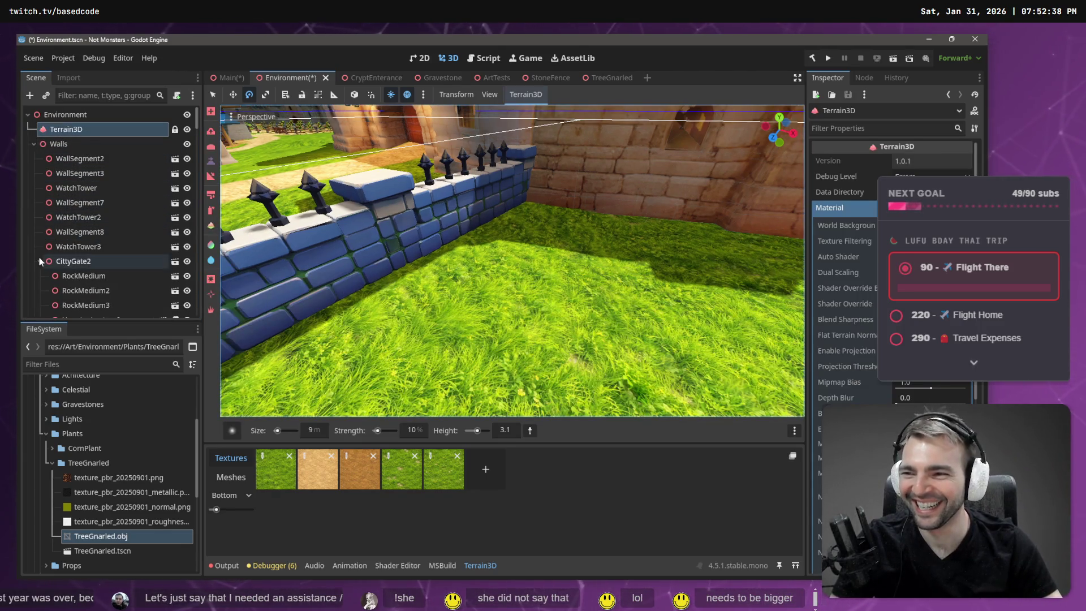
left_click(34, 143)
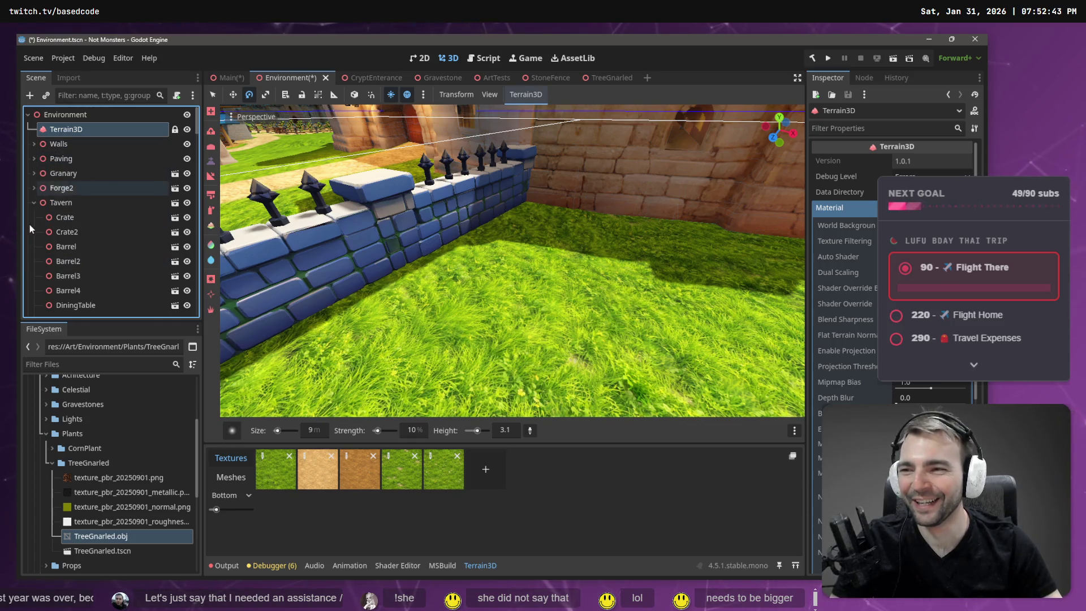
left_click(34, 203)
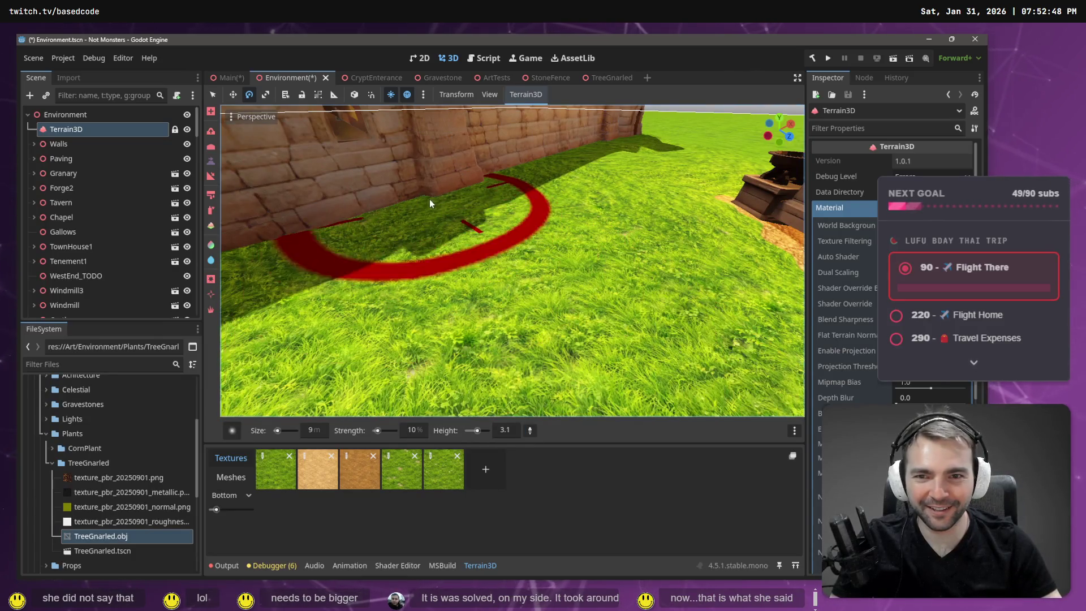
left_click(282, 253)
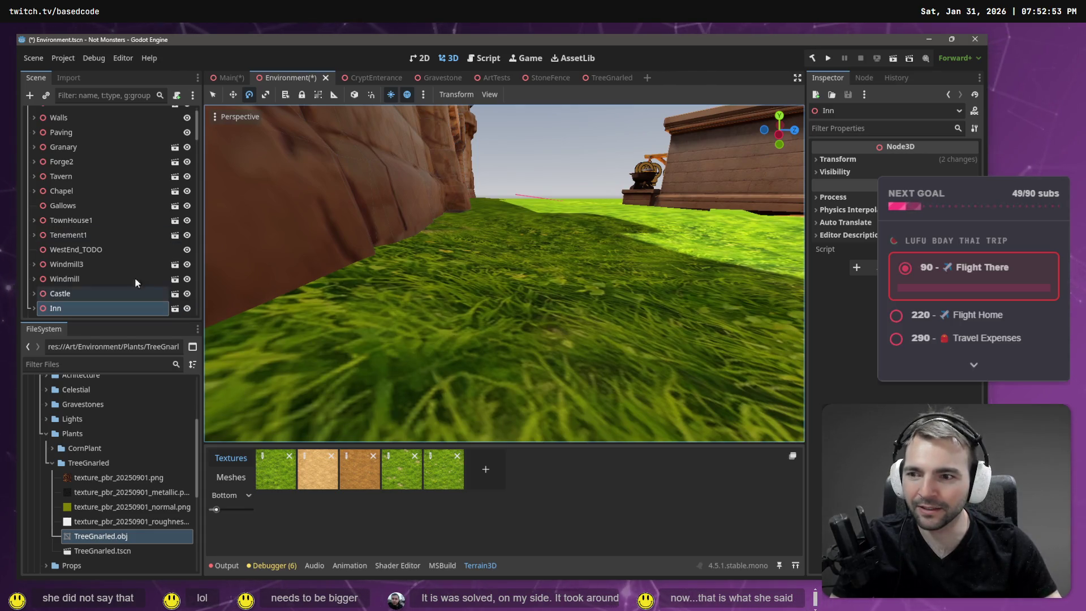
scroll(198, 129, "up", 2)
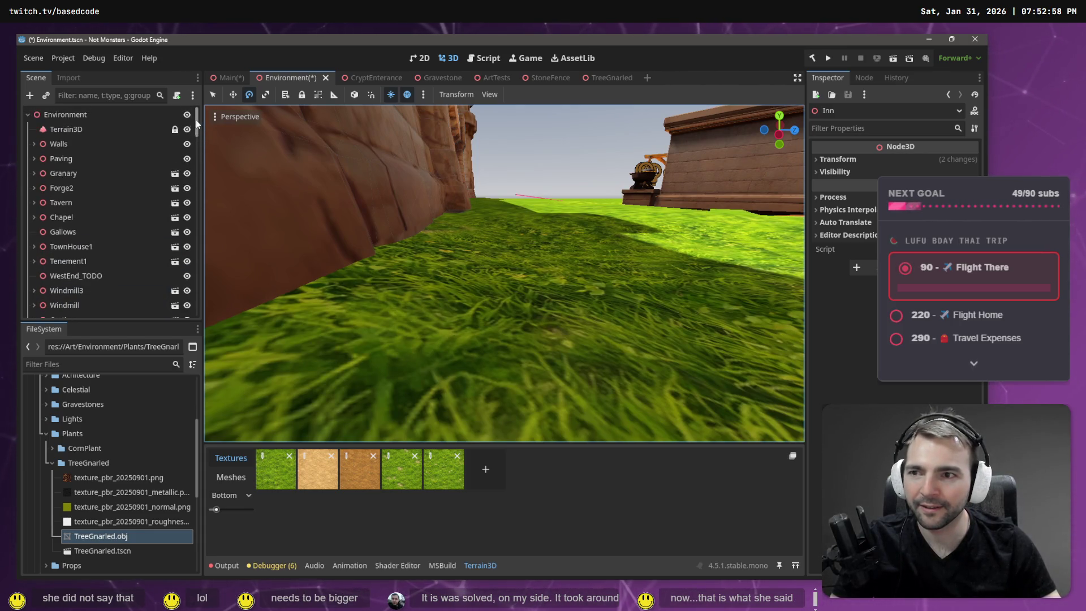
left_click(107, 128)
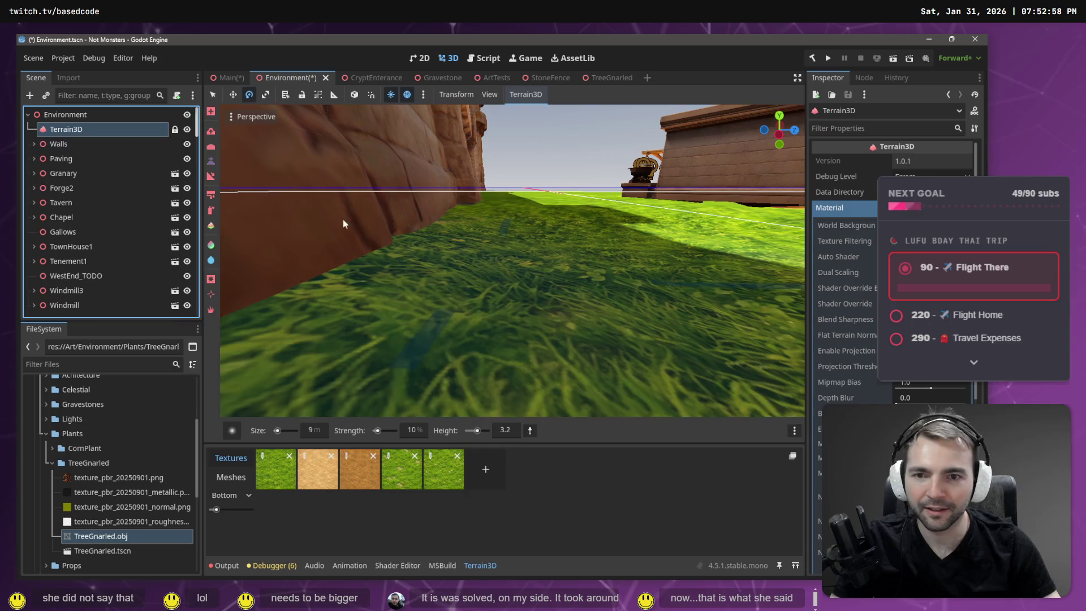
Step: Sample height 3.3 and raise the grass along the brick wall's base, then bring up ChatGPT
left_click(530, 431)
left_click(403, 241)
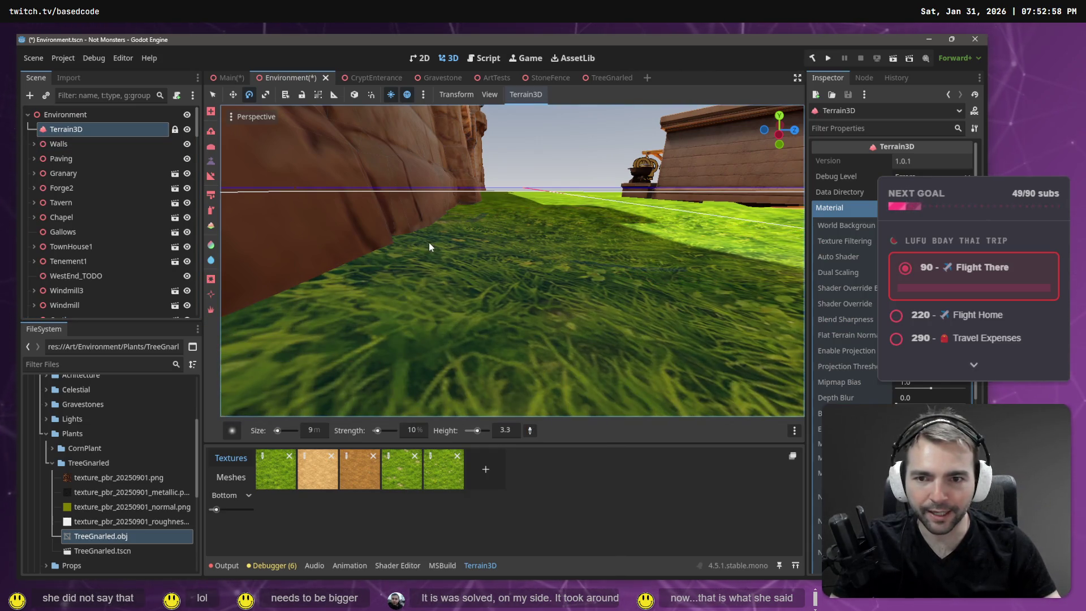
mouse_move(429, 242)
left_mouse_down()
mouse_move(422, 236)
mouse_move(438, 233)
left_mouse_up()
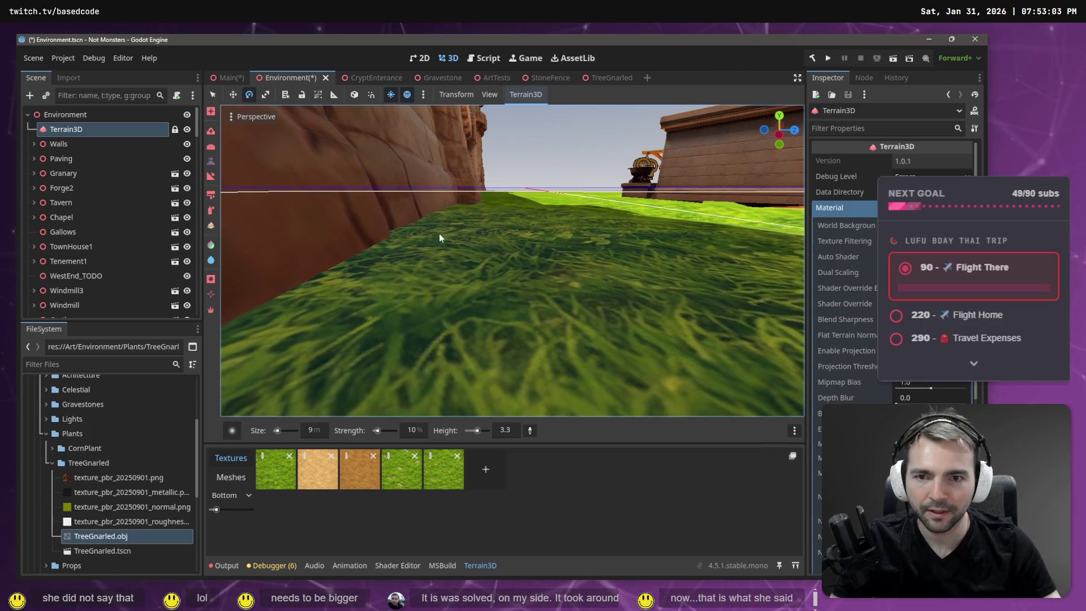
right_click(535, 243)
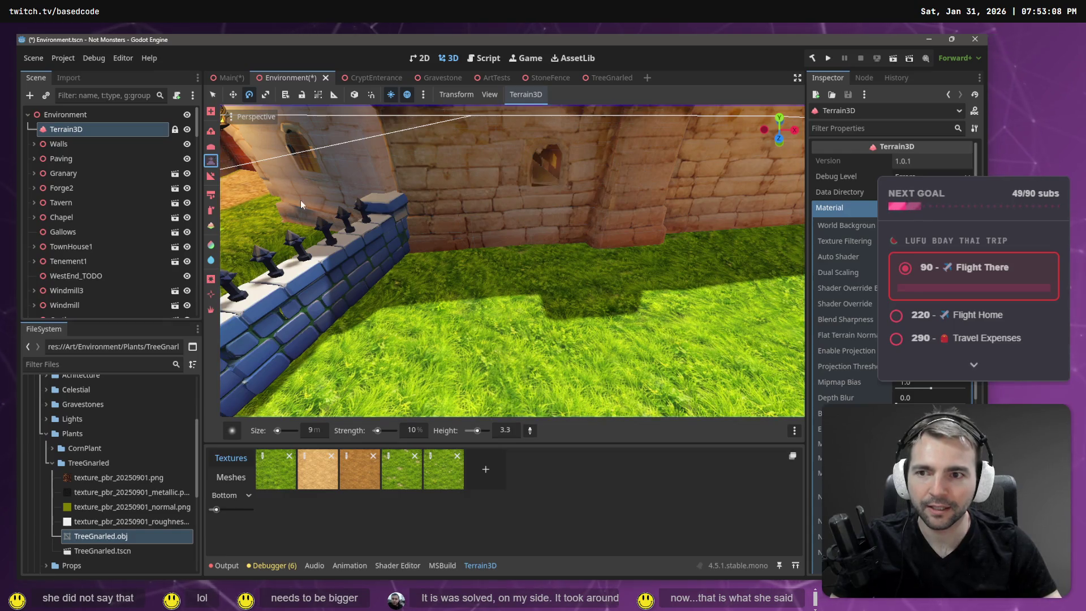
left_click_drag(502, 281, 730, 247)
right_click(730, 247)
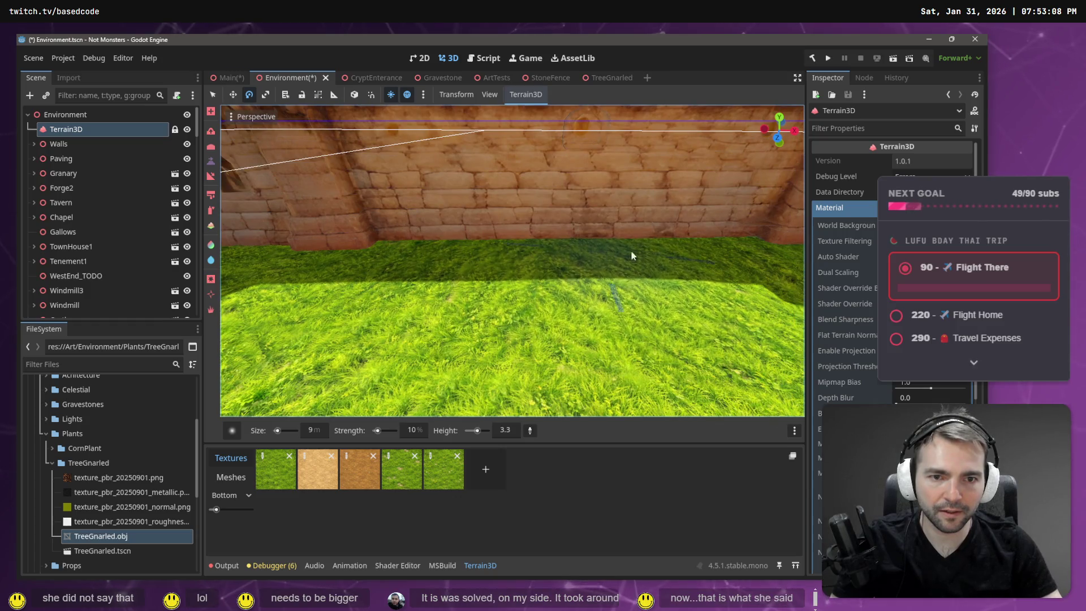
right_click(712, 257)
mouse_move(543, 251)
left_mouse_down()
mouse_move(633, 244)
mouse_move(545, 237)
mouse_move(626, 232)
left_mouse_up()
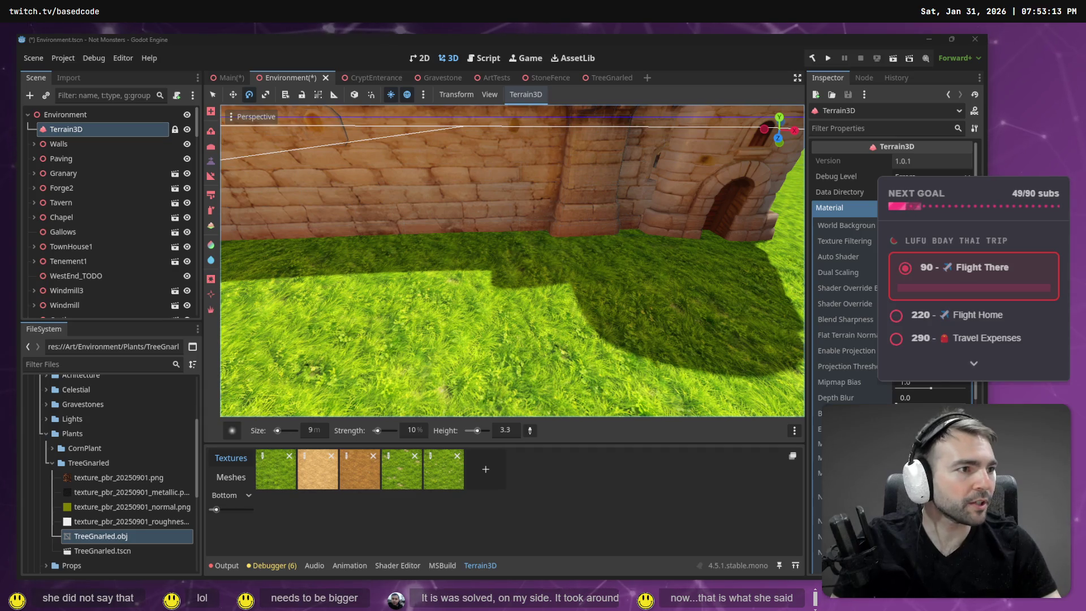
key("alt+Tab")
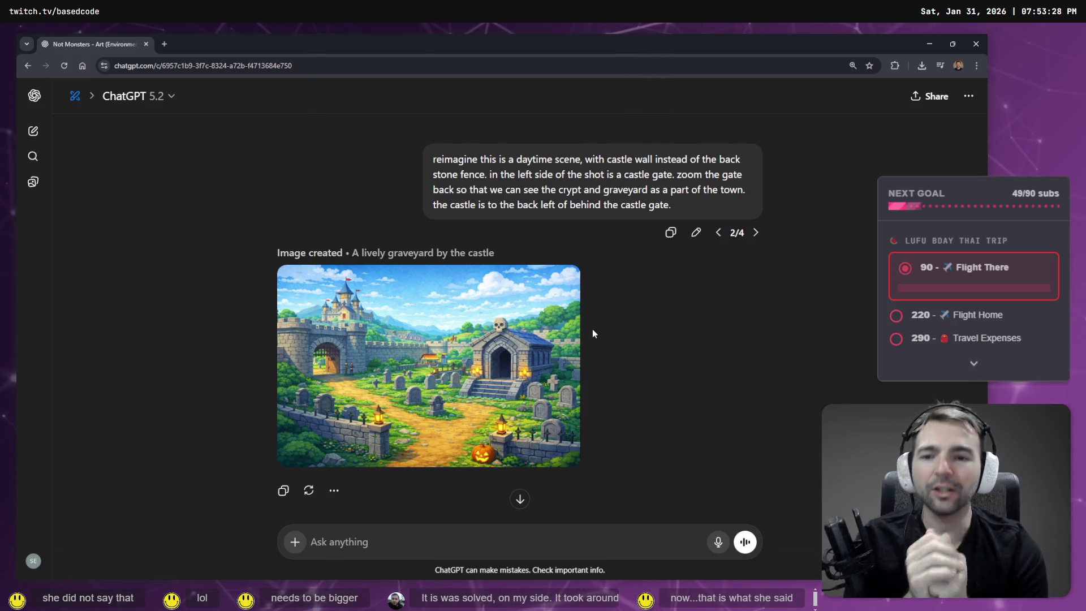
Step: Compare a wide view of the Godot castle town against the ChatGPT concept image
key("alt+Tab")
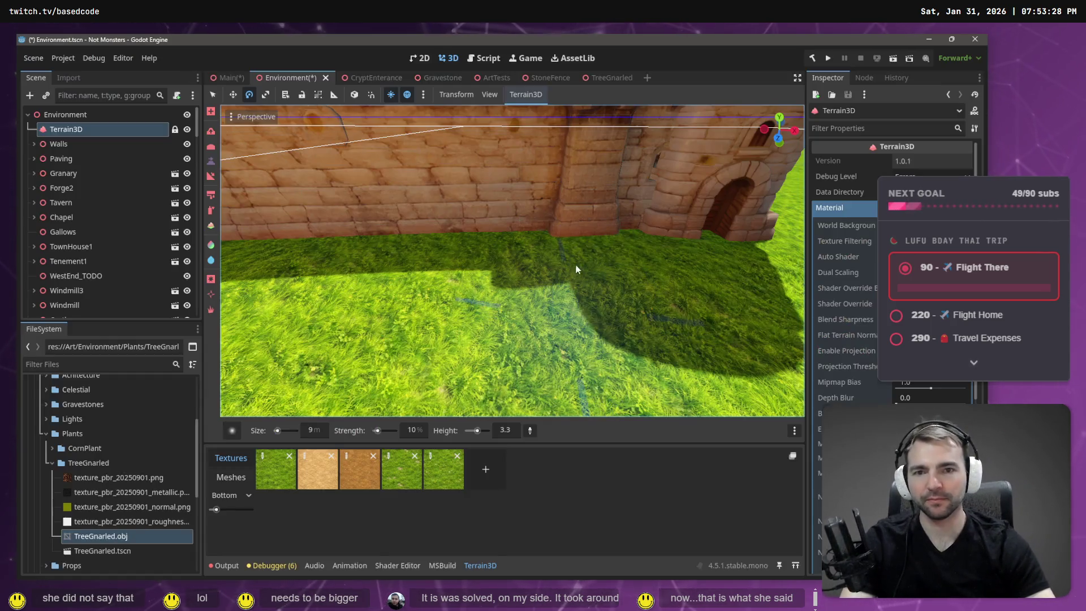
key("s")
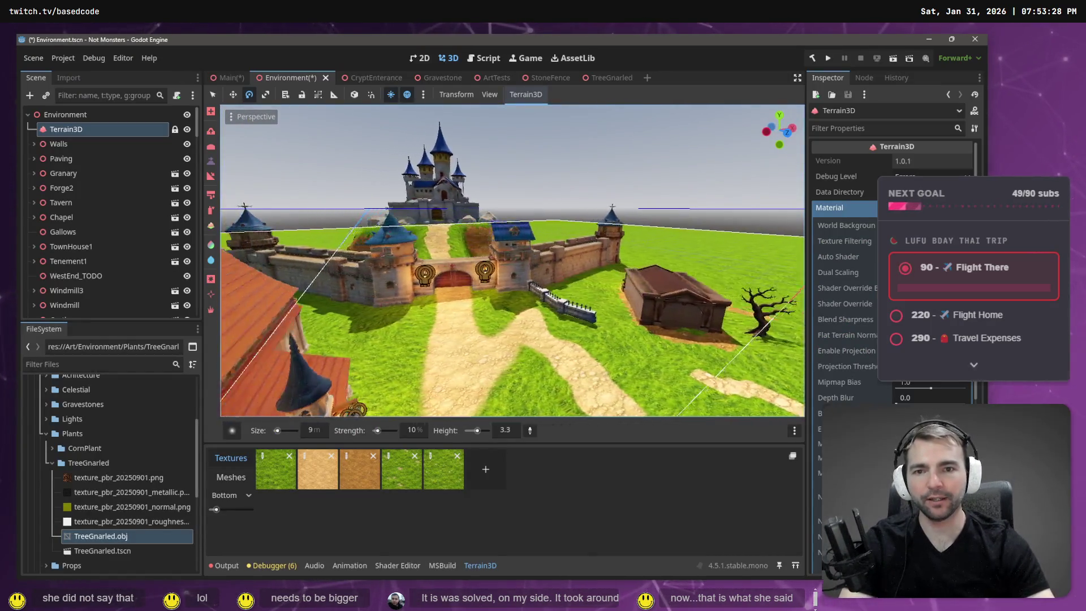
key("w")
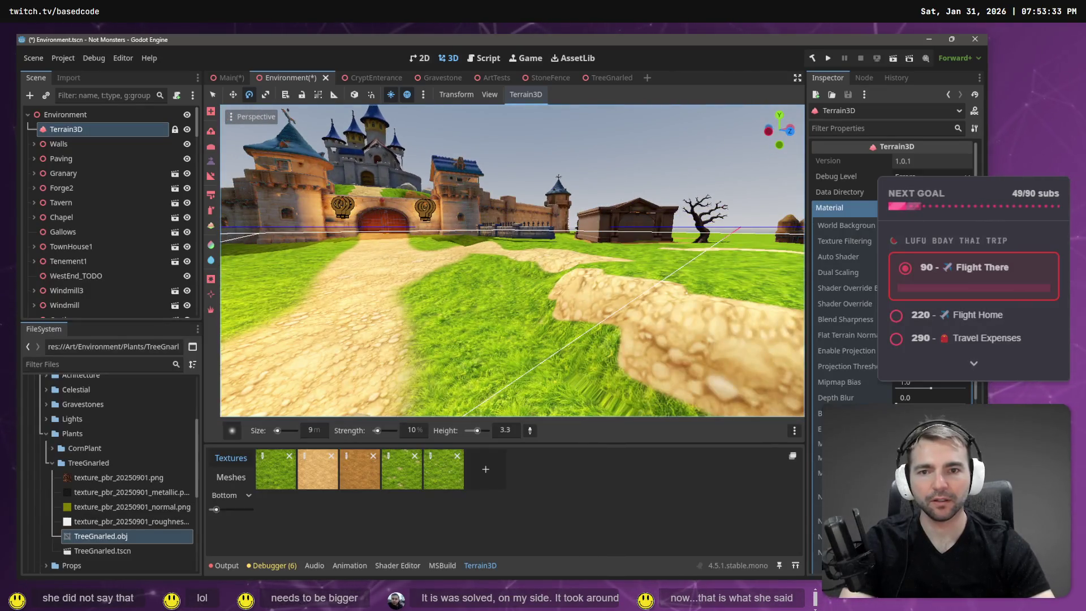
key("alt+Tab")
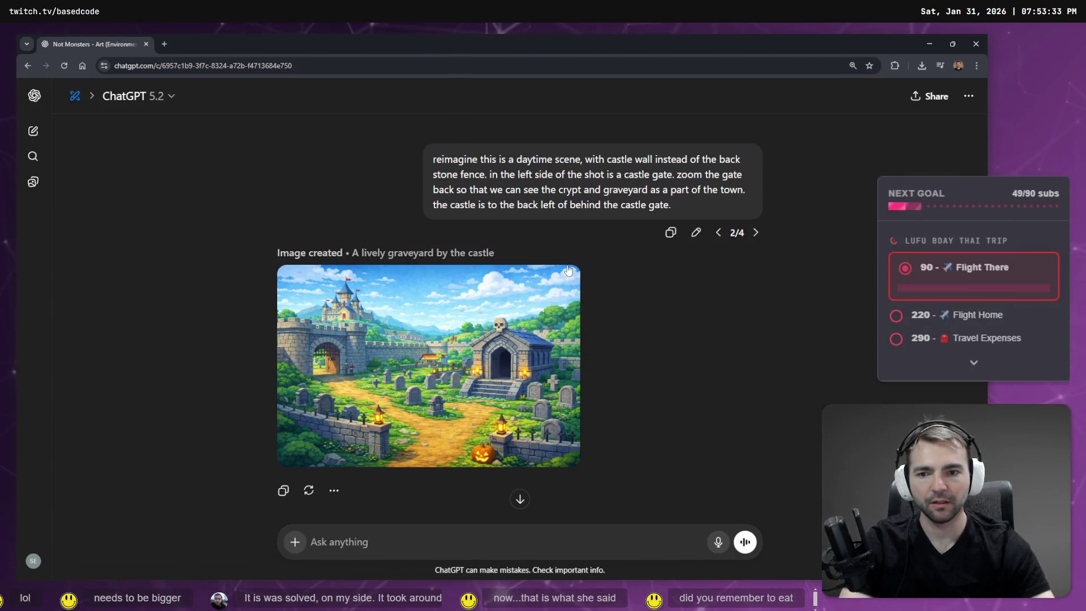
key("alt+Tab")
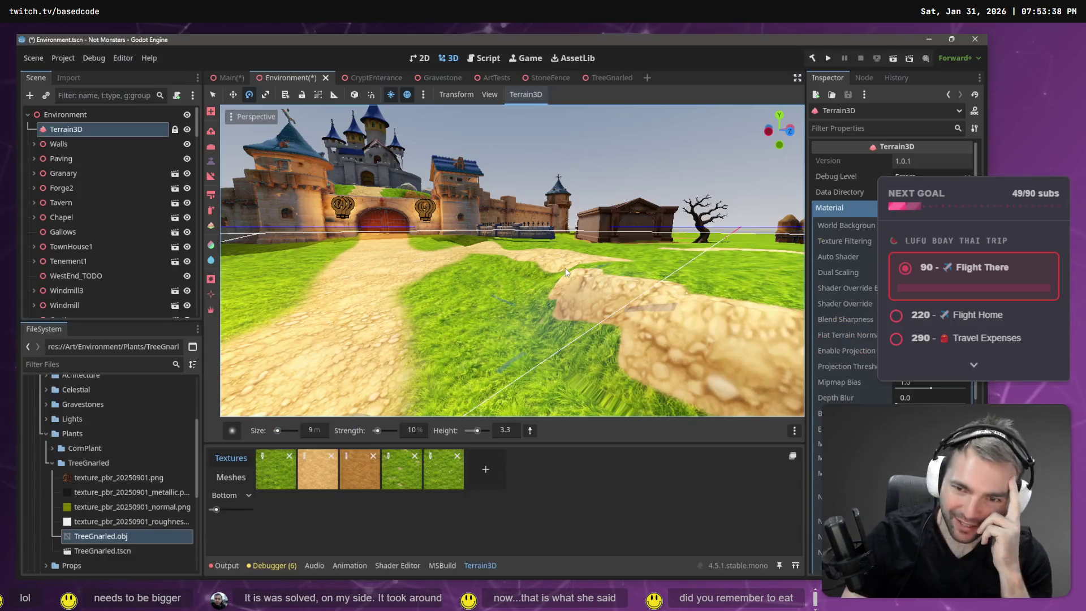
key("alt+Tab")
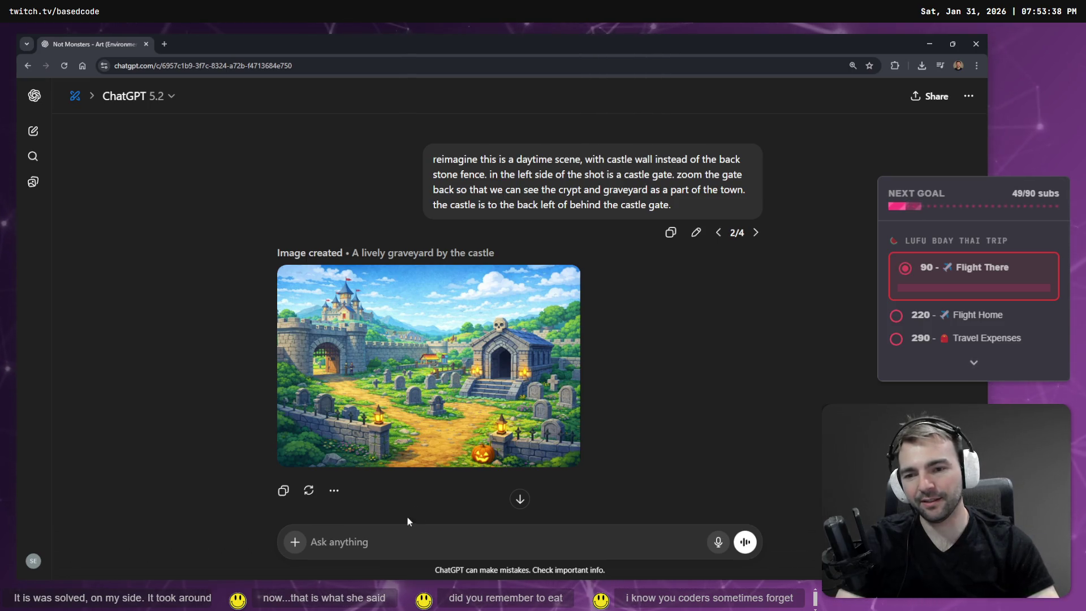
Step: Begin voice-dictating a prompt in the chat box about the road leading into the gate
left_click(384, 557)
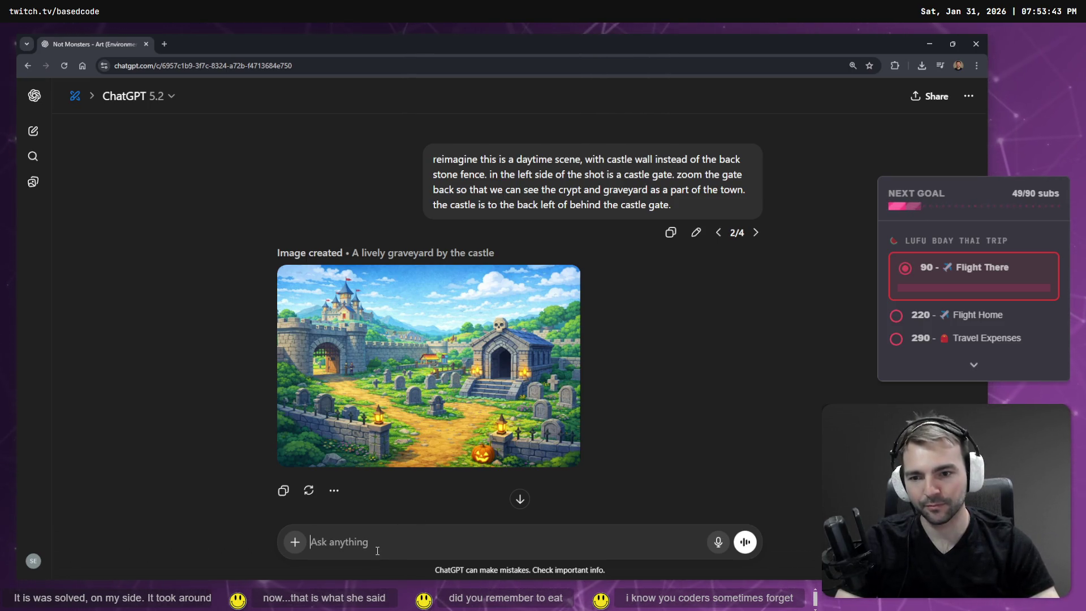
key("super+h")
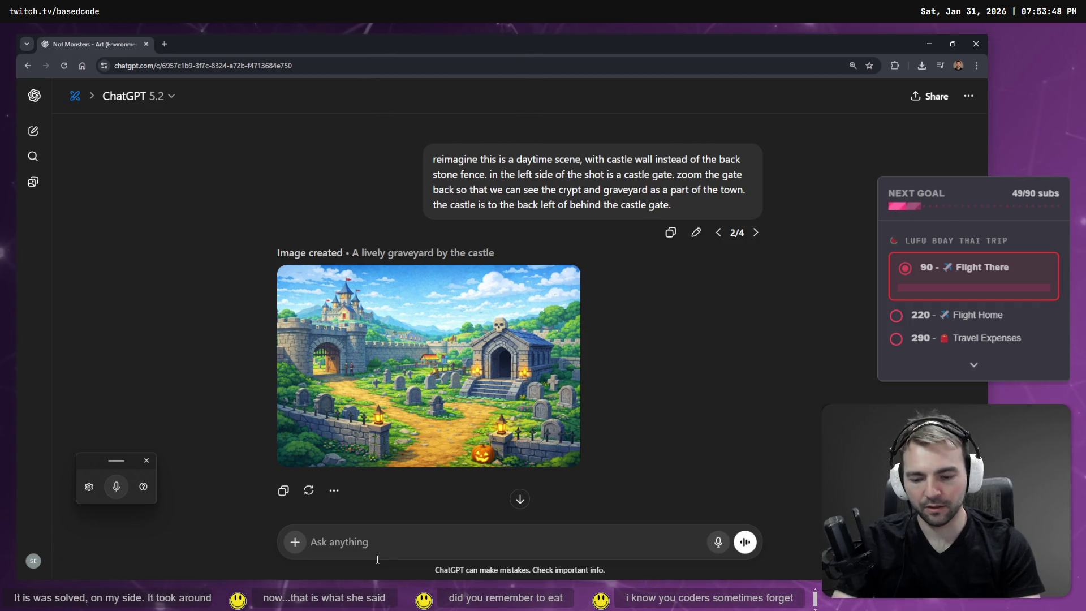
key("super+h")
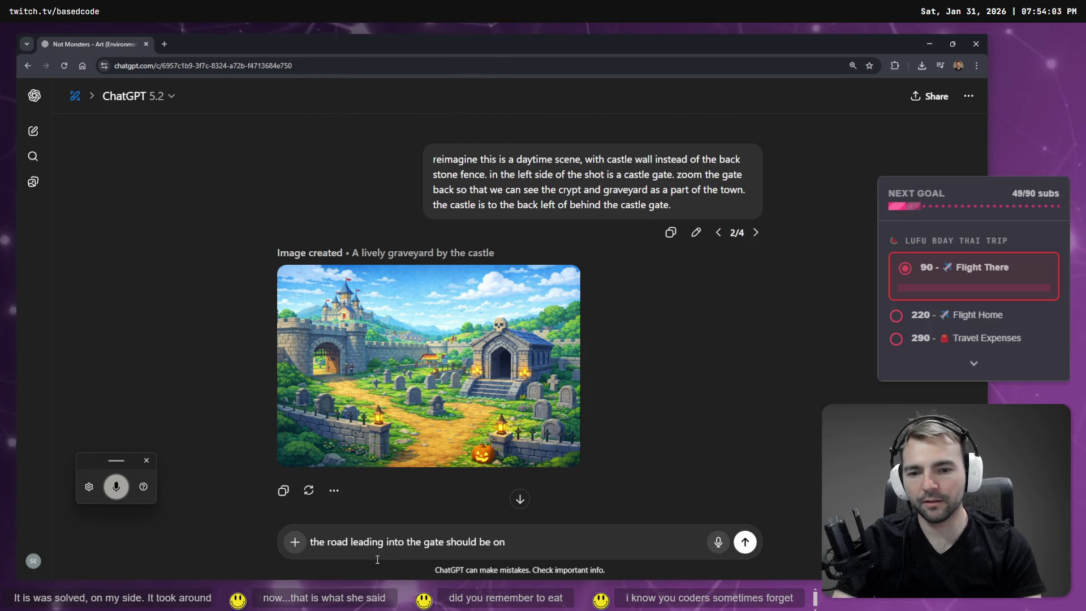
Step: Finish the dictated prompt that the gate road should bypass the graveyard, fix the stray word, and send it
key("BackSpace")
key("BackSpace")
key("super+h")
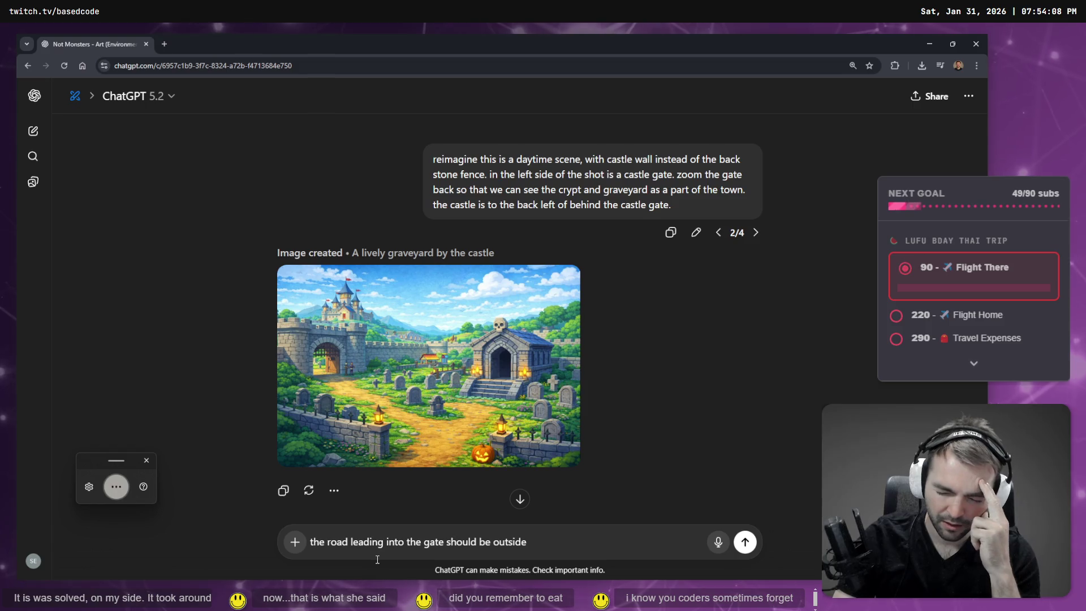
type(" the")
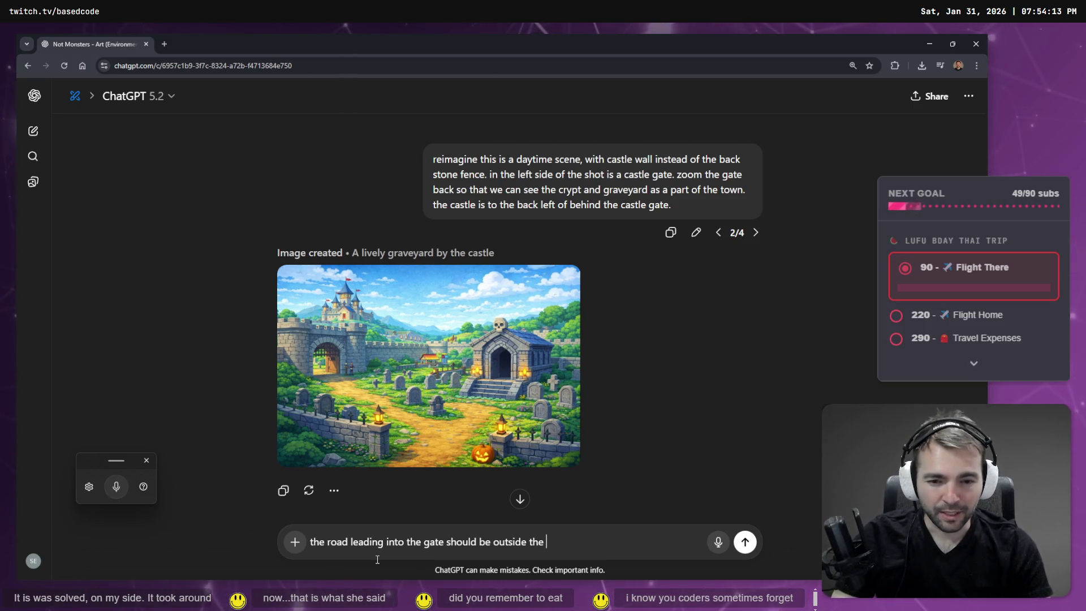
key("super+h")
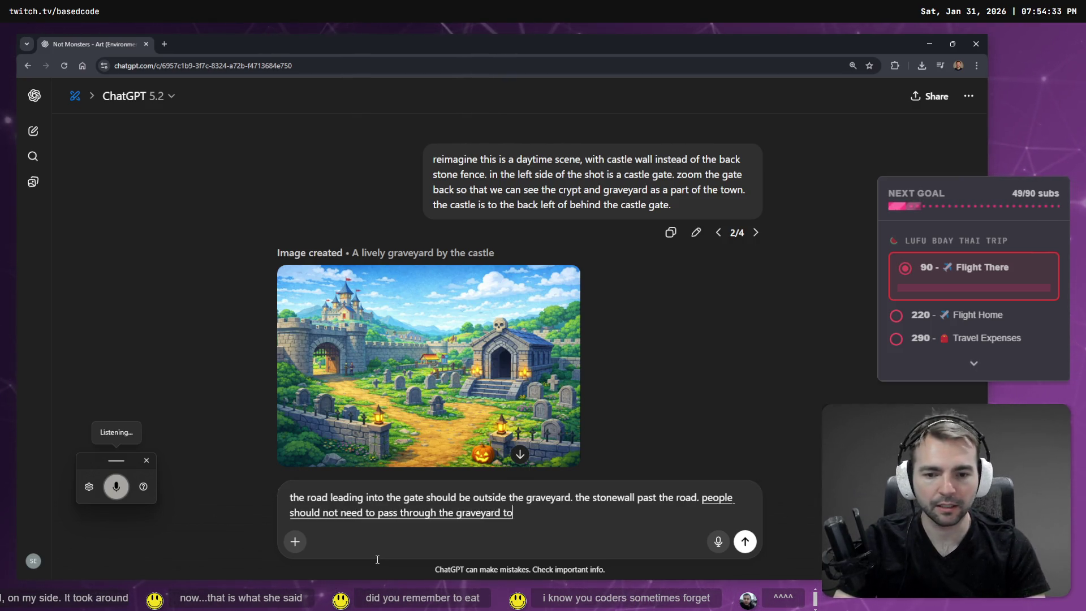
key("Return")
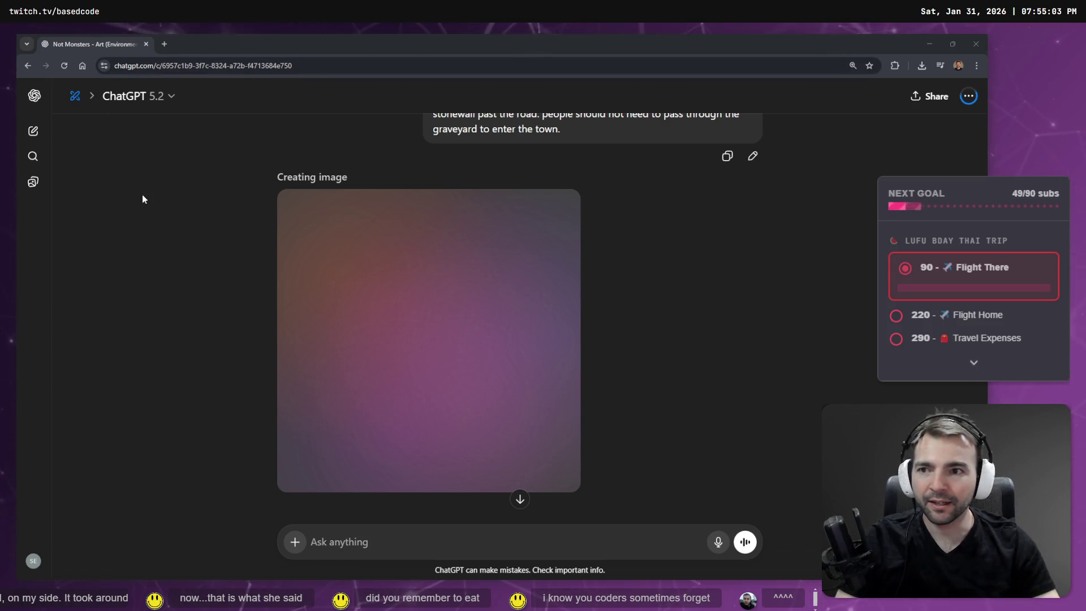
Step: Scroll through the chat comparing earlier images while the new village-with-graveyard image finishes
scroll(466, 315, "down", 2)
scroll(481, 310, "up", 1)
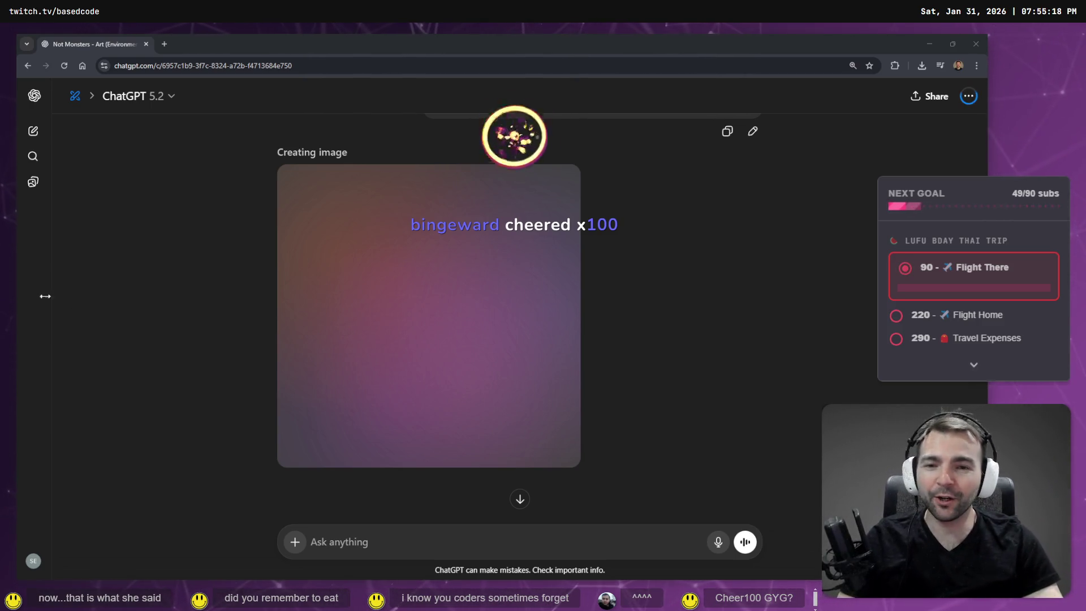
left_click(239, 202)
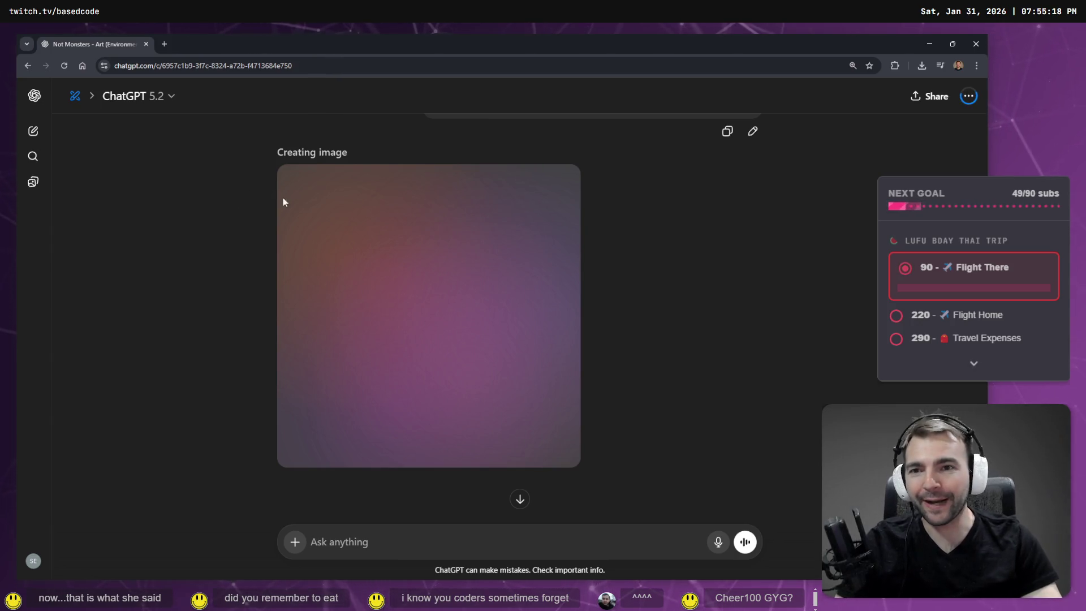
scroll(280, 195, "up", 5)
scroll(293, 203, "down", 3)
scroll(306, 207, "down", 8)
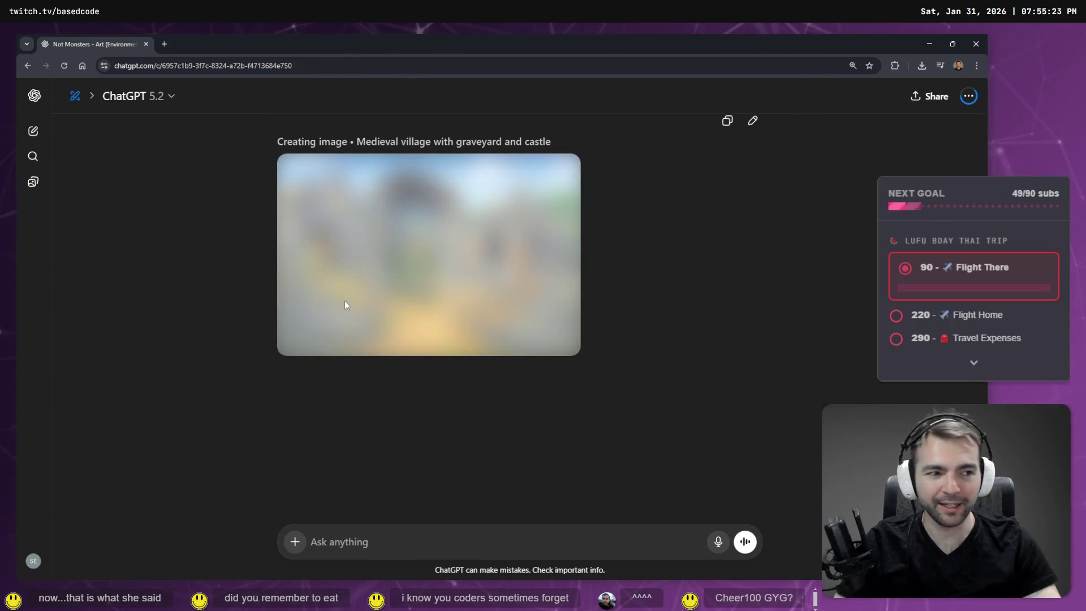
scroll(371, 282, "up", 4)
scroll(371, 283, "down", 3)
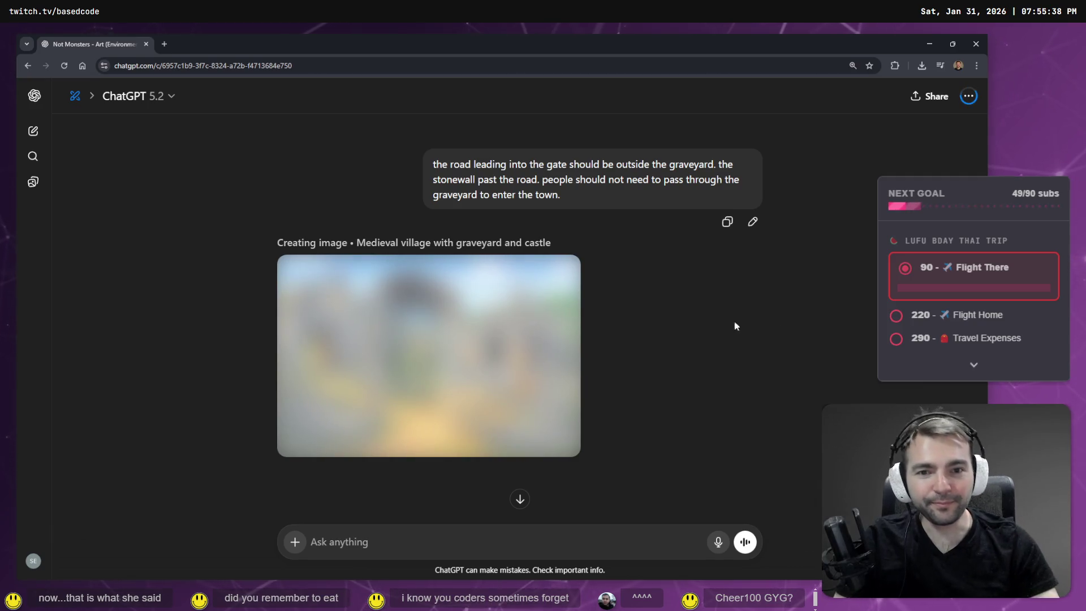
scroll(676, 326, "up", 4)
scroll(673, 324, "down", 6)
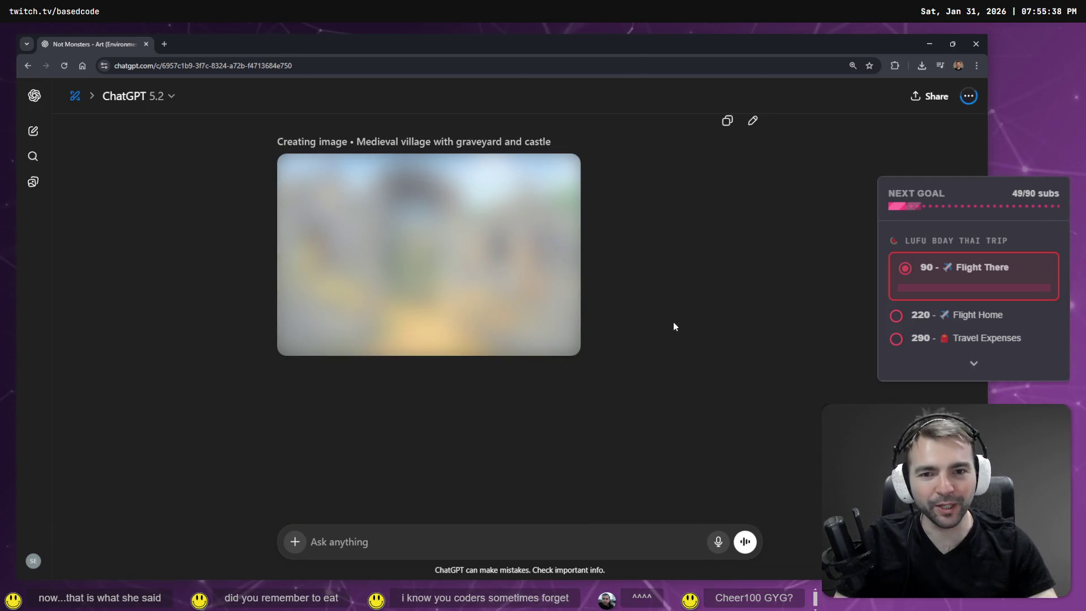
scroll(674, 324, "up", 2)
scroll(673, 321, "up", 10)
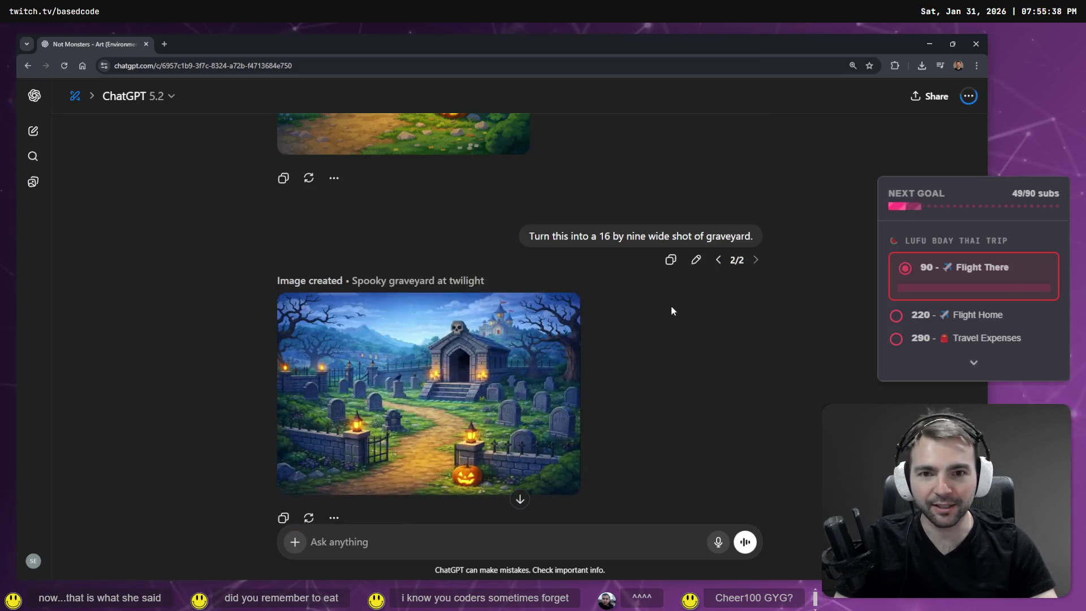
scroll(676, 308, "down", 15)
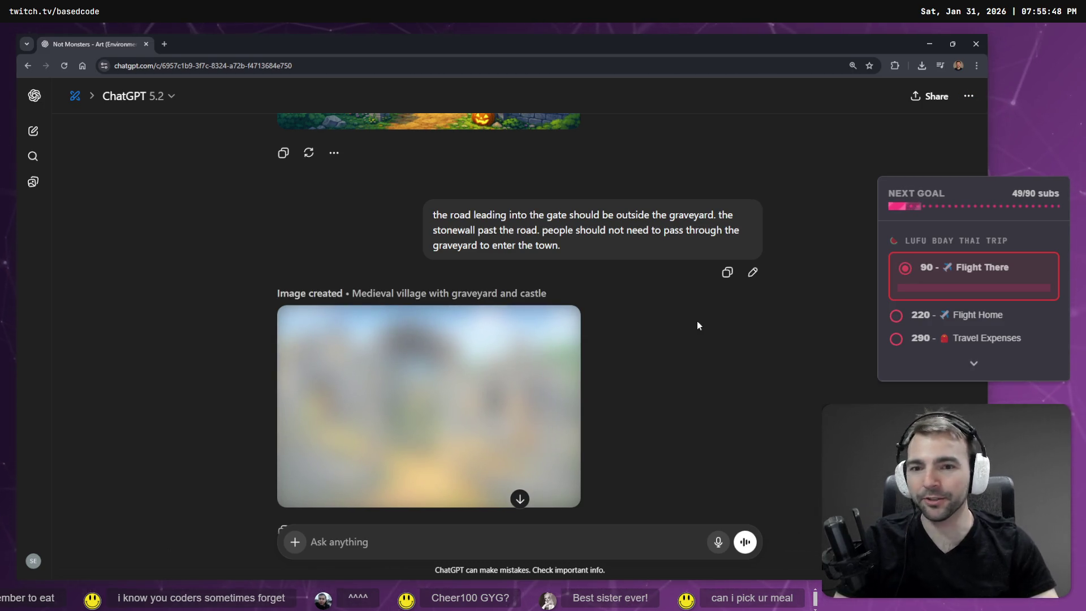
scroll(696, 319, "down", 3)
scroll(645, 308, "up", 1)
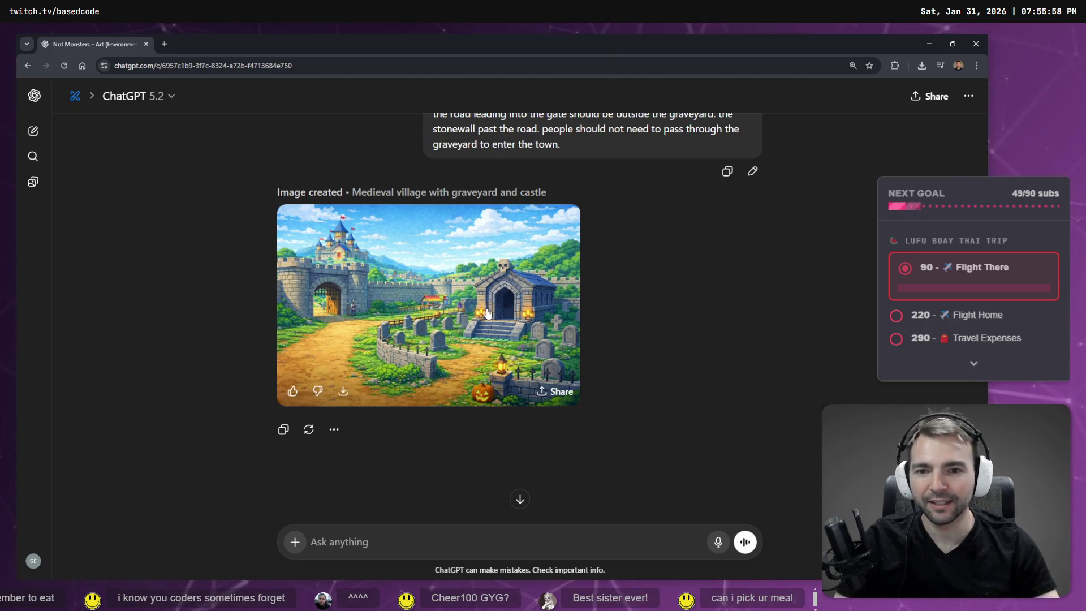
Step: View the generated castle-gate image at full size and compare it with the Godot scene
left_click(377, 307)
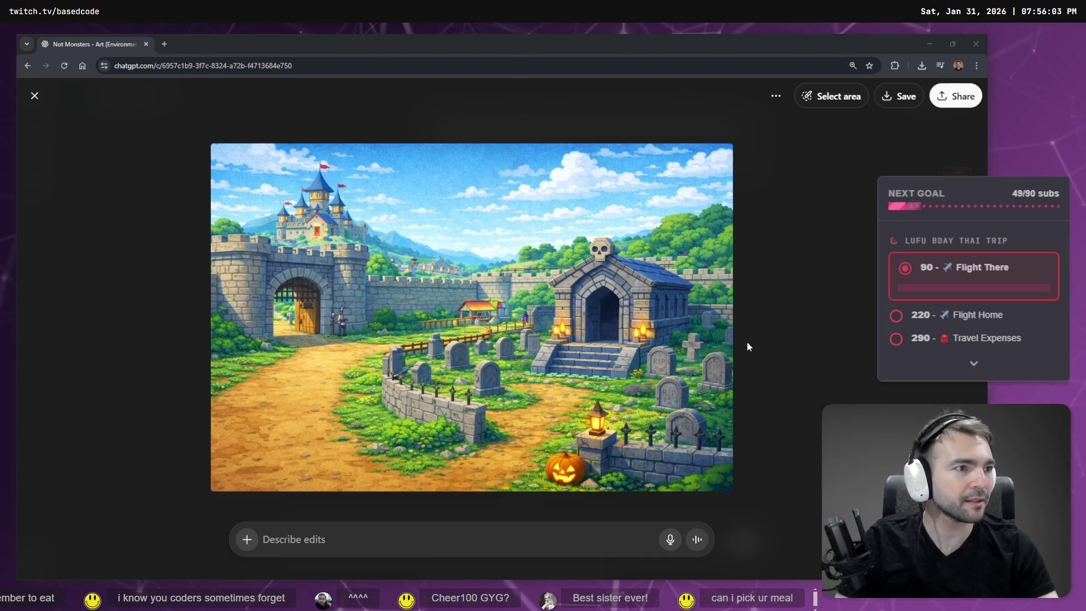
key("alt+Tab")
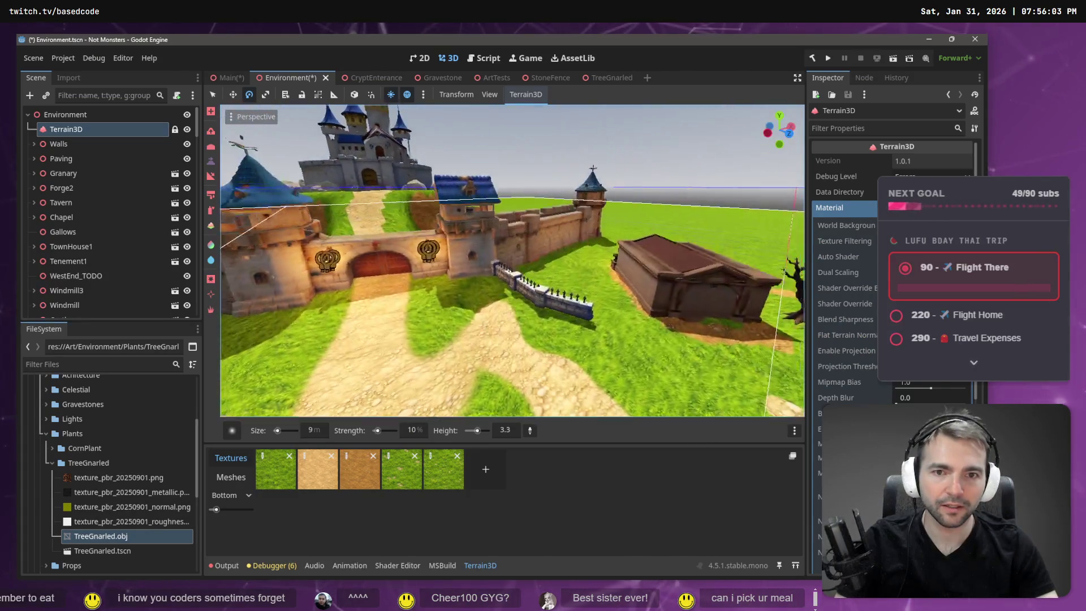
key("alt+Tab")
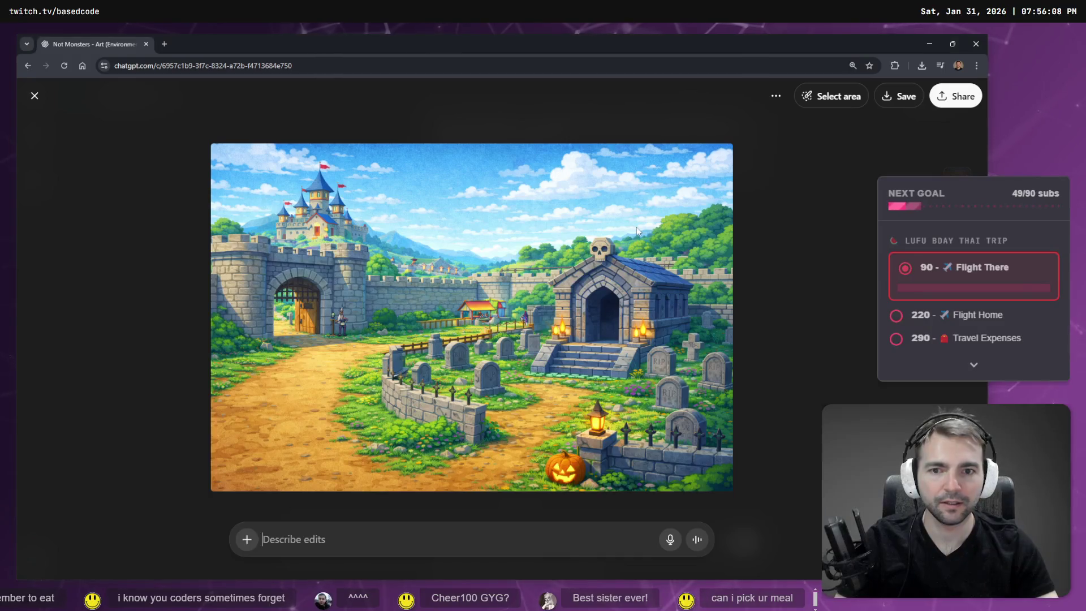
key("alt+Tab")
key("alt+Tab")
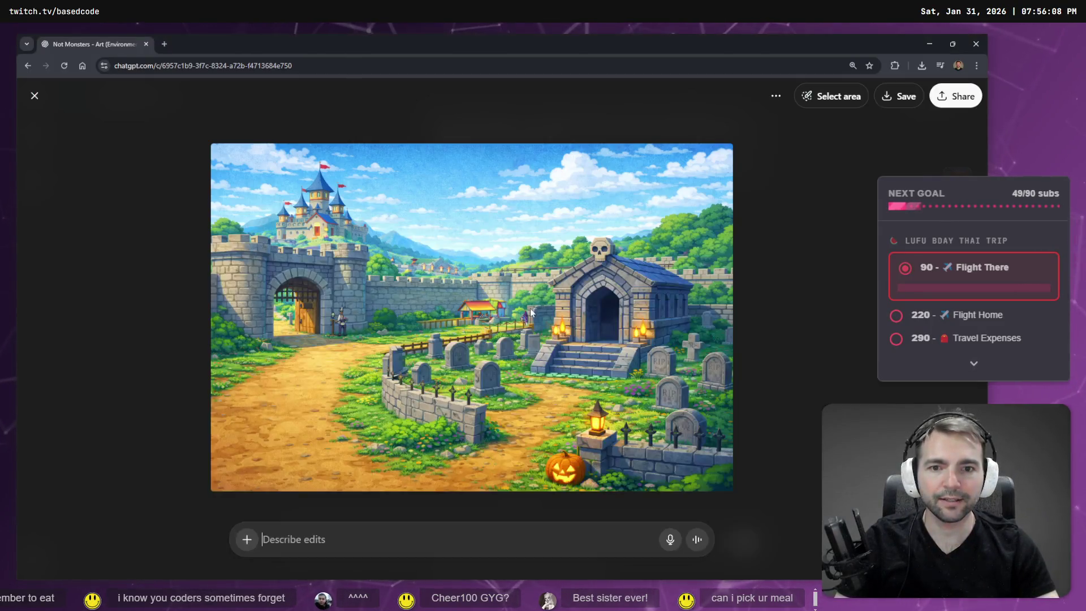
key("alt+Tab")
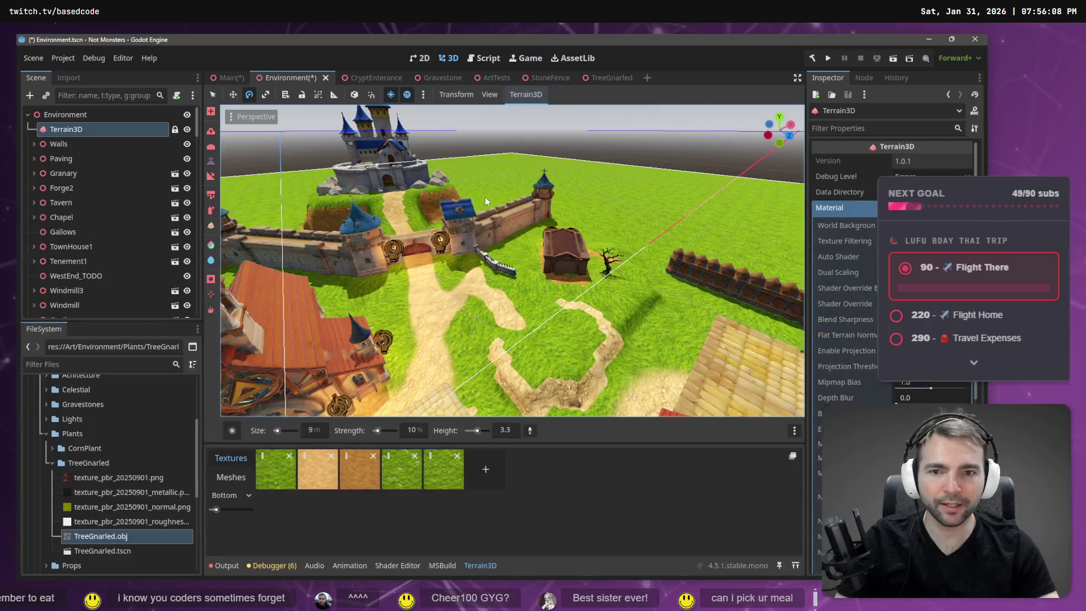
key("alt+Tab")
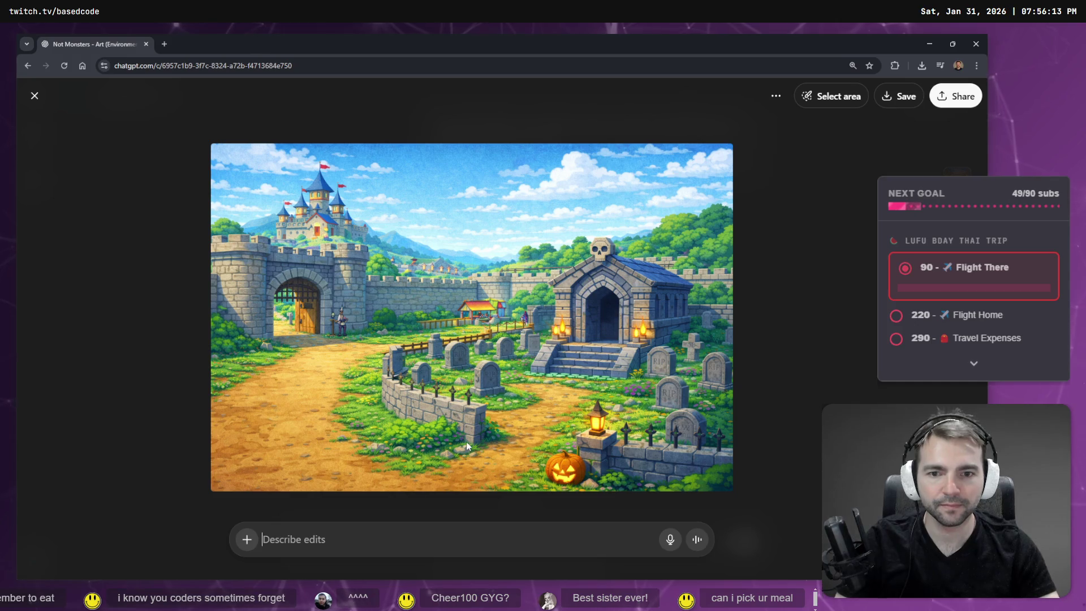
key("alt+Tab")
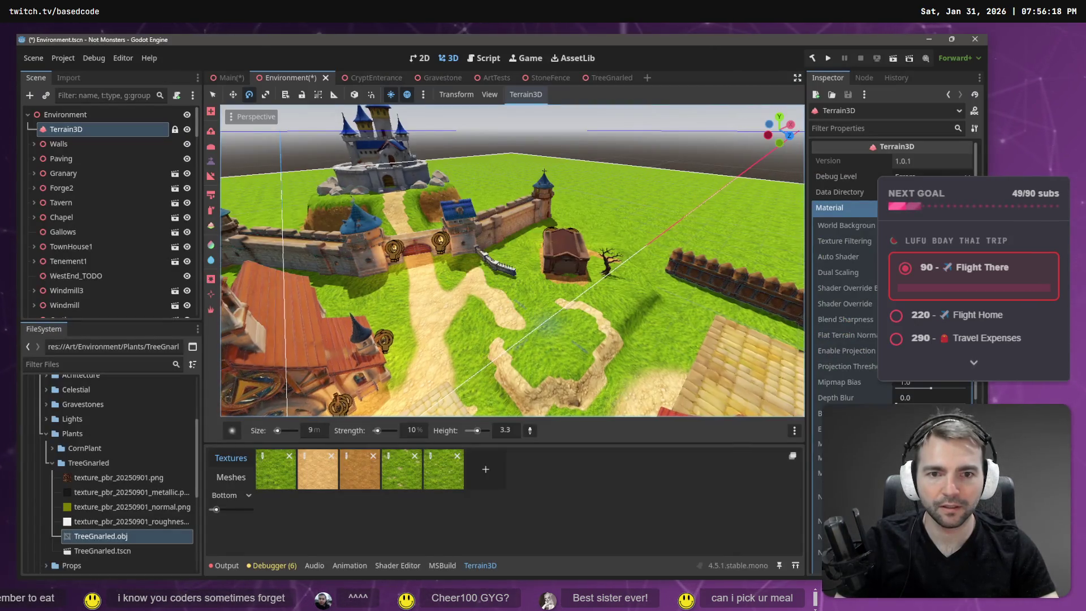
key("alt+Tab")
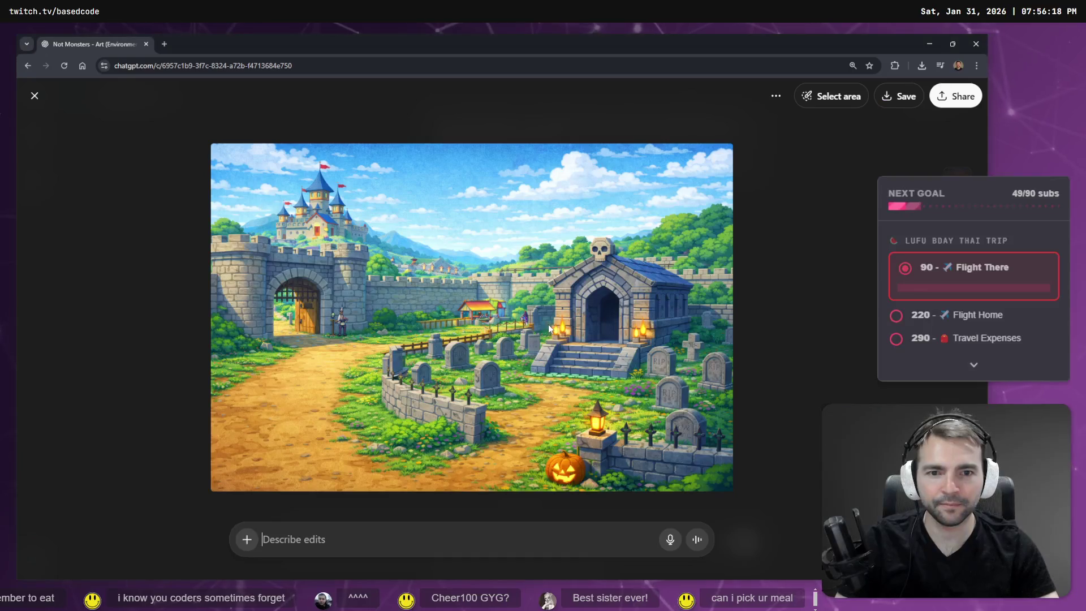
key("alt+Tab")
key("alt+Tab")
Step: Copy the image and paste it onto the tldraw reference board
right_click(535, 308)
left_click(569, 351)
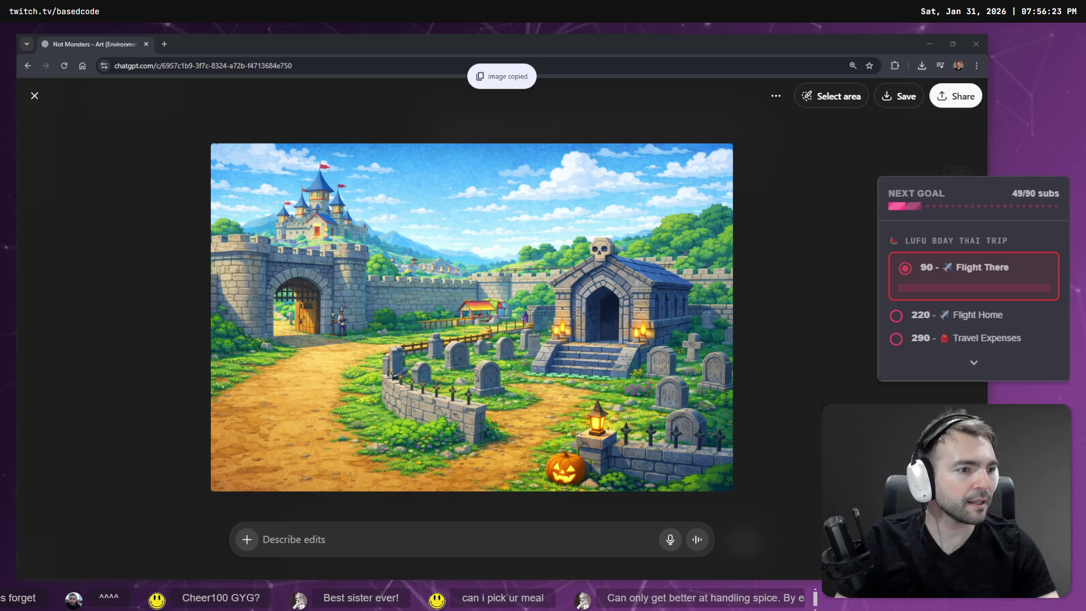
key("alt+Tab")
key("ctrl+v")
Step: Place the castle image among the graveyard images and move the stone wall, bare tree and red square lower
scroll(730, 398, "down", 3)
mouse_move(676, 383)
left_mouse_down()
mouse_move(770, 272)
mouse_move(775, 285)
left_mouse_up()
left_click_drag(631, 359, 625, 431)
mouse_move(832, 385)
left_mouse_down()
mouse_move(785, 458)
mouse_move(782, 497)
left_mouse_up()
mouse_move(743, 331)
left_mouse_down()
mouse_move(609, 515)
mouse_move(624, 503)
left_mouse_up()
key("Escape")
left_click(892, 393)
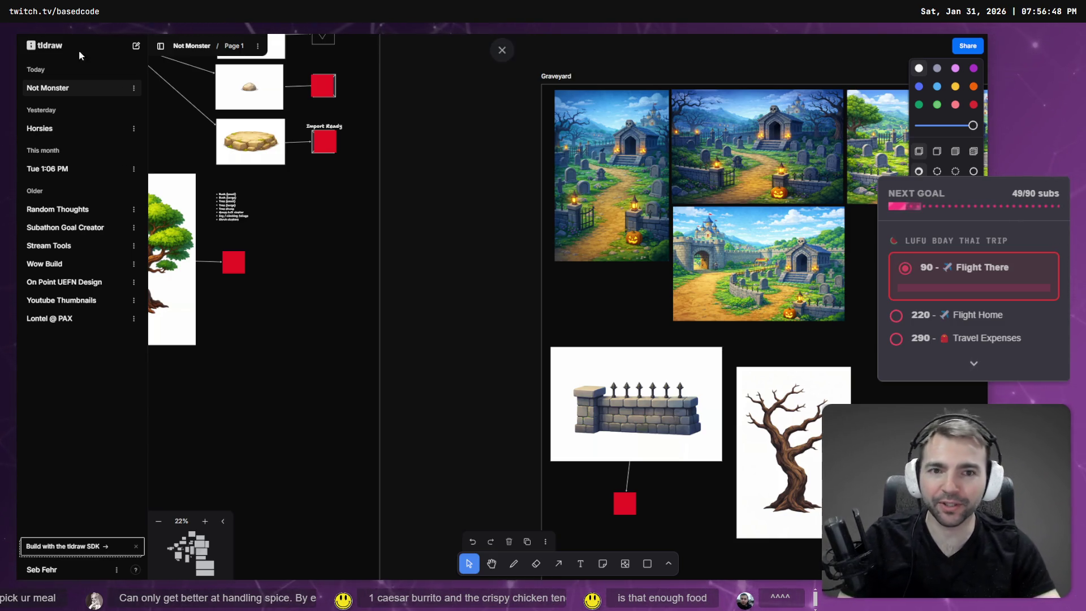
scroll(386, 272, "down", 5)
Step: Zoom out to the Town Layout frame, then zoom in on the night village's graveyard
scroll(546, 325, "up", 2)
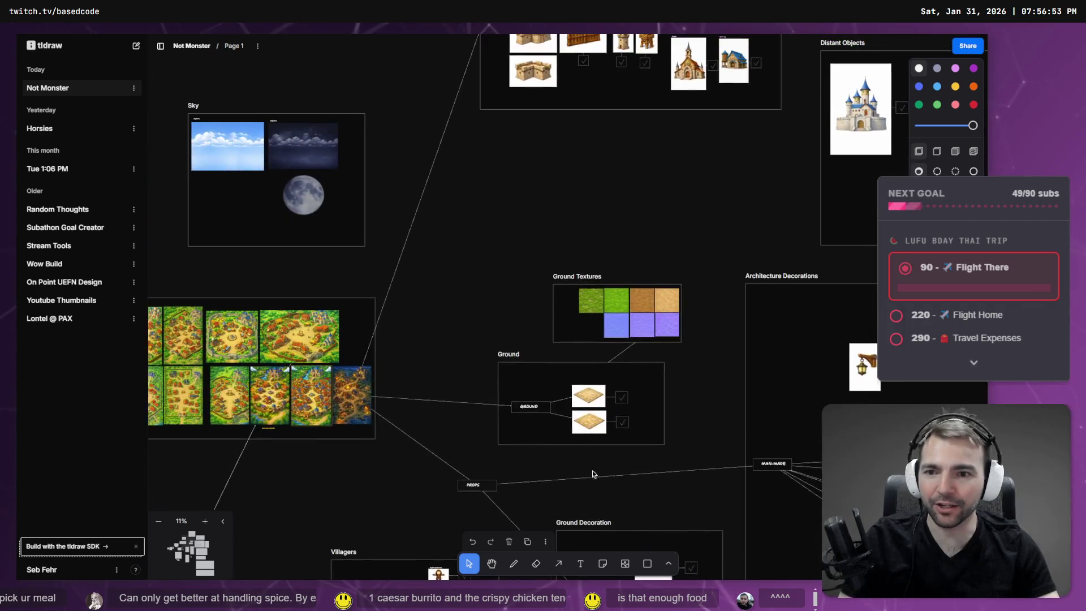
scroll(388, 376, "up", 8)
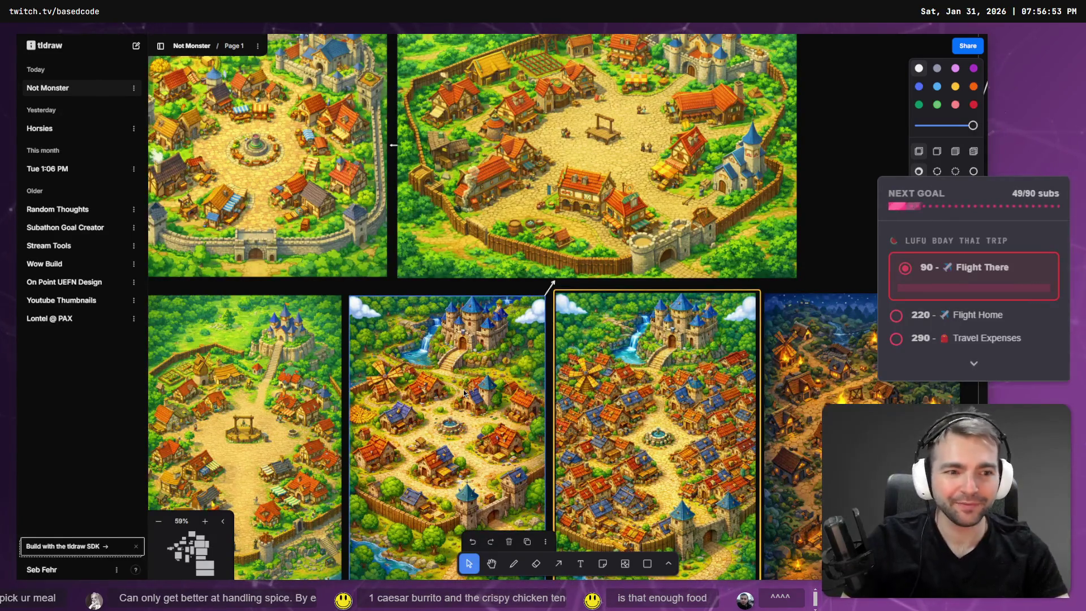
scroll(553, 288, "up", 5)
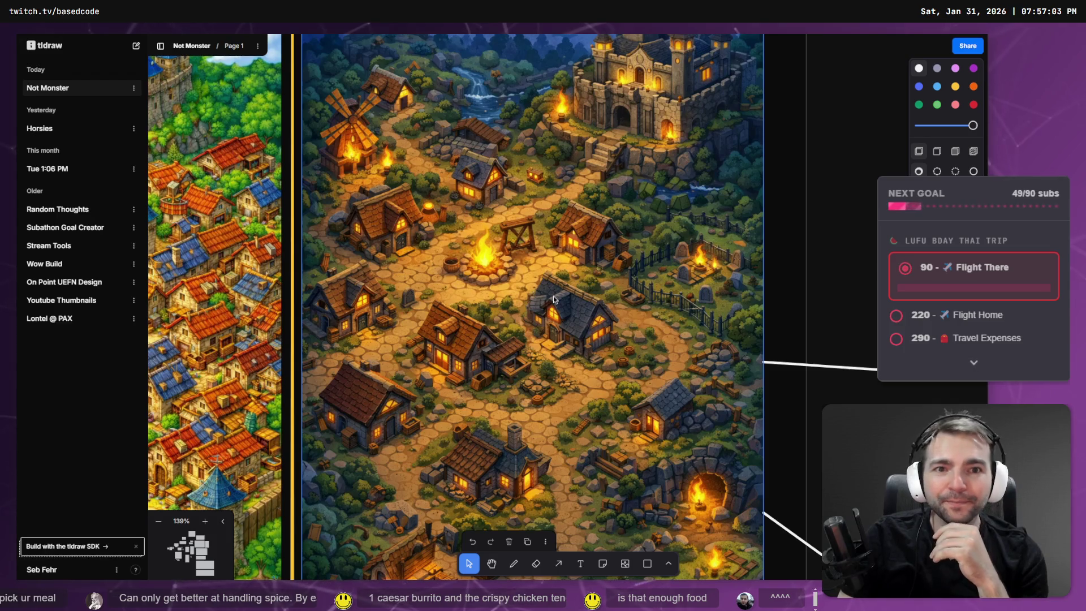
scroll(622, 283, "down", 1)
scroll(693, 269, "up", 3)
scroll(693, 270, "up", 4)
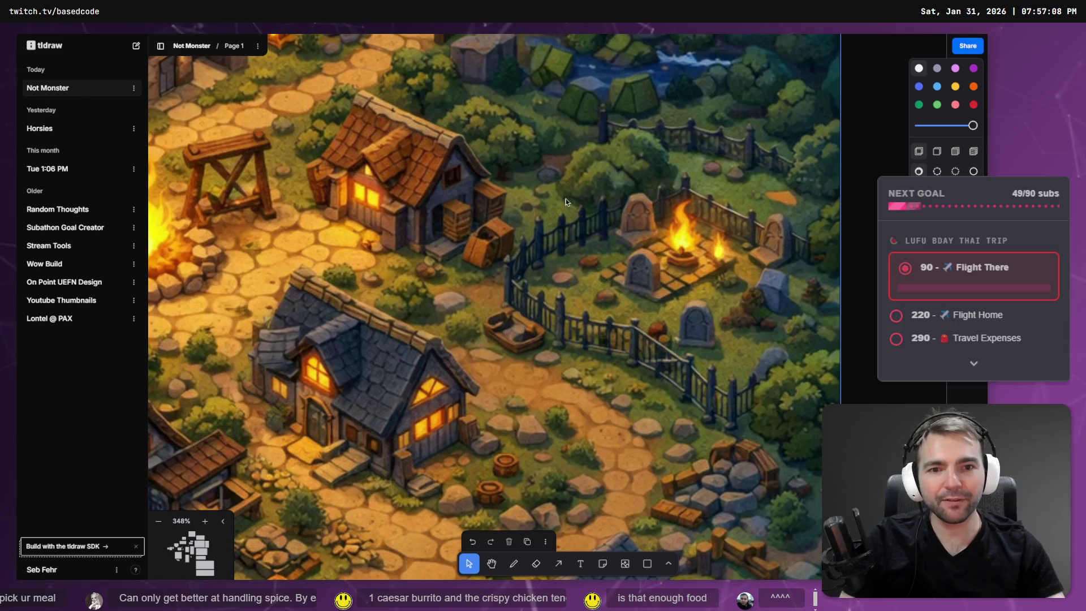
scroll(640, 280, "down", 4)
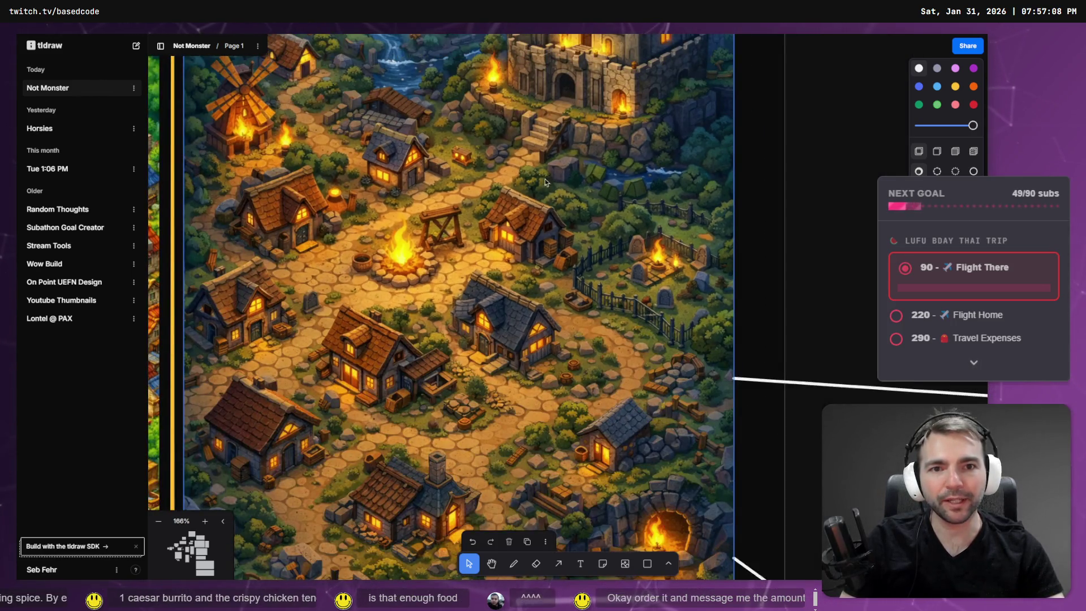
scroll(543, 170, "left", 3)
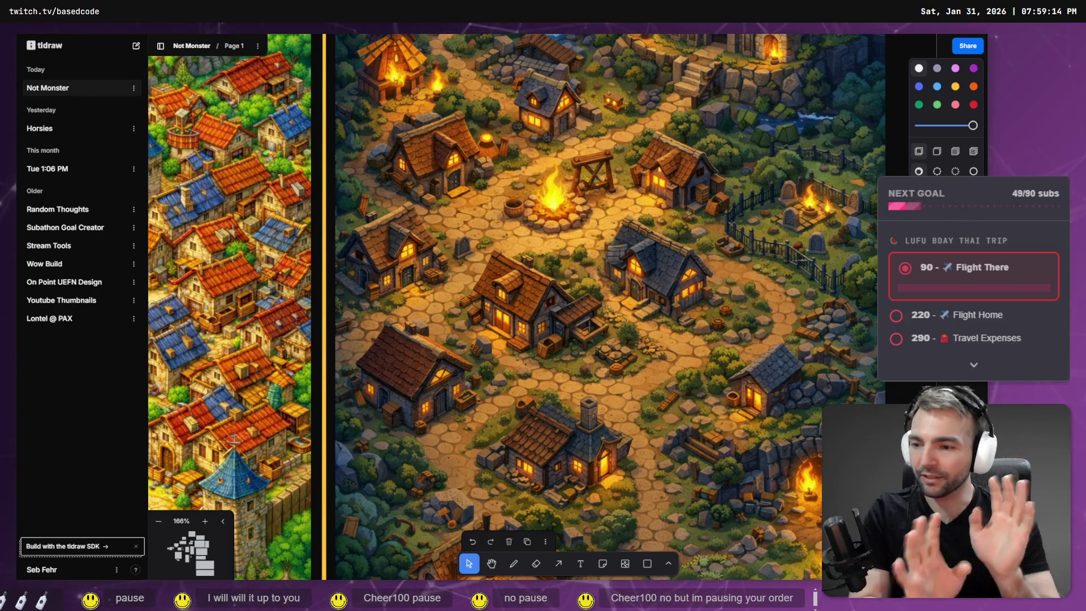
scroll(786, 332, "up", 5)
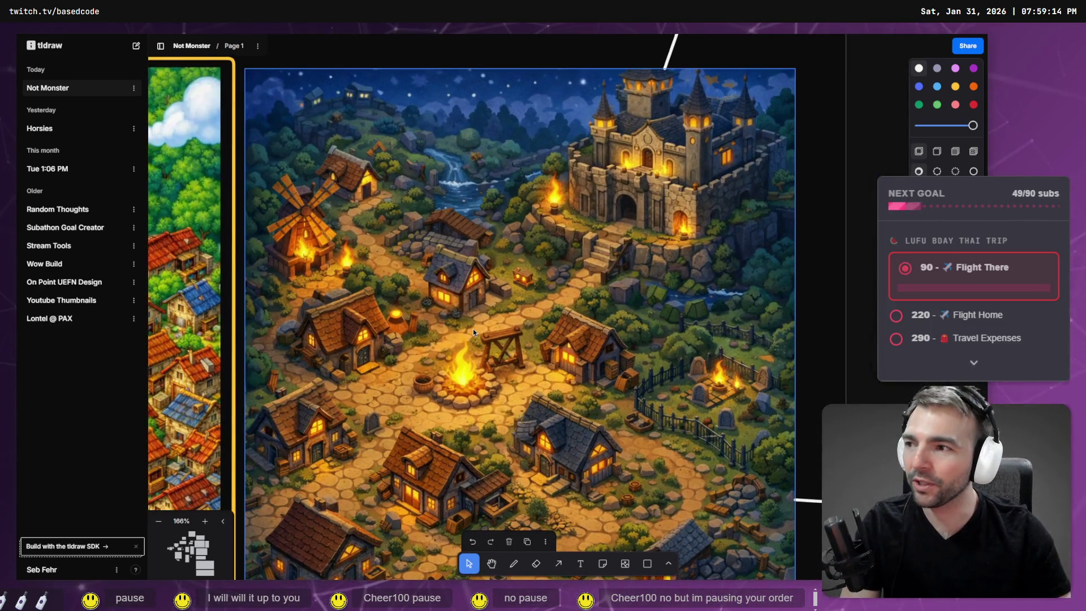
Step: Pan and zoom onto the night village's graveyard, then zoom out and return to the ChatGPT image
left_click_drag(473, 332, 482, 299)
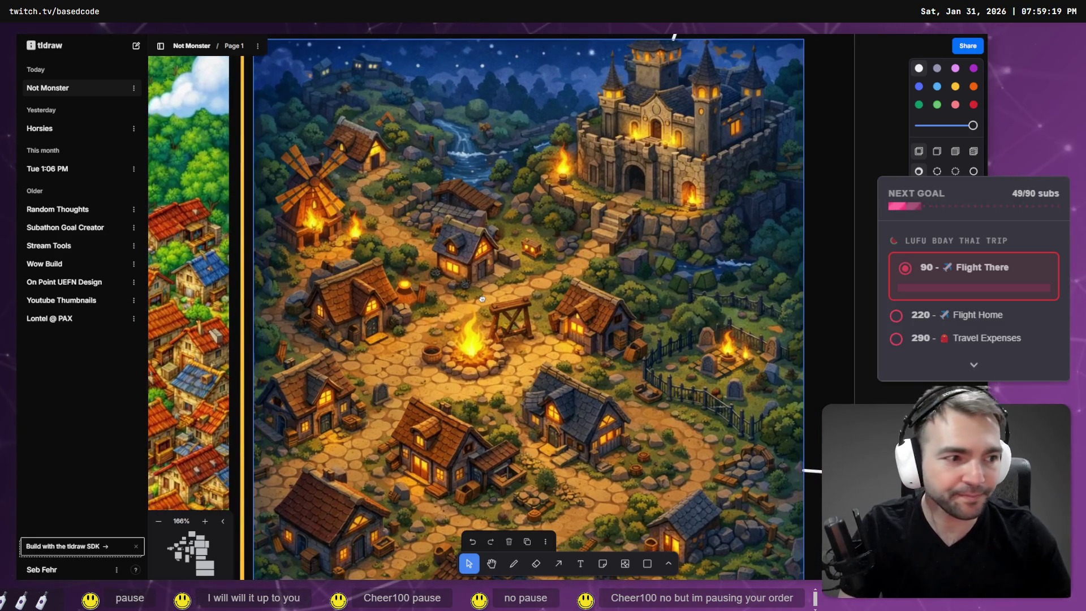
left_click_drag(521, 337, 402, 294)
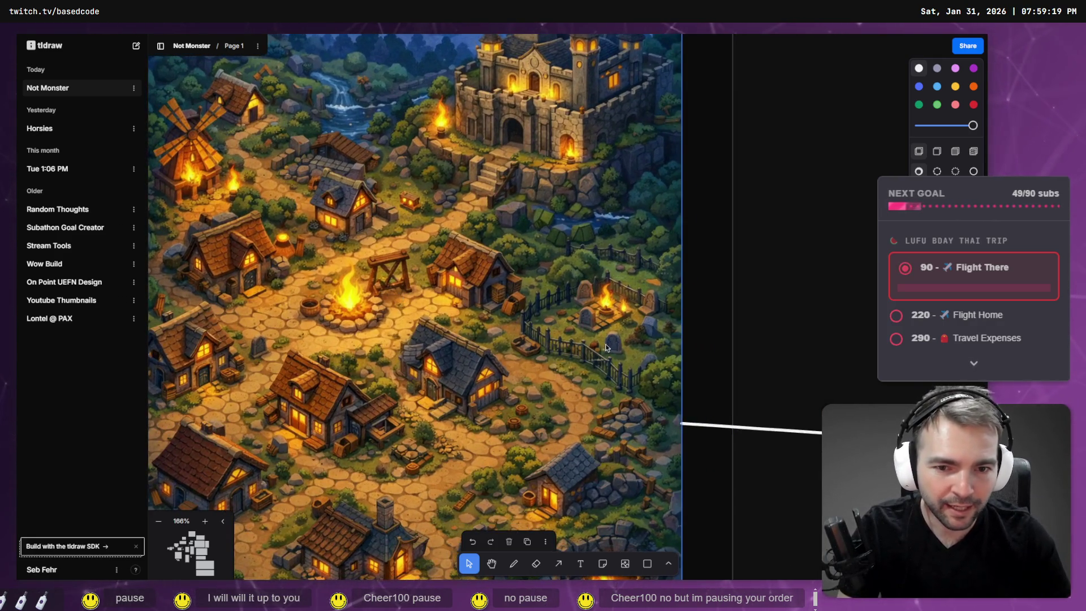
scroll(605, 347, "up", 5)
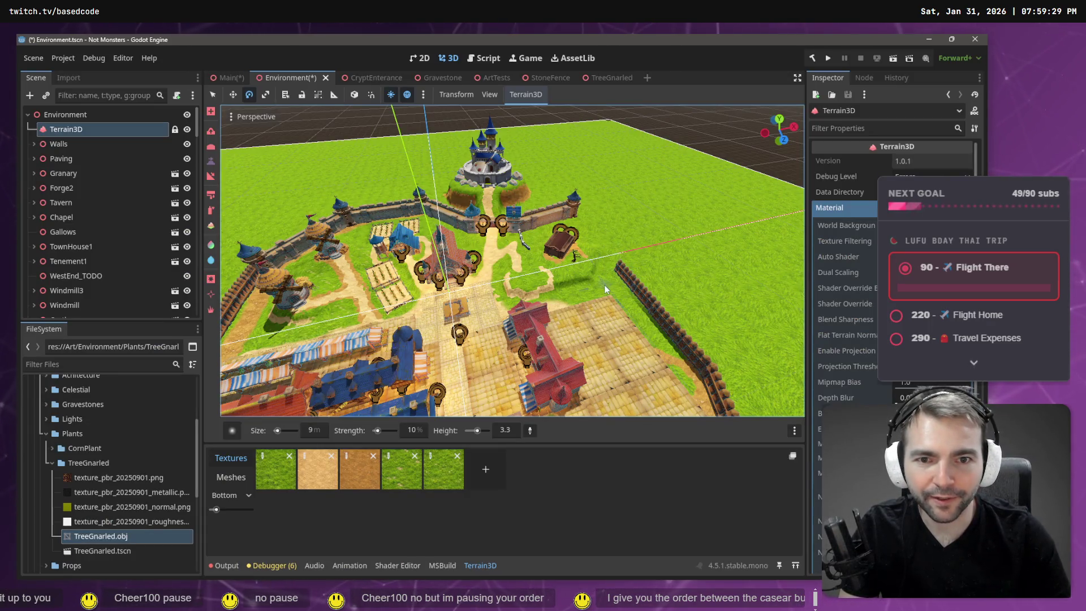
key("alt+Tab")
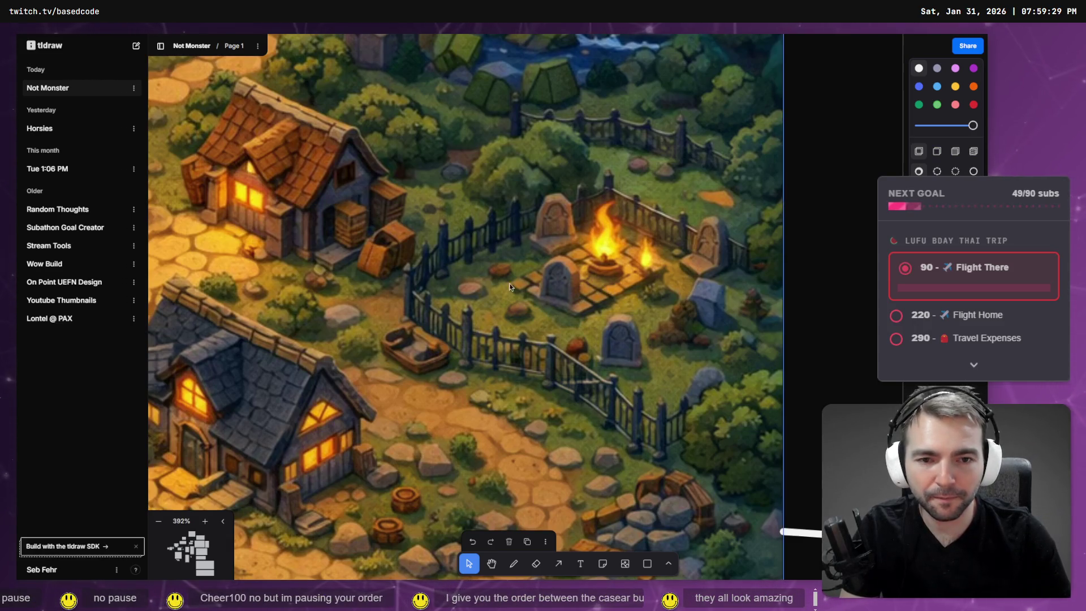
scroll(482, 272, "down", 10)
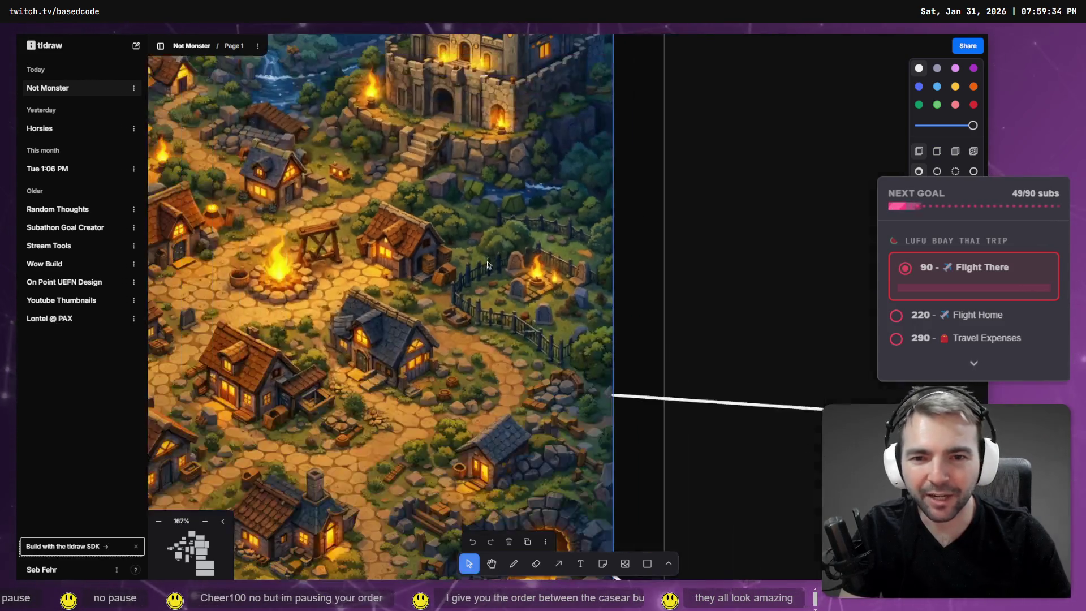
scroll(477, 281, "down", 2)
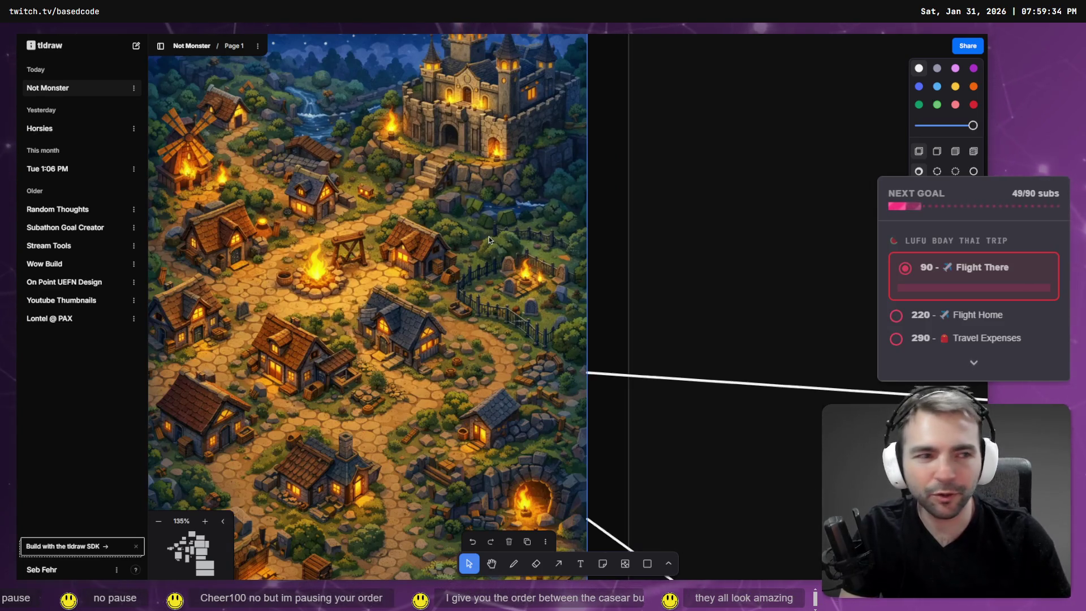
key("alt+Tab")
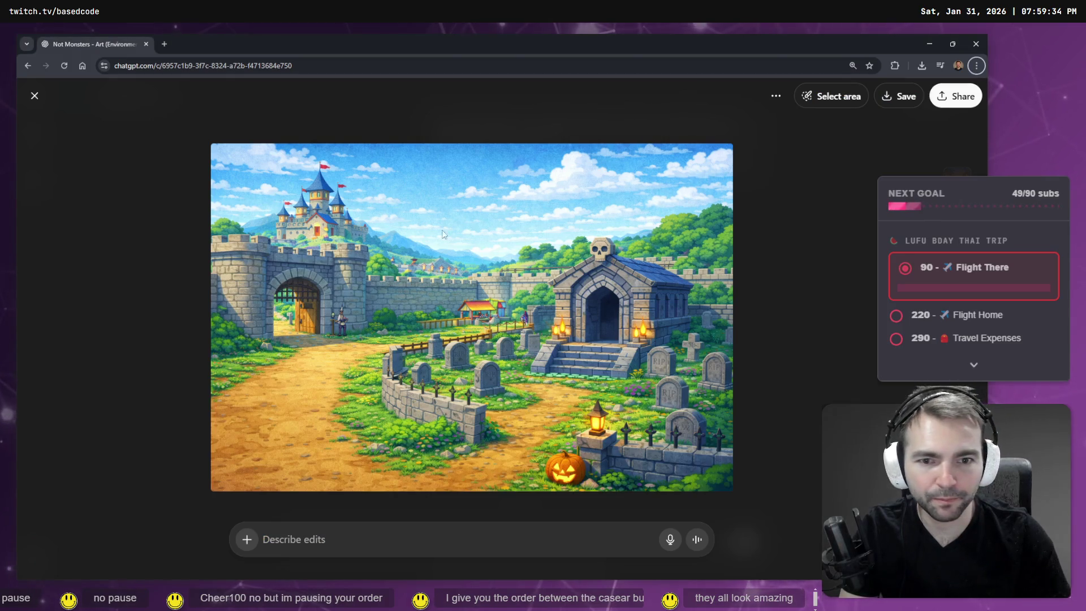
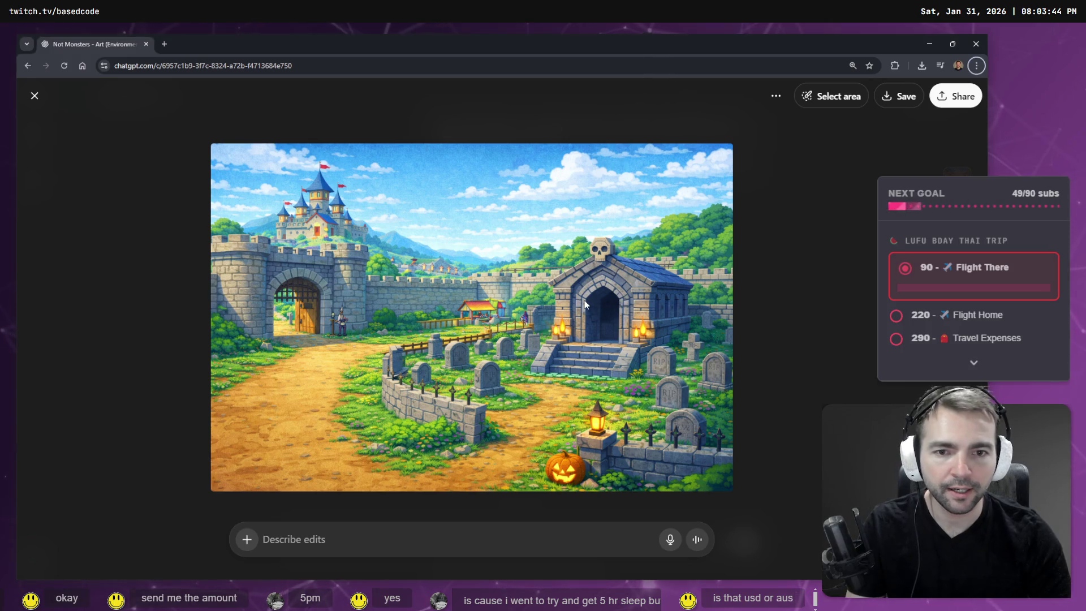
Step: Compare with the reference image, frame the mausoleum's stone fence, and switch to Select mode
key("alt+Tab")
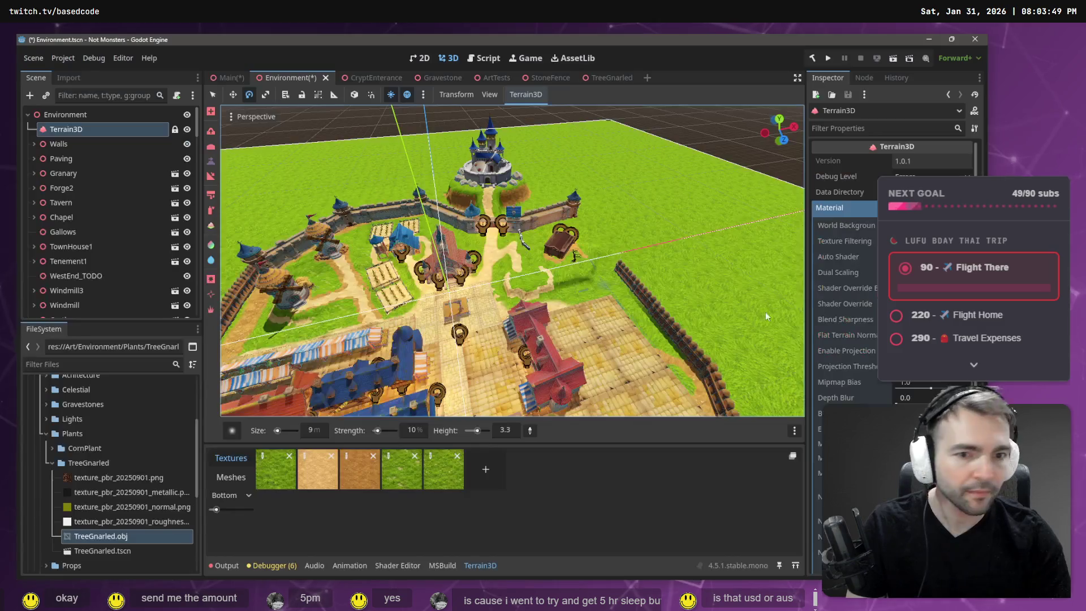
scroll(530, 252, "up", 5)
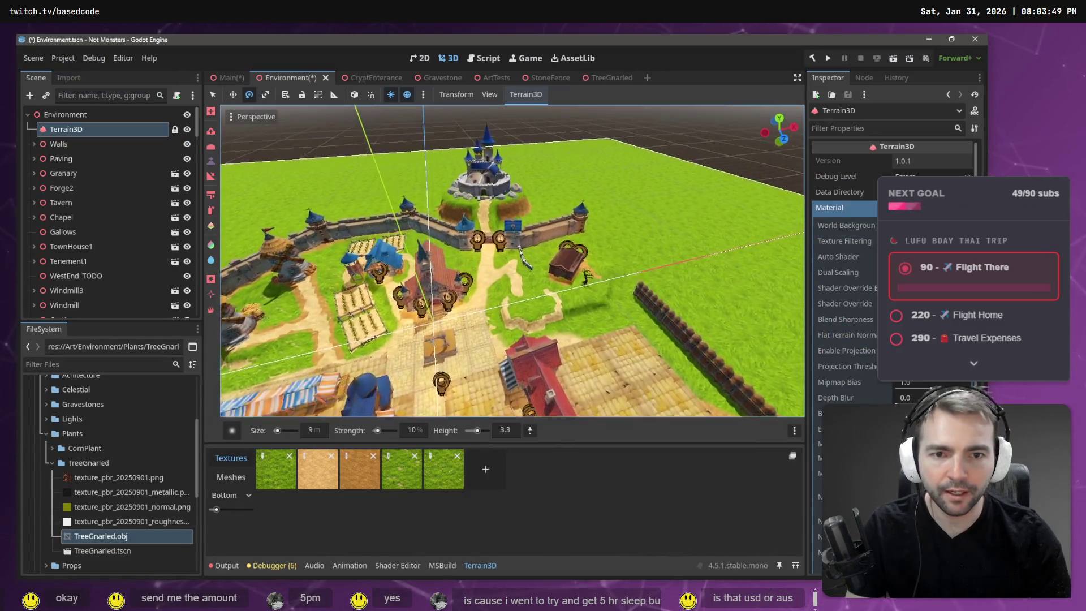
key("w")
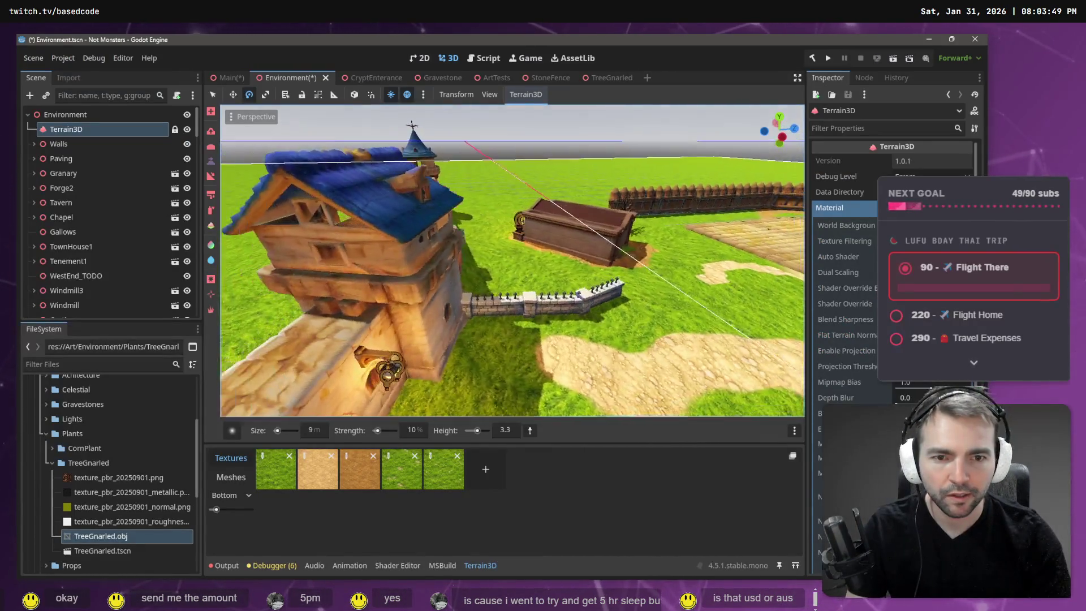
key("alt+Tab")
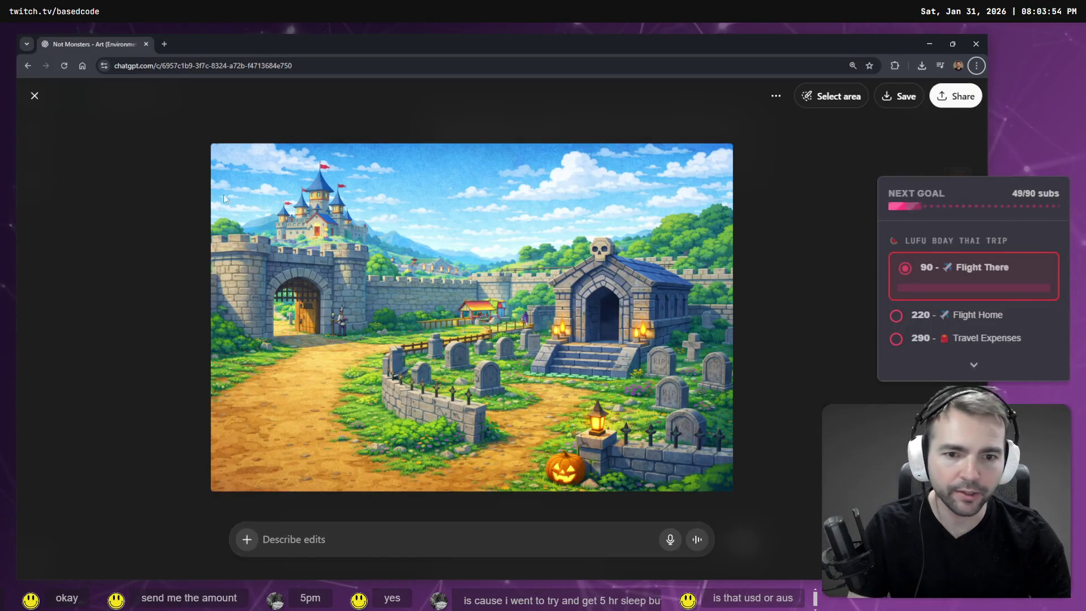
key("alt+Tab")
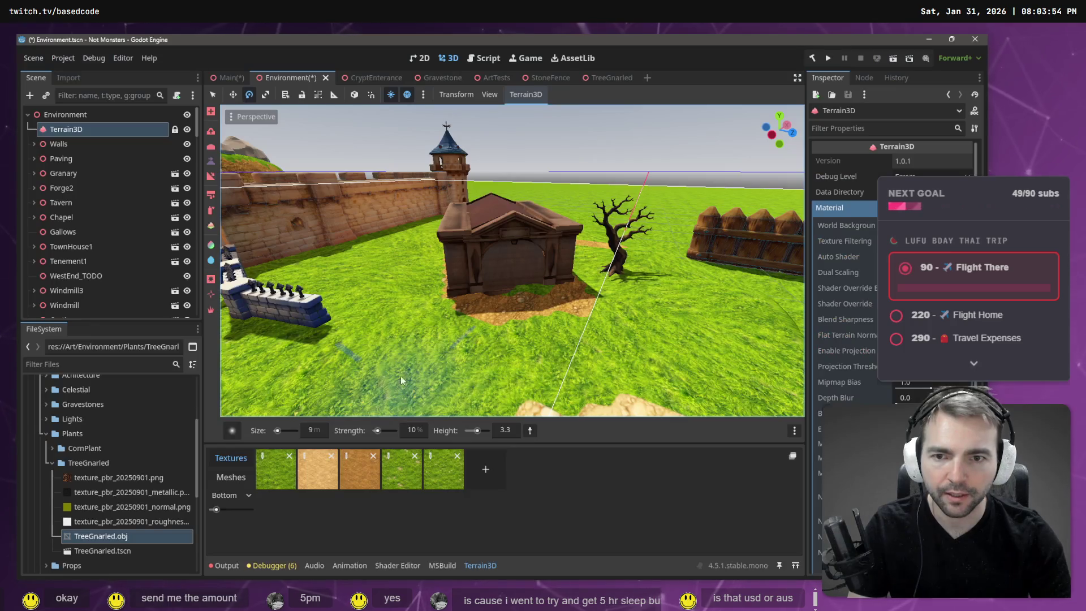
key("s")
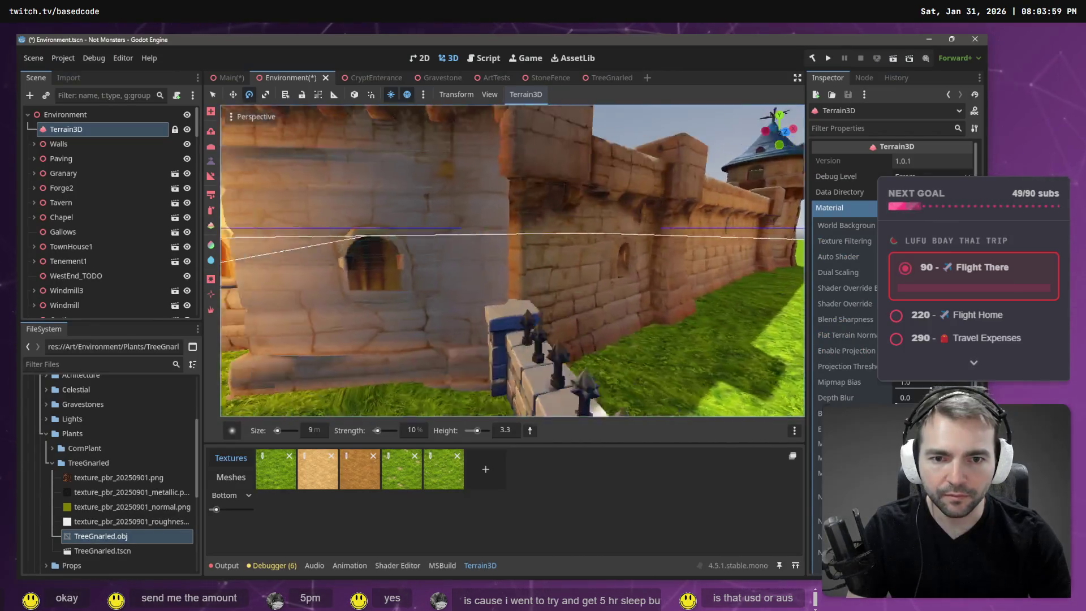
key("alt+Tab")
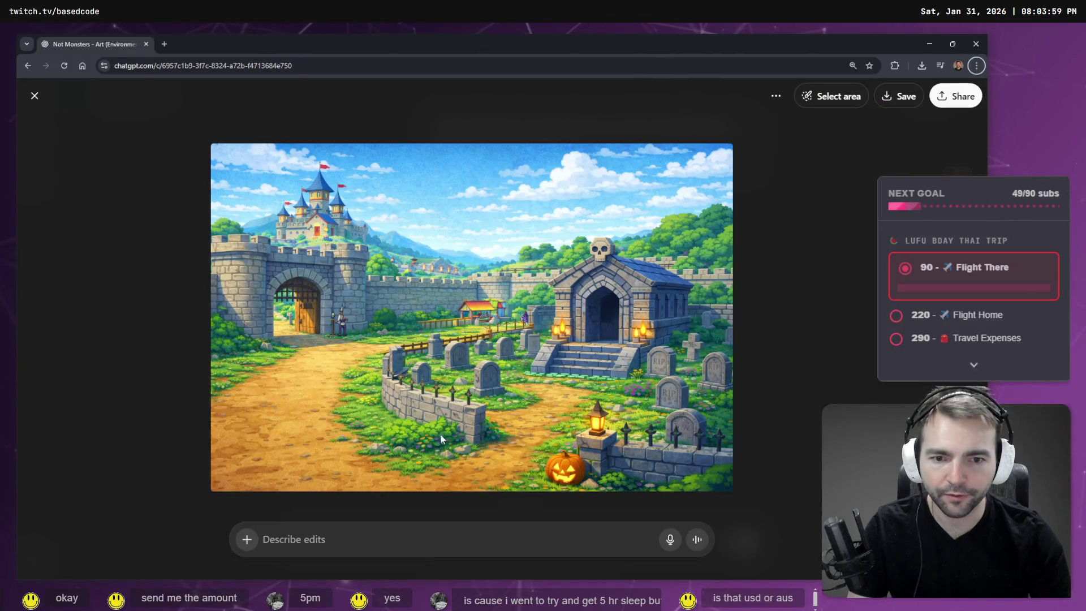
key("alt+Tab")
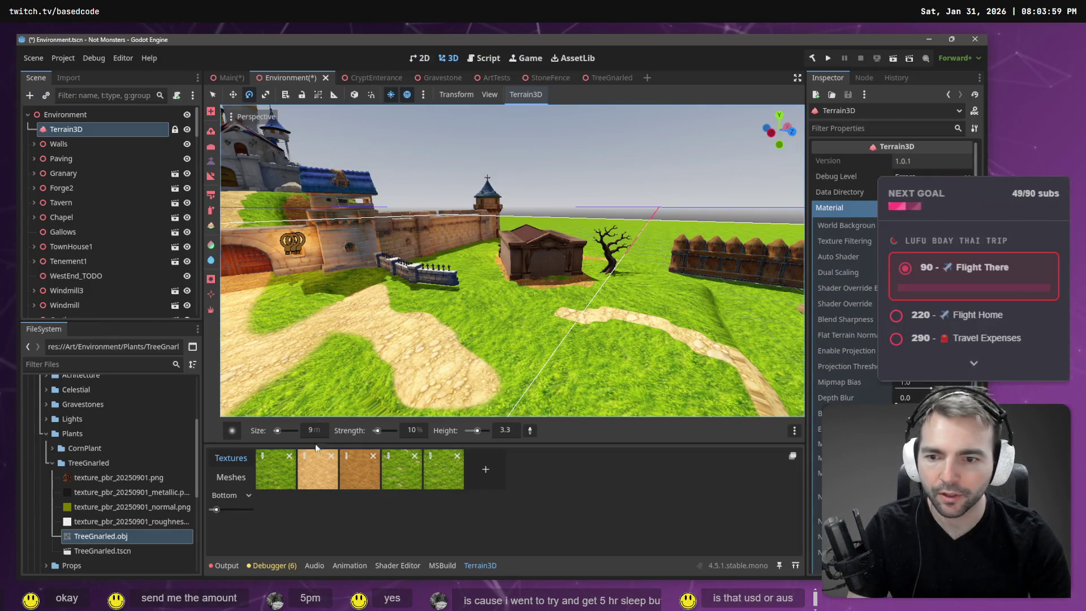
left_click(219, 99)
scroll(419, 298, "up", 5)
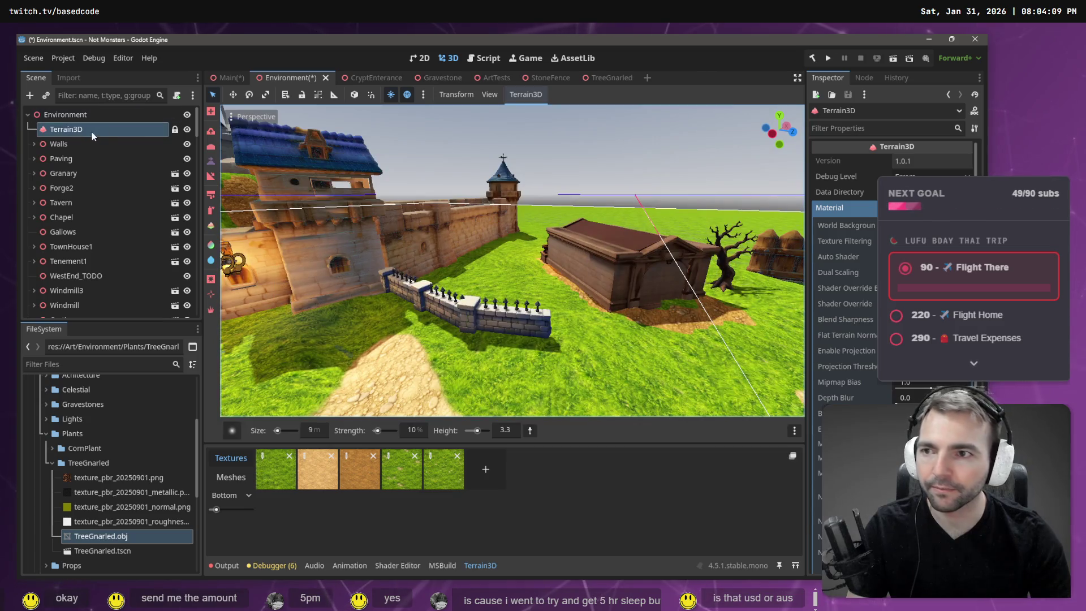
Step: Add the gnarled tree model to the scene near the stone fence
left_click(96, 144)
left_click(494, 333)
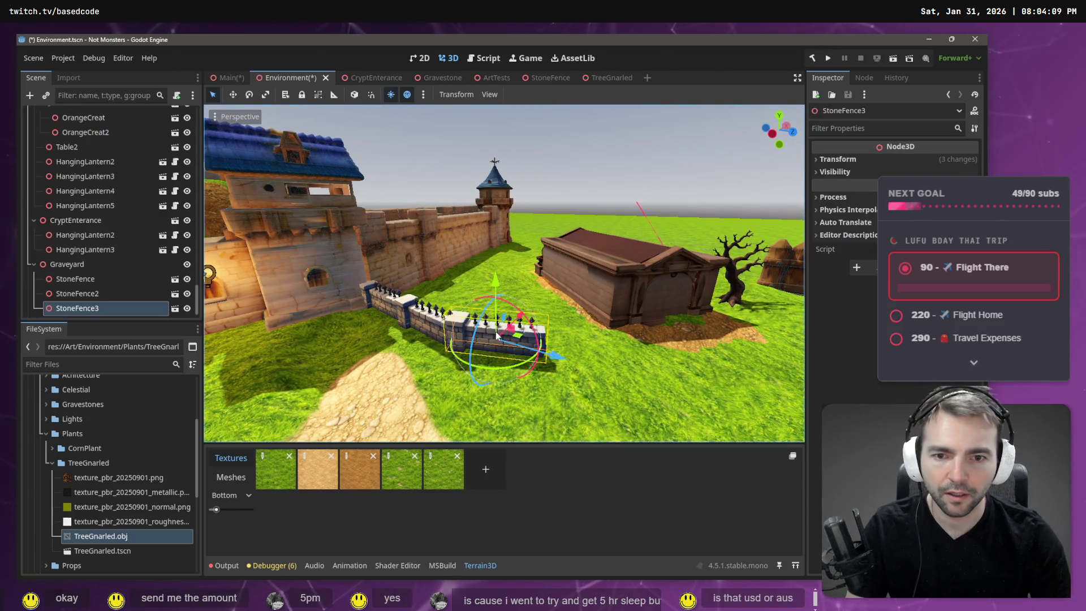
left_click_drag(102, 550, 299, 300)
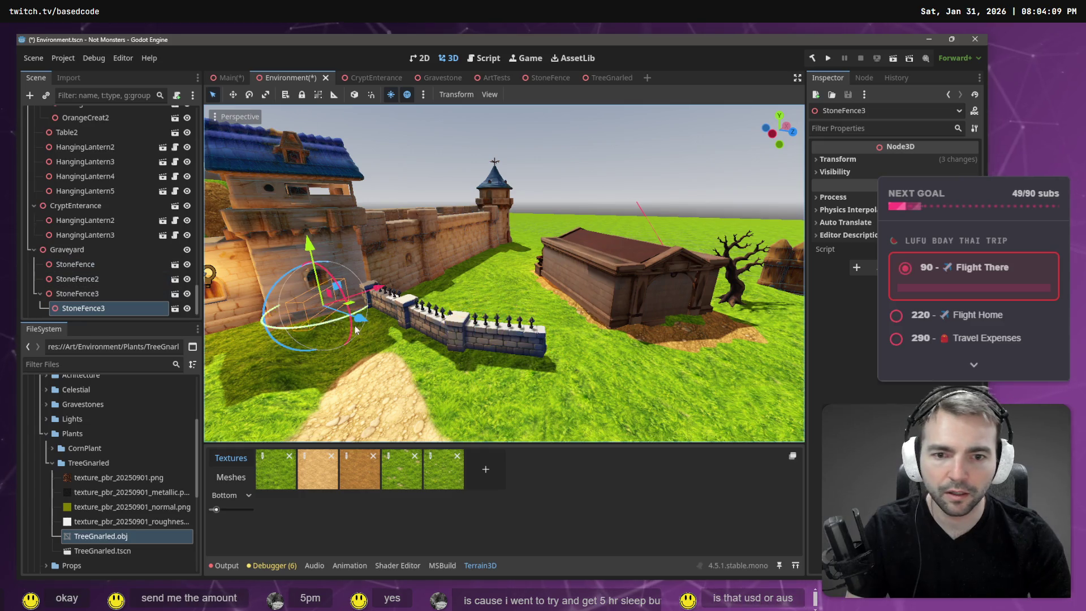
left_click(363, 311)
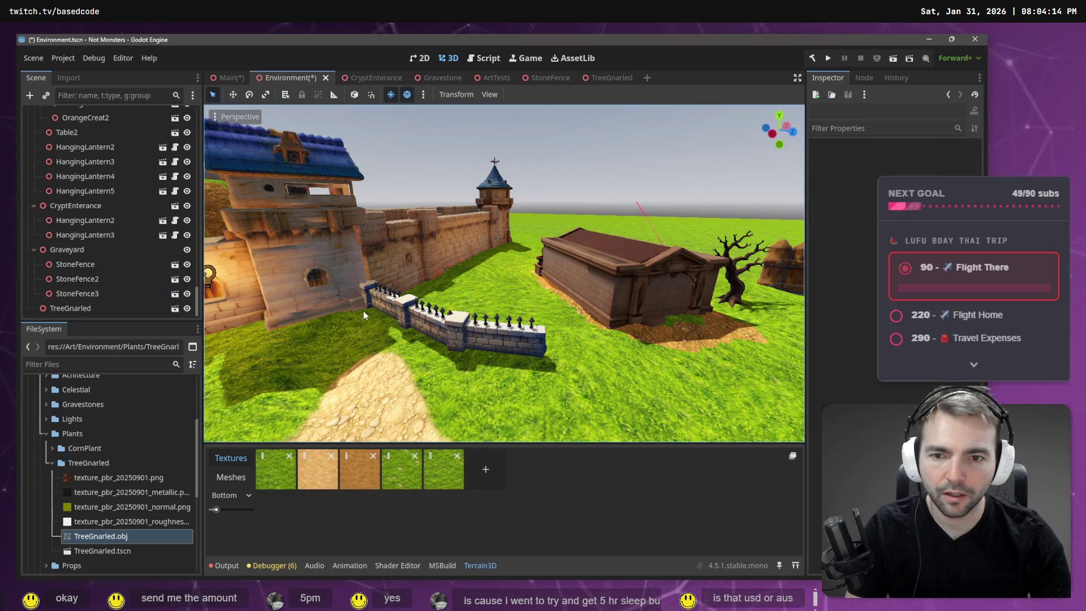
Step: Duplicate StoneFence3 into StoneFence4 and move TreeGnarled under the Graveyard group
left_click(79, 293)
left_click(89, 251)
key("ctrl+d")
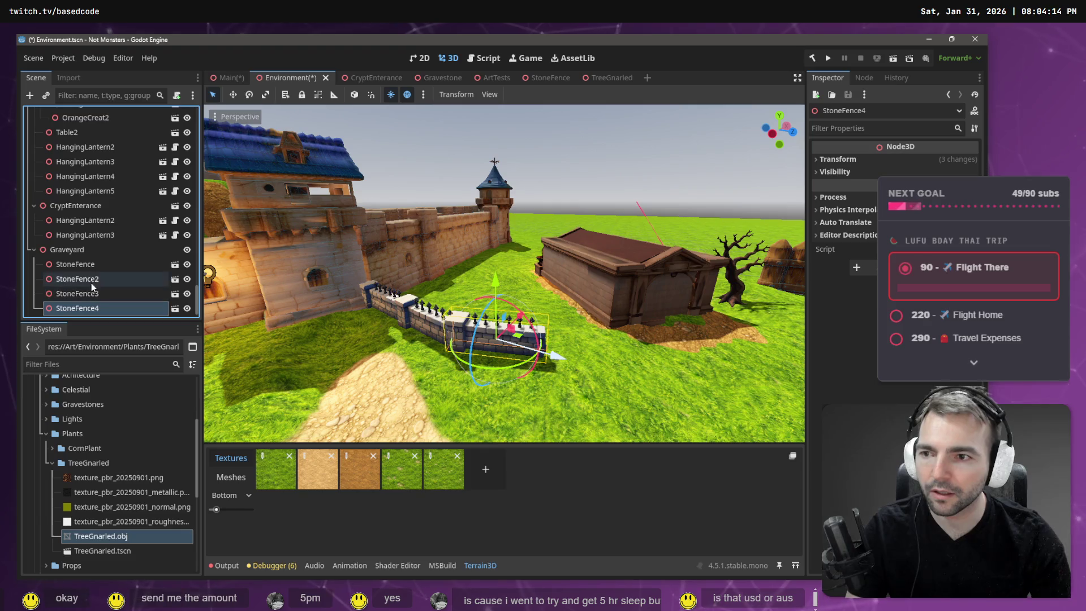
scroll(90, 282, "down", 1)
left_click(76, 305)
left_click_drag(76, 304, 76, 237)
Step: Slide StoneFence4 along the fence line to extend it, then check the reference
left_click(513, 346)
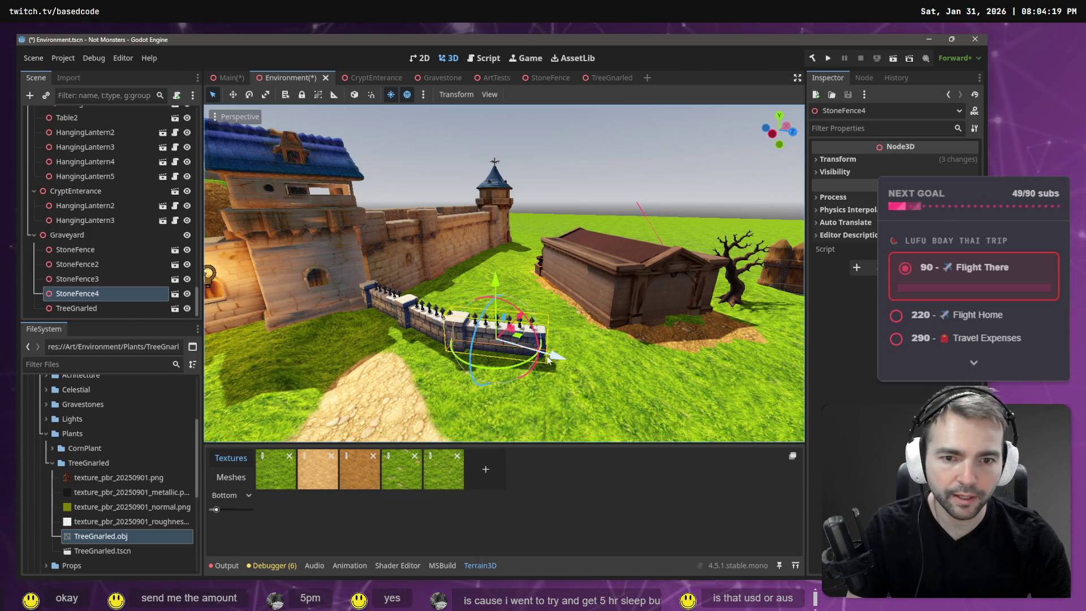
mouse_move(558, 354)
left_mouse_down()
mouse_move(681, 362)
mouse_move(659, 357)
left_mouse_up()
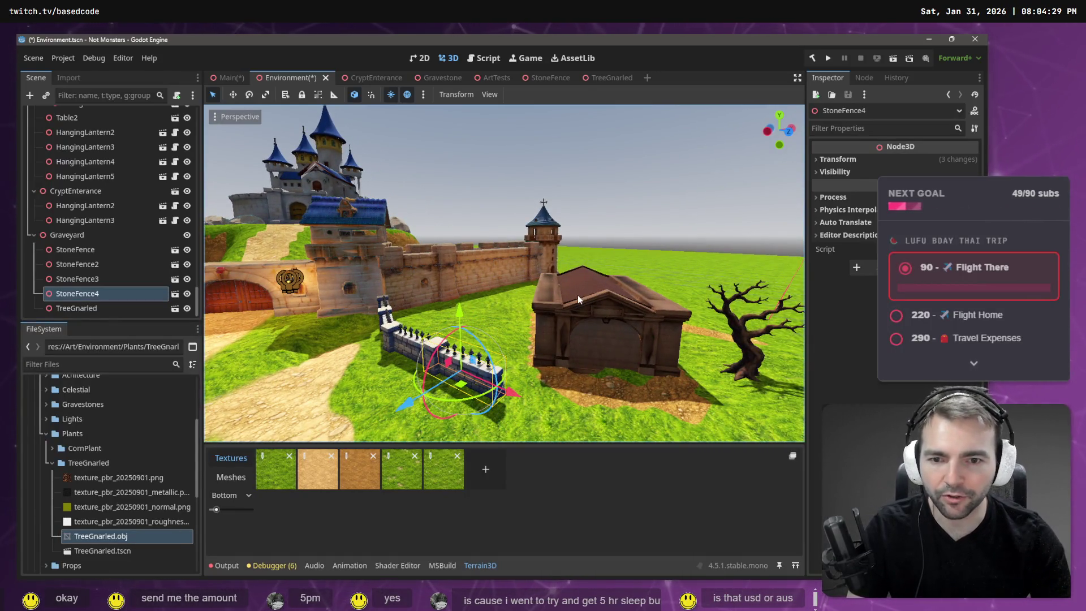
key("alt+Tab")
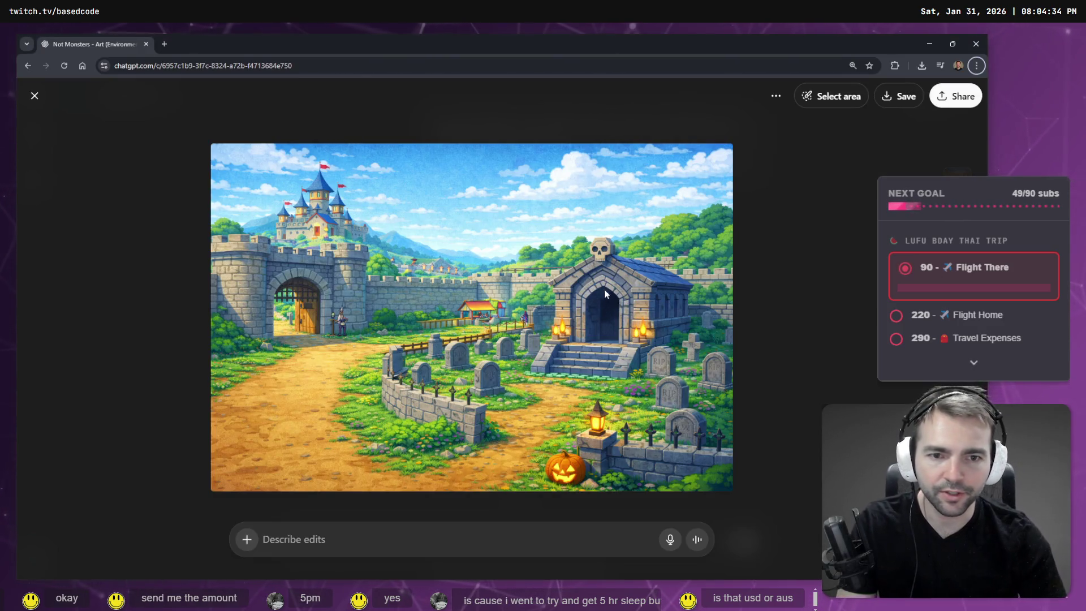
key("alt+Tab")
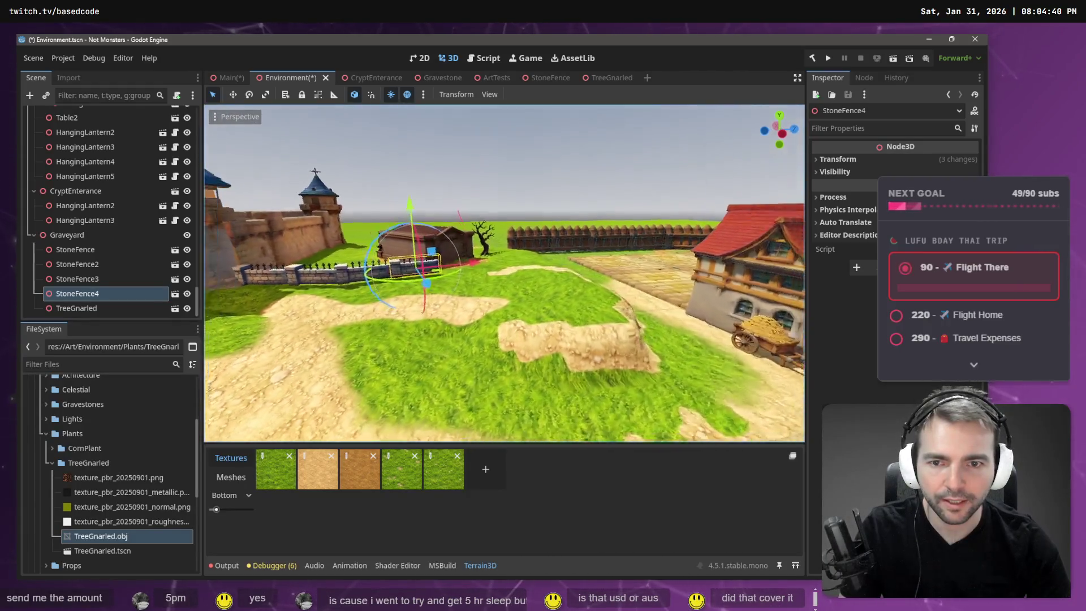
key("alt+Tab")
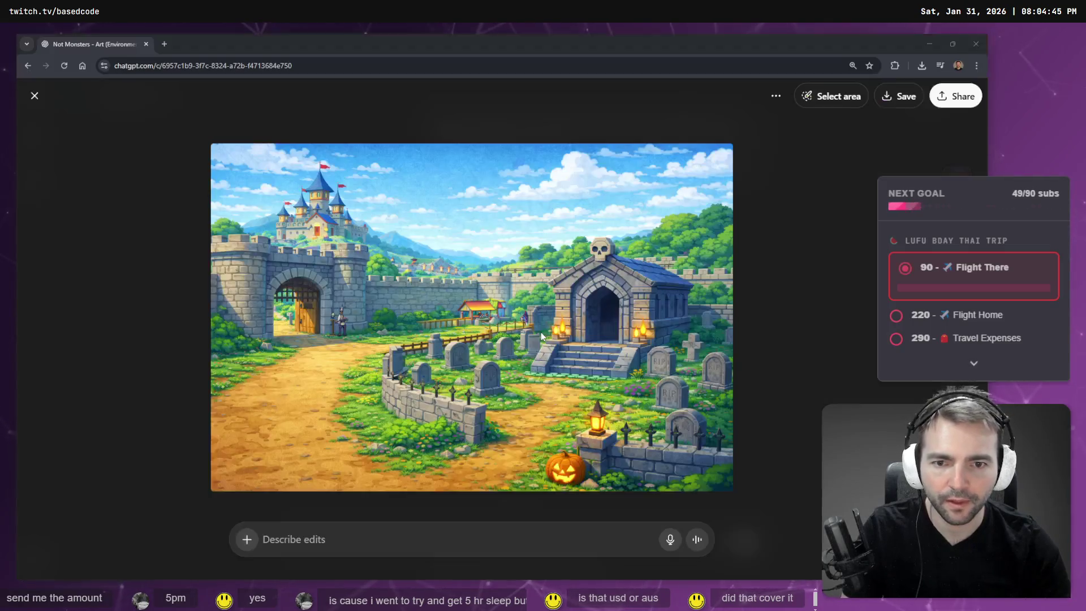
key("alt+Tab")
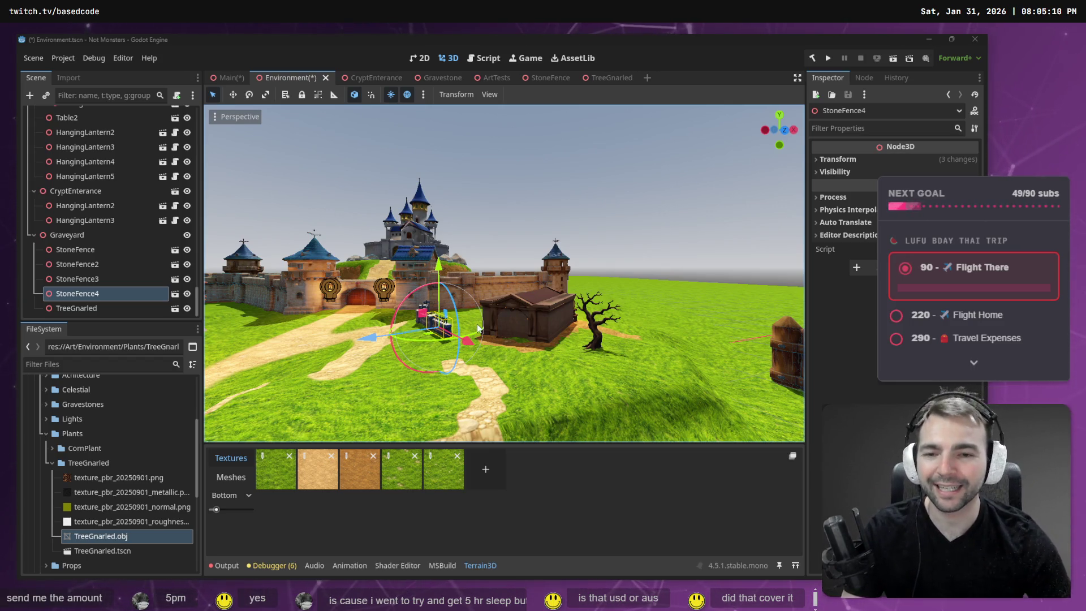
left_click_drag(495, 331, 333, 299)
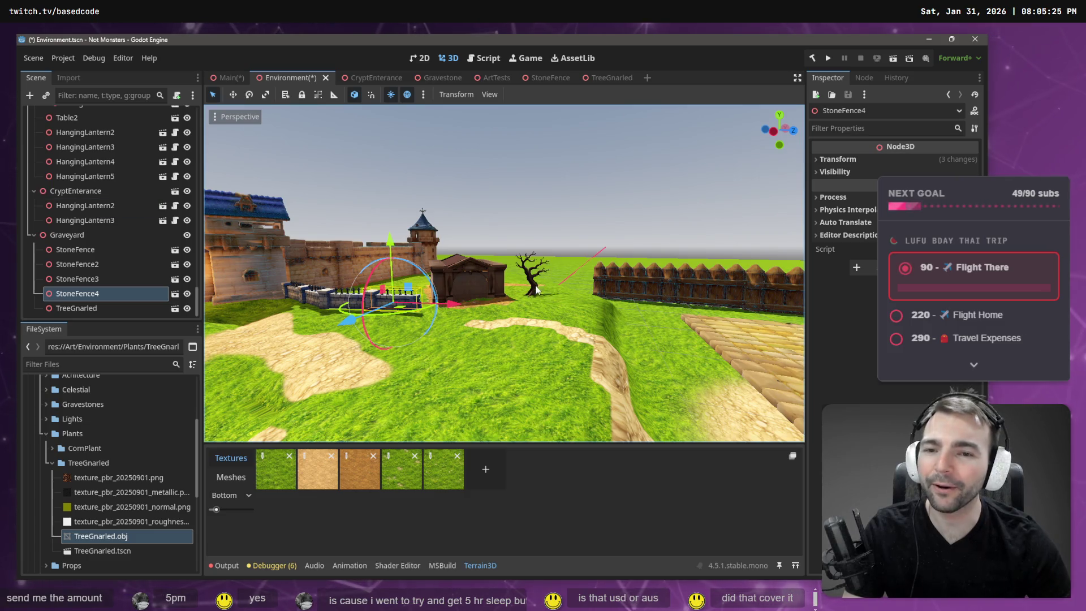
key("f")
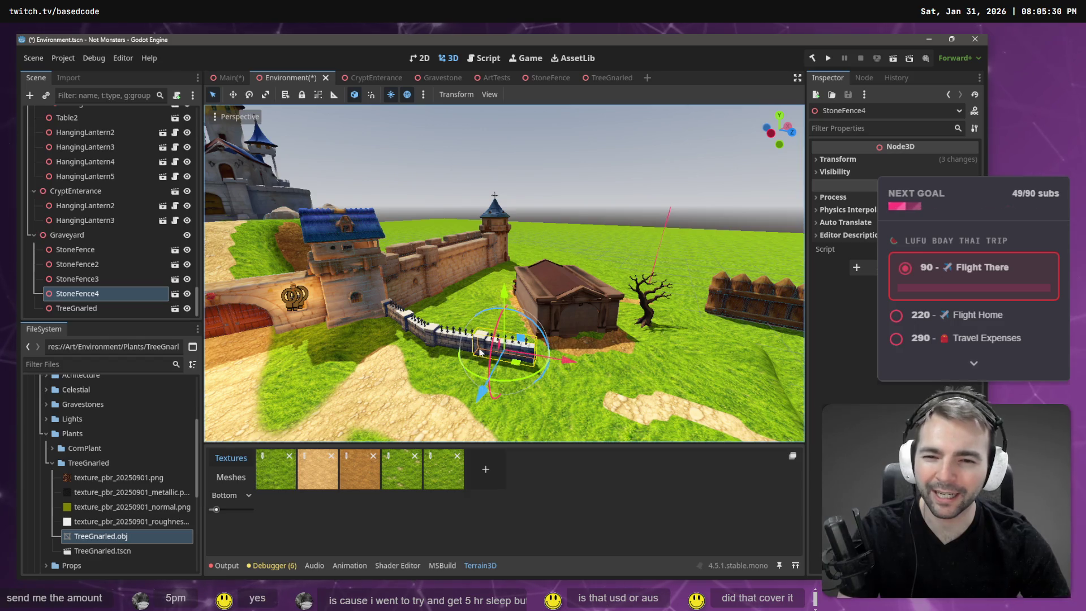
left_click(398, 311)
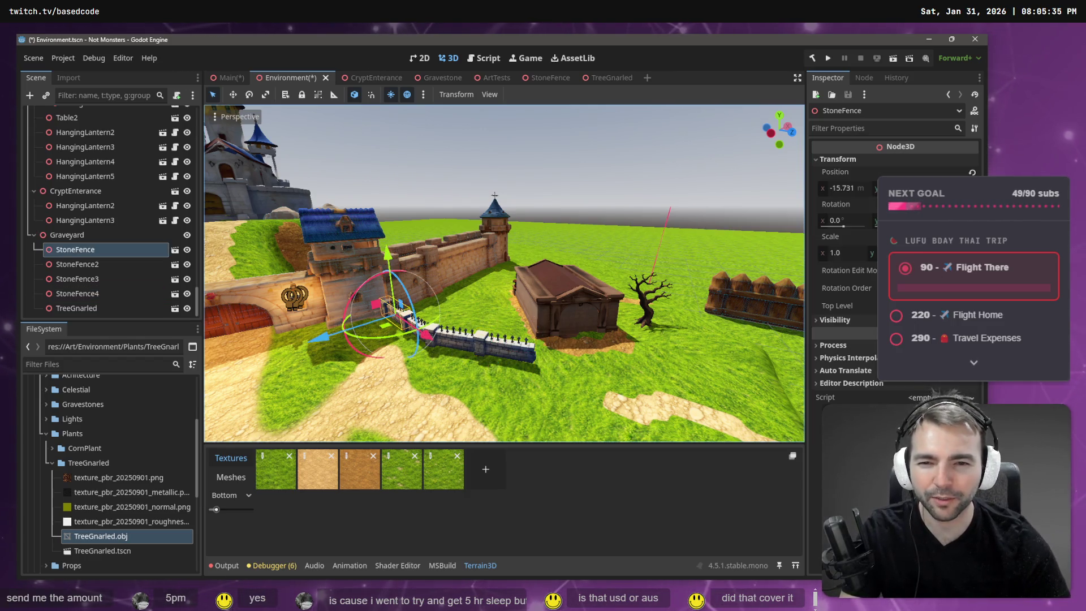
Step: Select all four stone fences and rotate them together about two degrees
scroll(430, 300, "up", 5)
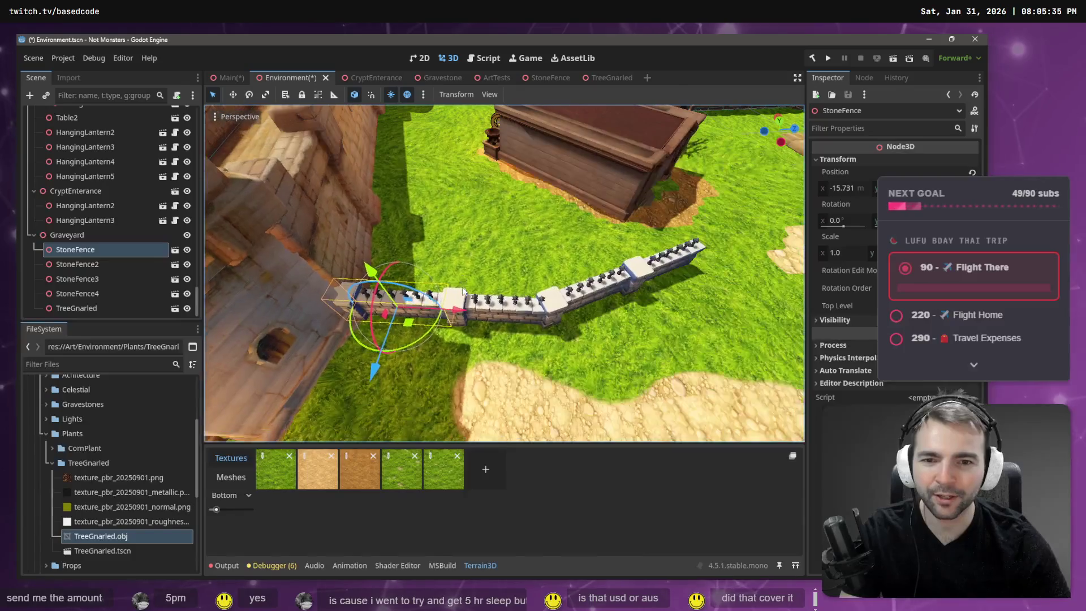
left_click(508, 314, "shift")
left_click(656, 276, "shift")
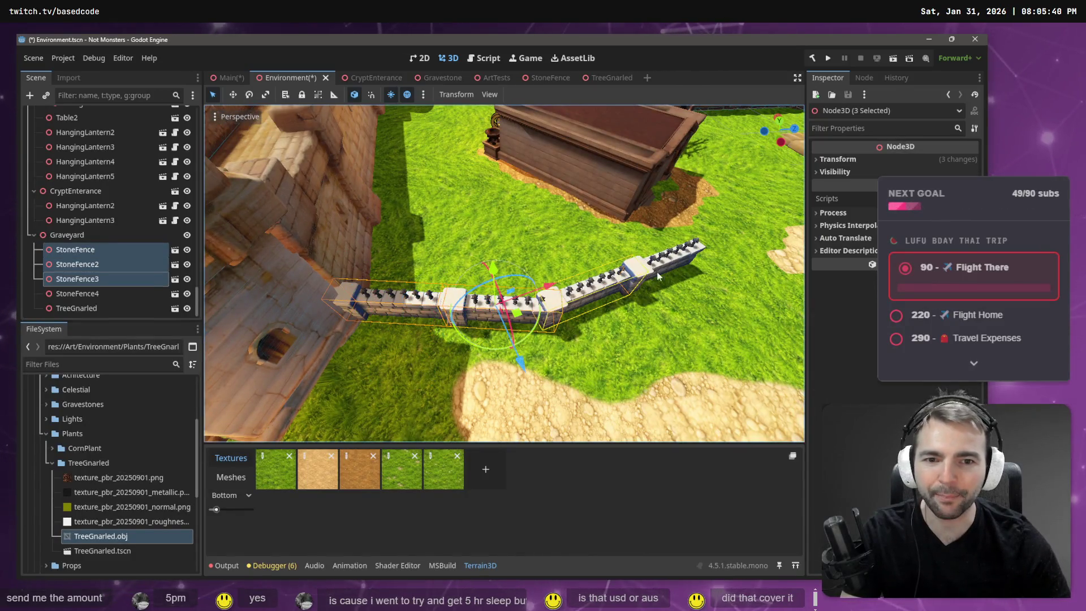
left_click(663, 274, "shift")
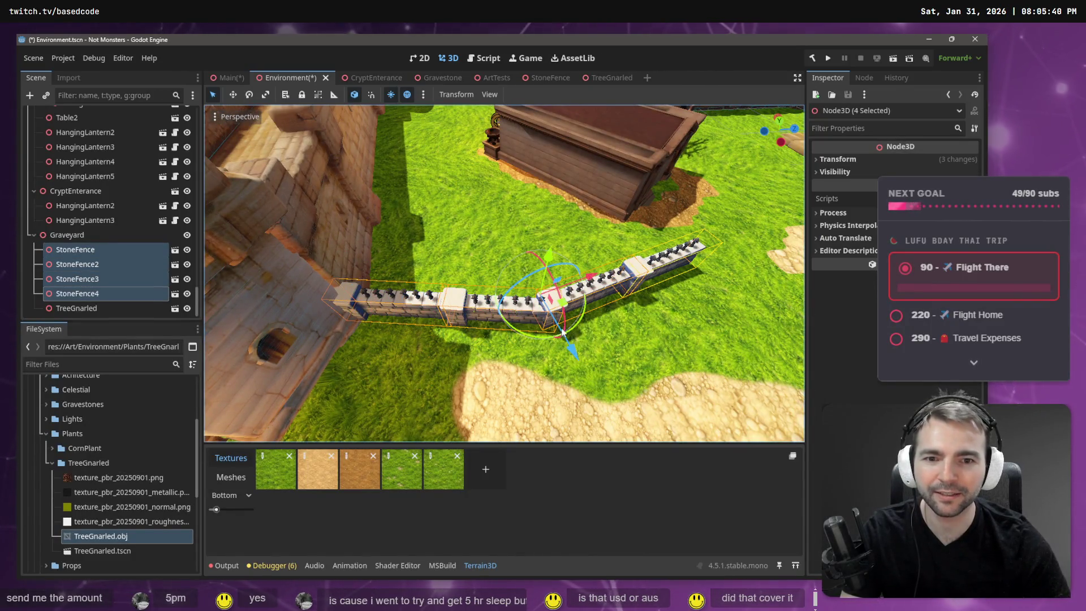
left_click_drag(545, 338, 540, 341)
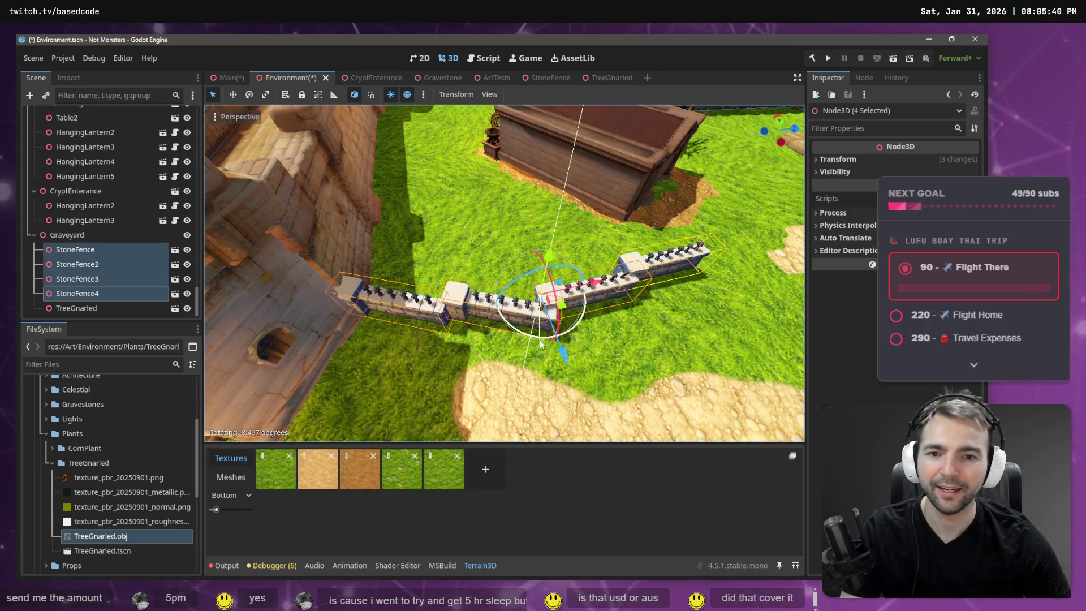
right_click(540, 341)
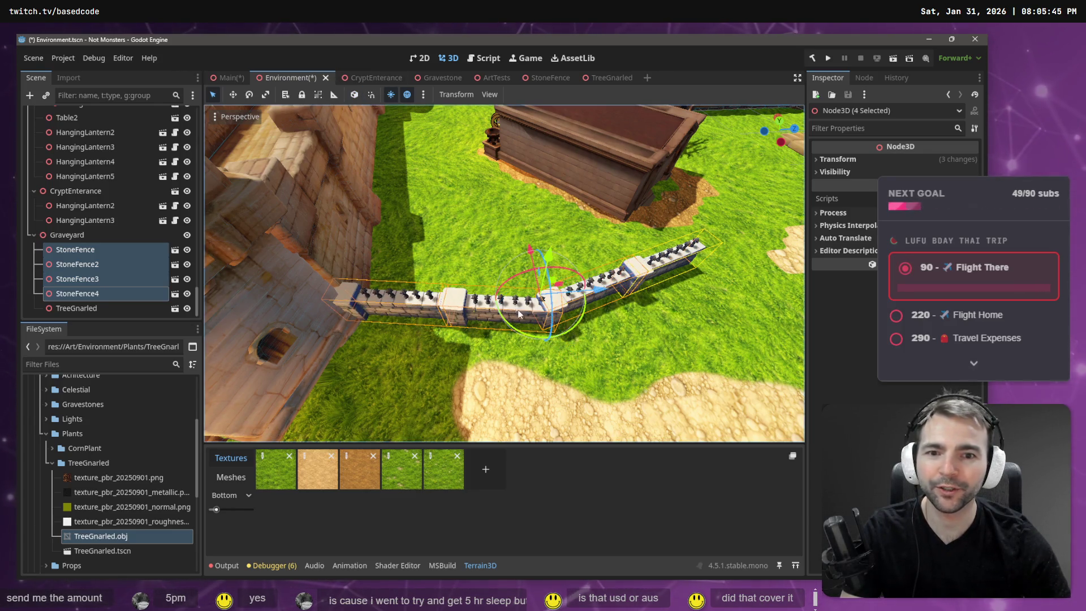
left_click_drag(531, 336, 527, 340)
Step: Shift the selected fence segments left along the ground
key("w")
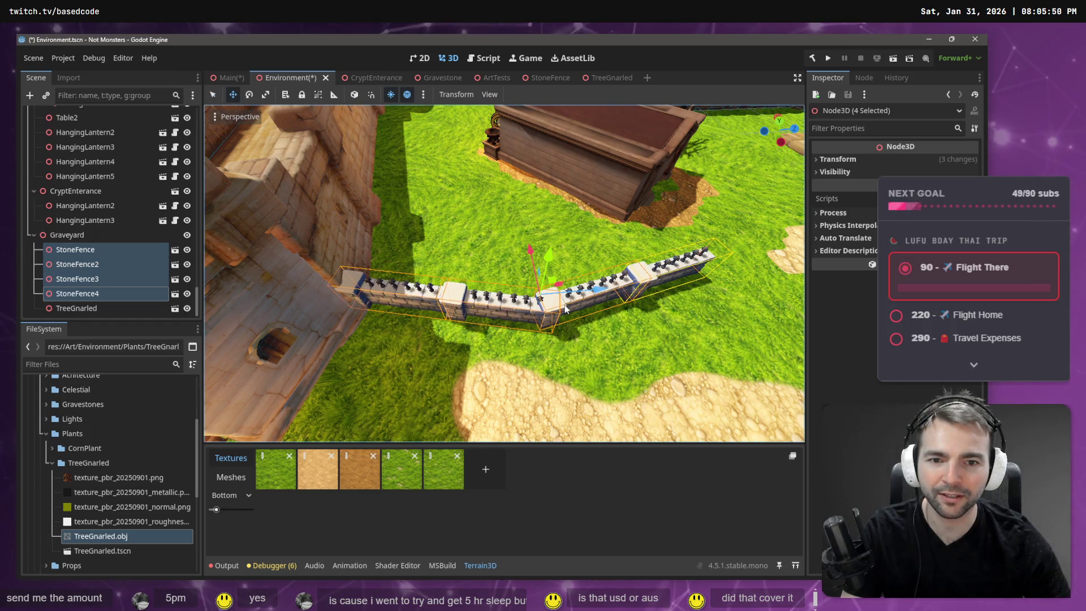
key("f")
left_click_drag(562, 305, 562, 304)
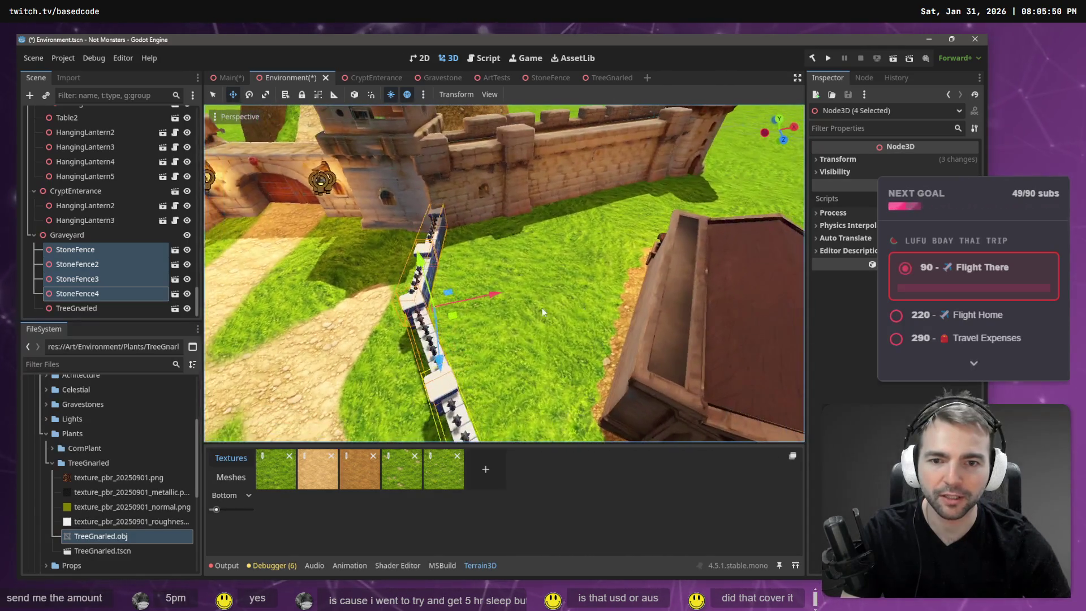
left_click_drag(458, 321, 425, 327)
scroll(430, 322, "down", 5)
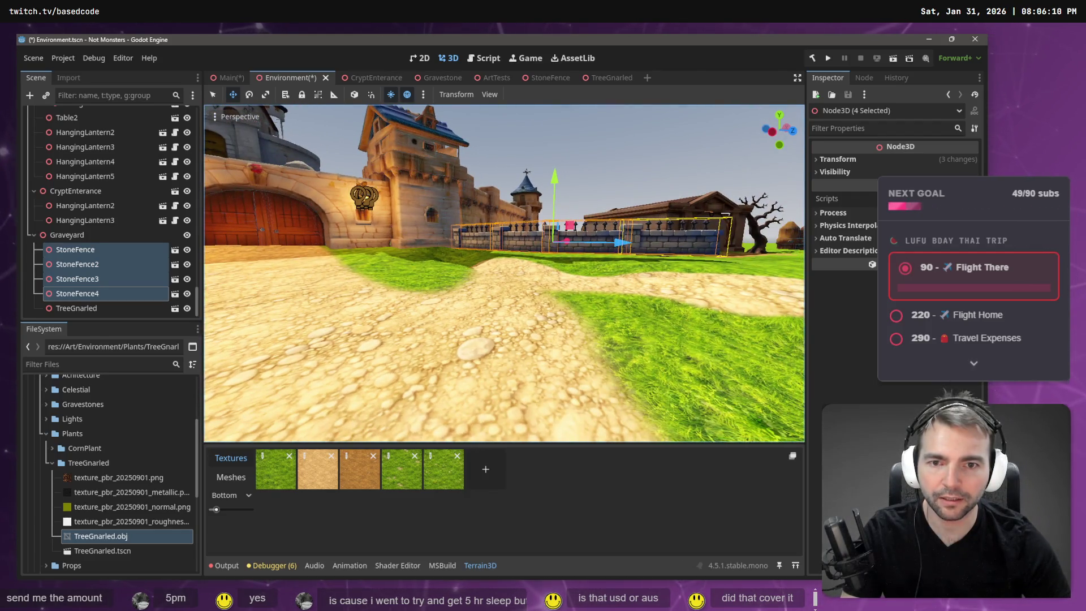
Step: View the fences from above, up close and farther back, then duplicate into StoneFence5
key("e")
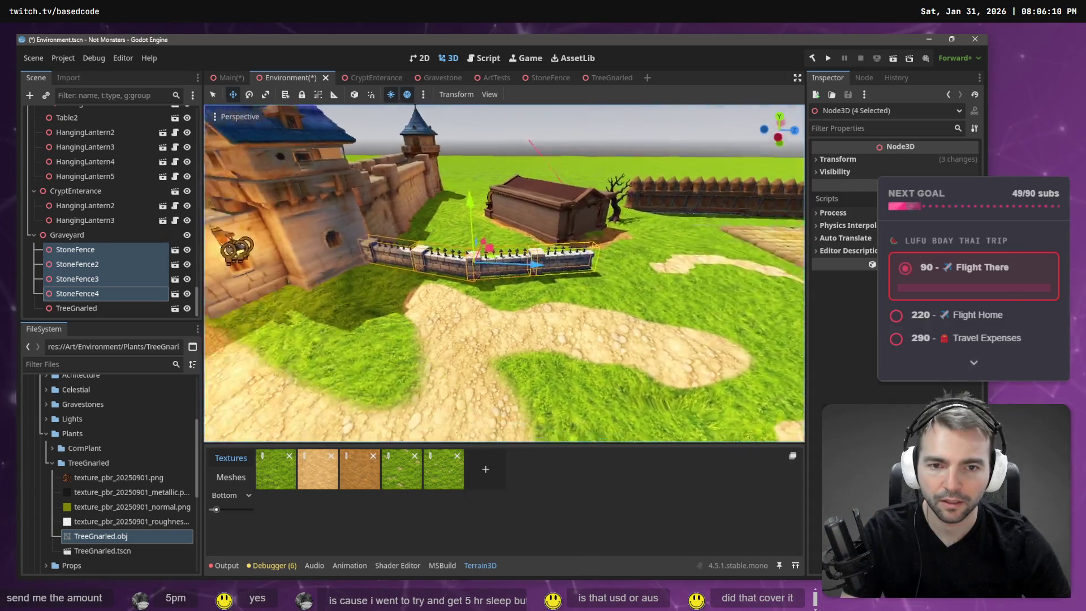
key("w")
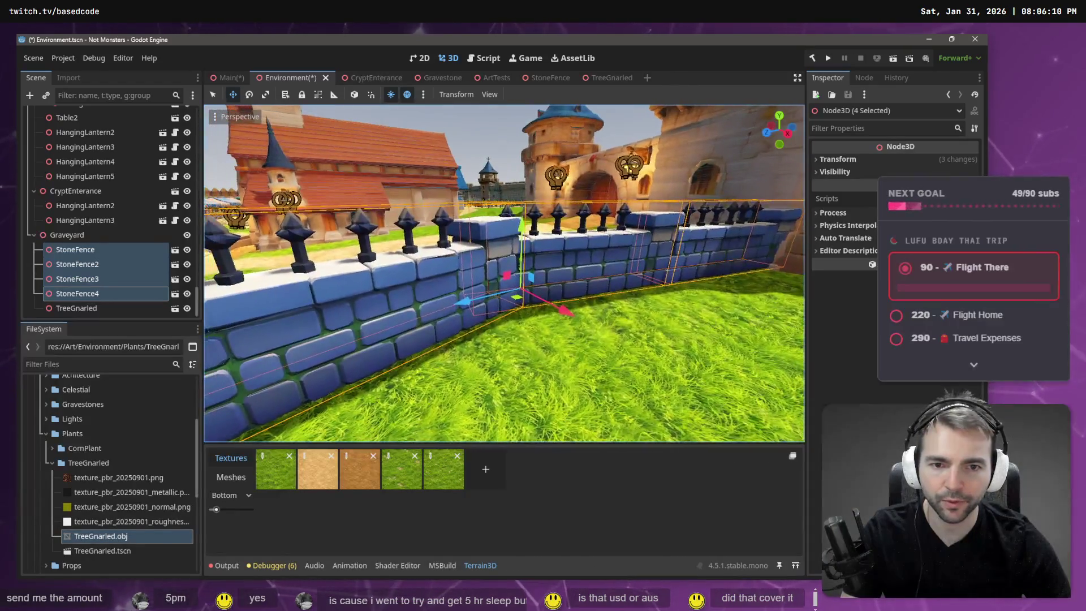
key("s")
key("s")
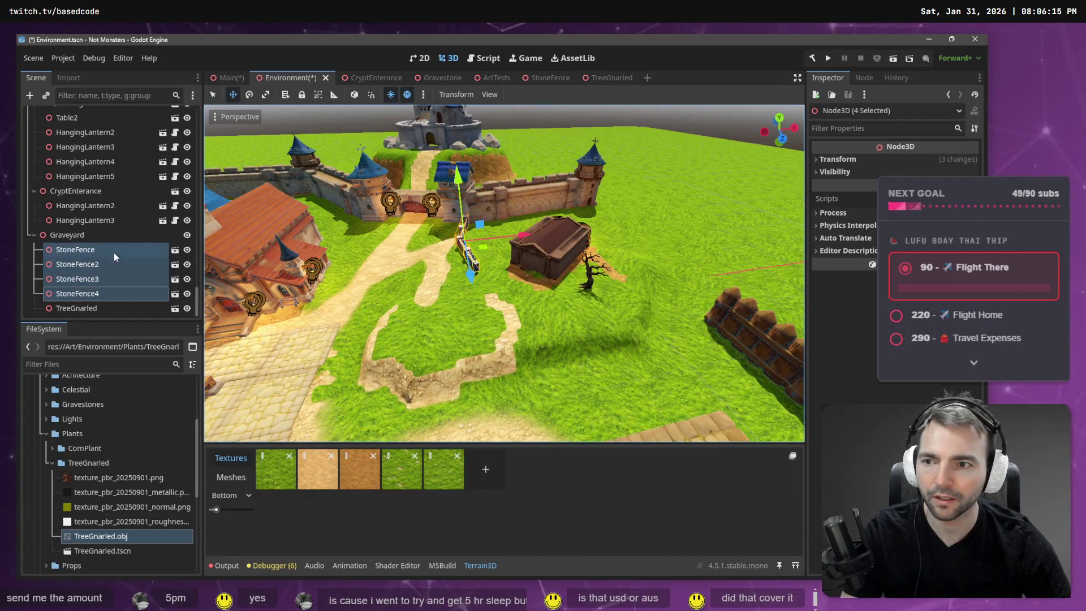
key("ctrl+d")
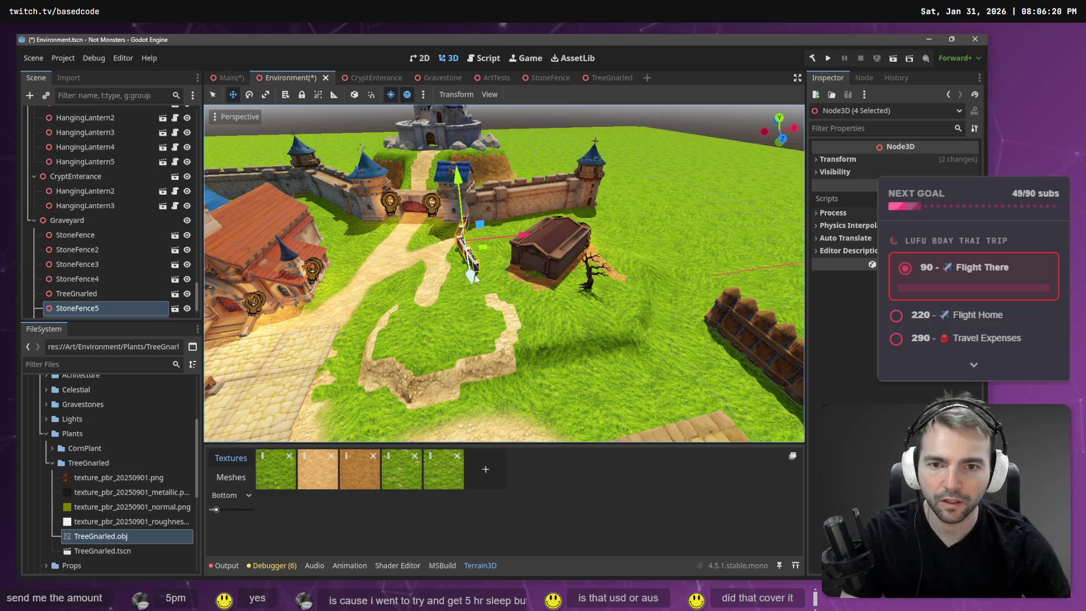
Step: Place StoneFence5 farther down the path and turn it about 25 degrees
left_click(590, 376)
key("e")
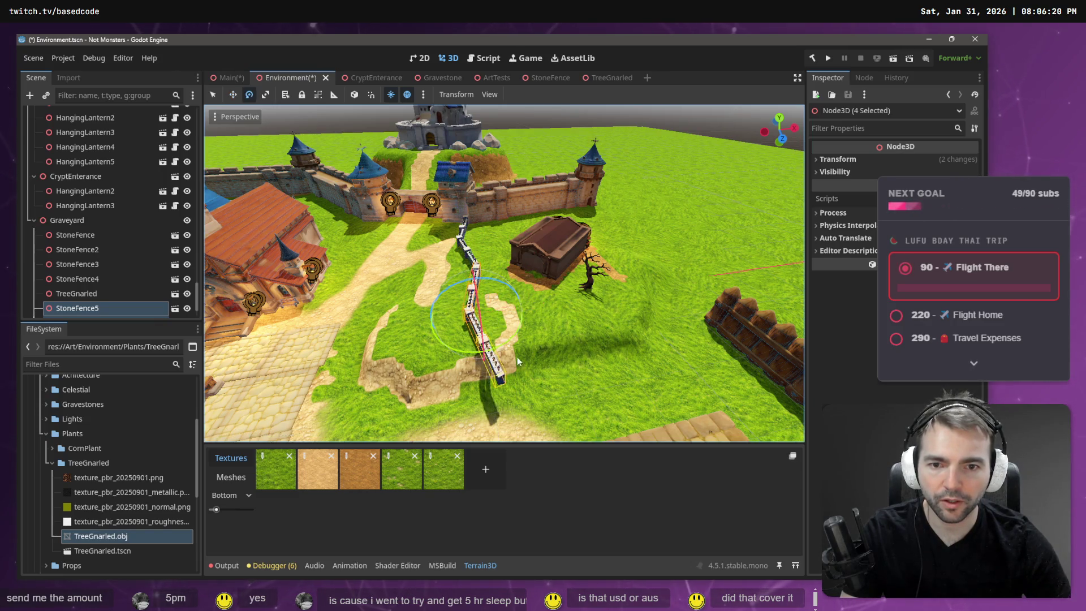
mouse_move(501, 352)
left_mouse_down()
mouse_move(554, 324)
mouse_move(519, 346)
mouse_move(496, 323)
mouse_move(556, 339)
left_mouse_up()
key("w")
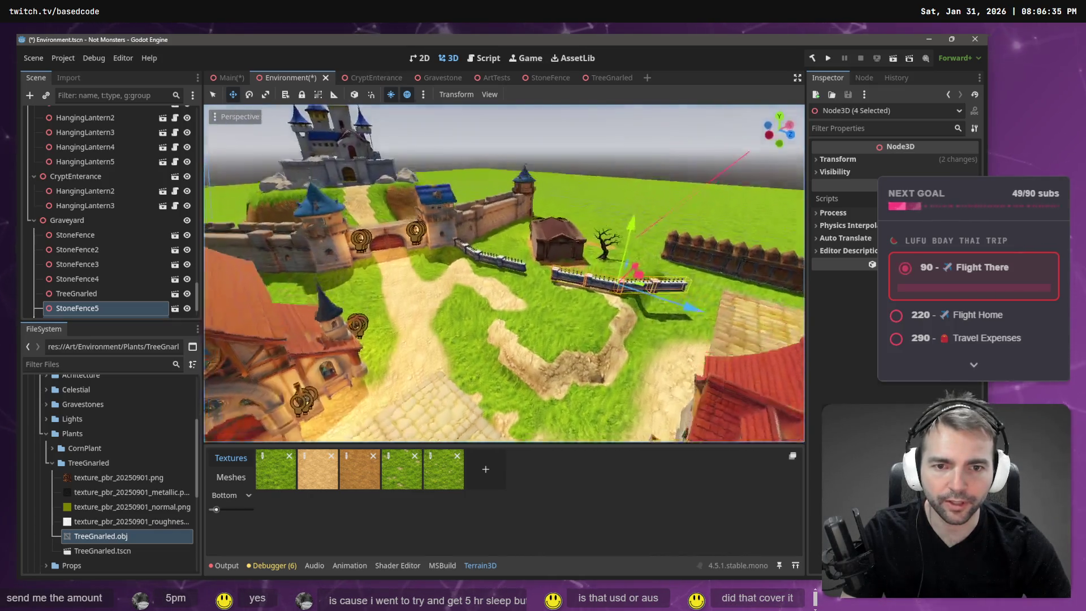
Step: Move the fence pieces down along the path and nudge them slightly down-left
left_click_drag(549, 259, 430, 330)
key("w")
left_click_drag(471, 298, 457, 304)
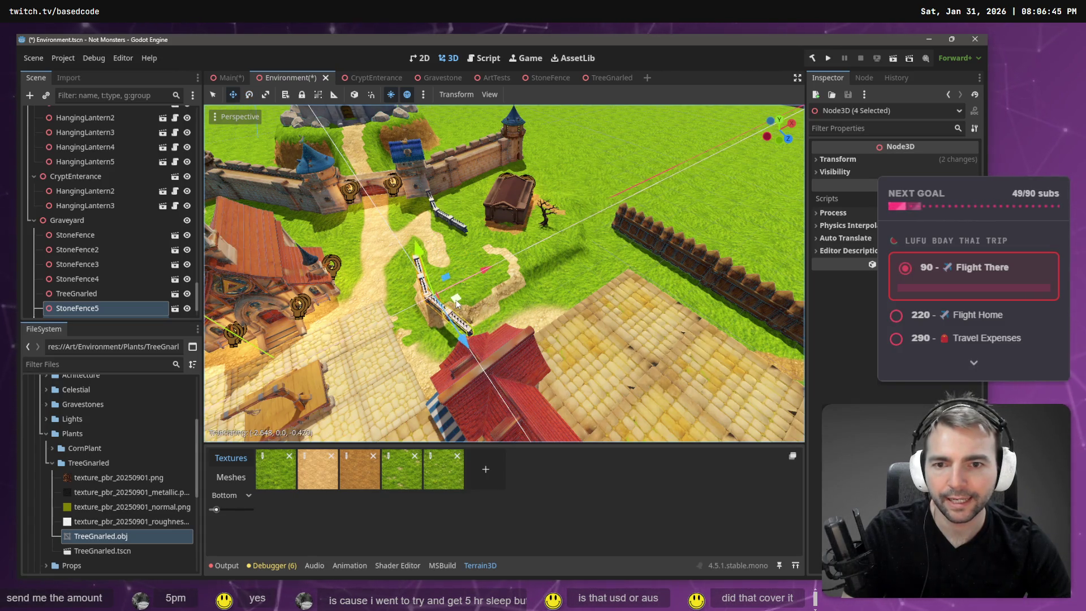
right_click(459, 300)
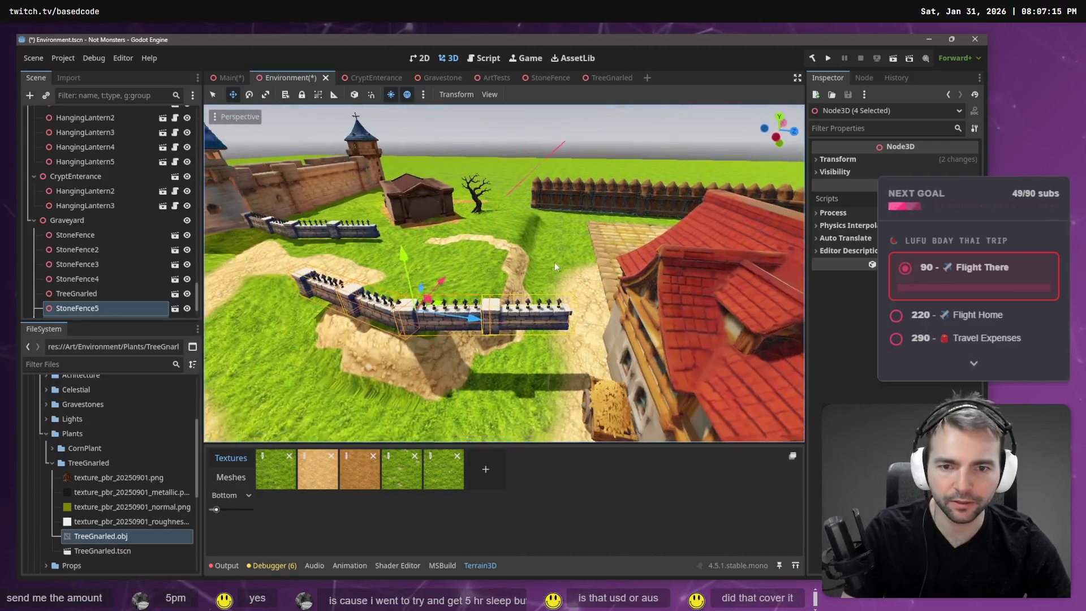
Step: Duplicate into StoneFence6–8, turning StoneFence8 90 degrees into a corner toward the house
left_click(100, 277, "shift")
key("ctrl+d")
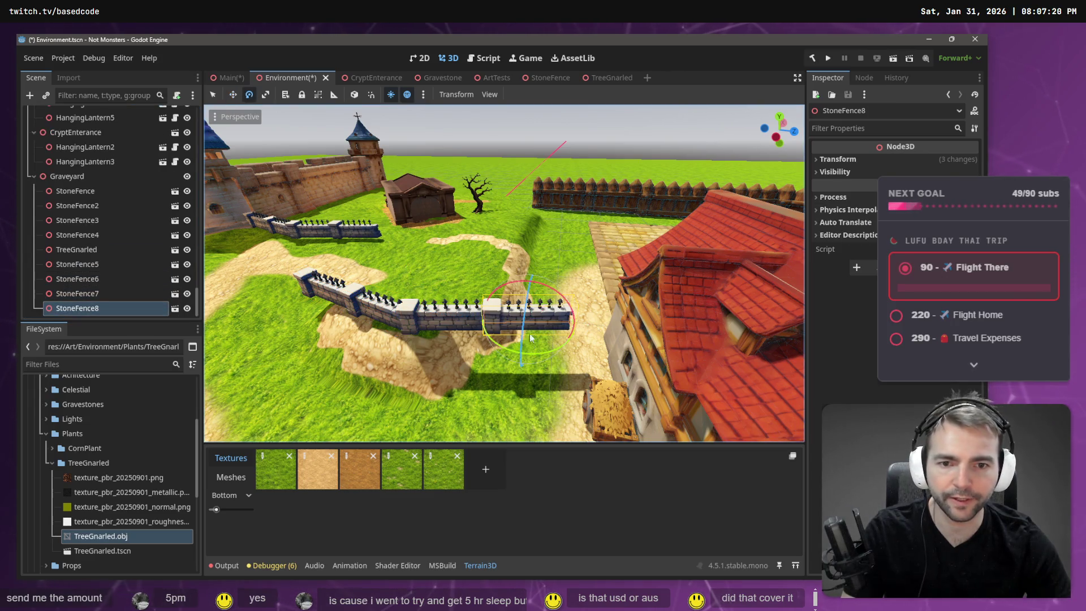
left_click_drag(531, 352, 550, 337)
key("w")
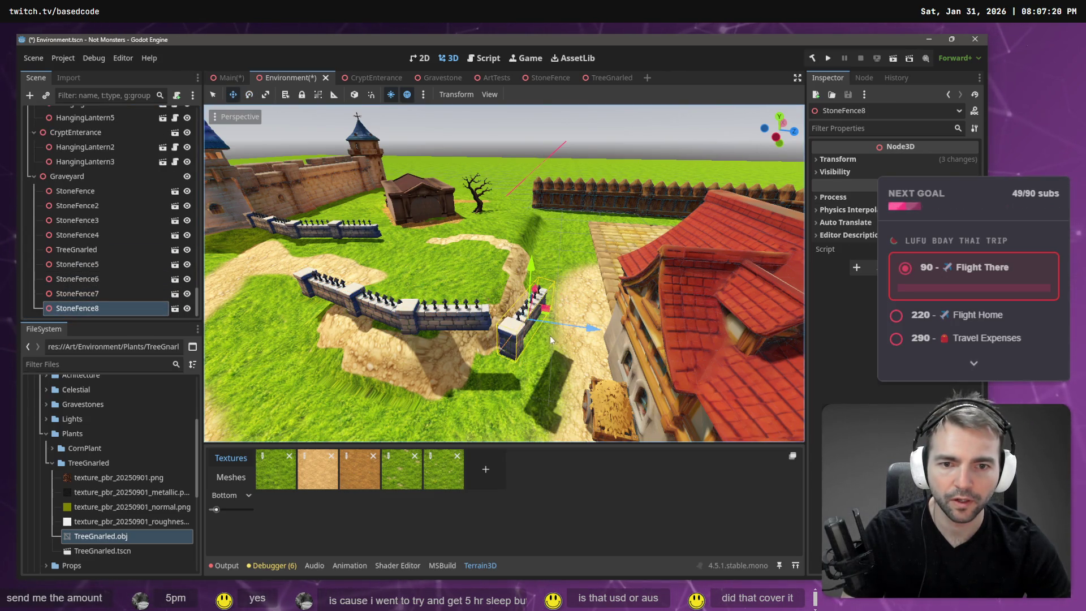
scroll(563, 318, "up", 5)
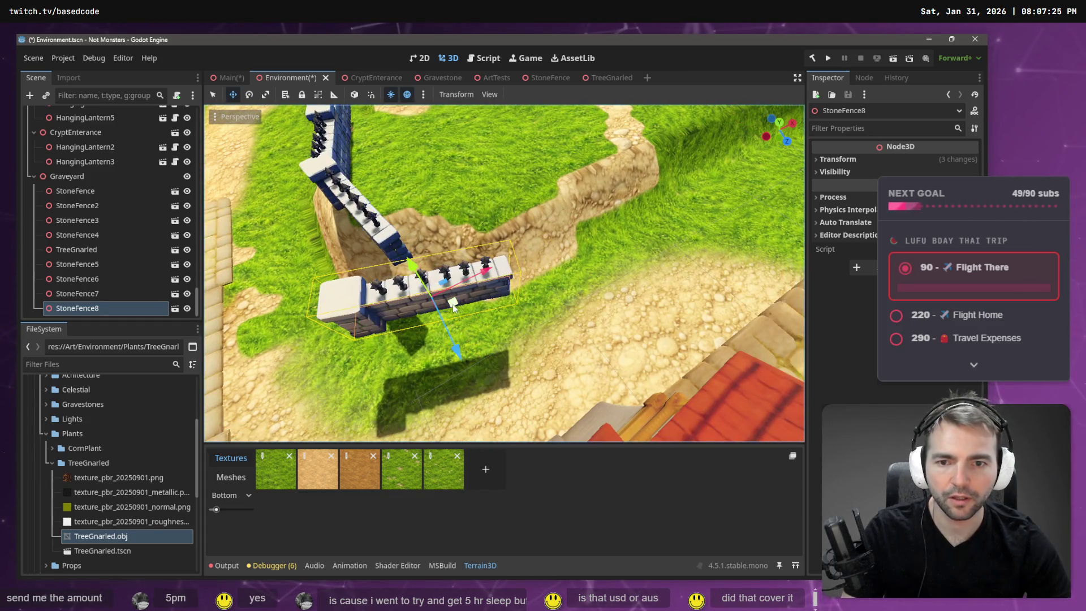
mouse_move(453, 306)
left_mouse_down()
mouse_move(470, 251)
mouse_move(503, 249)
mouse_move(504, 215)
left_mouse_up()
Step: Duplicate StoneFence8 into StoneFence9 and slide it along the wall line
scroll(504, 272, "up", 5)
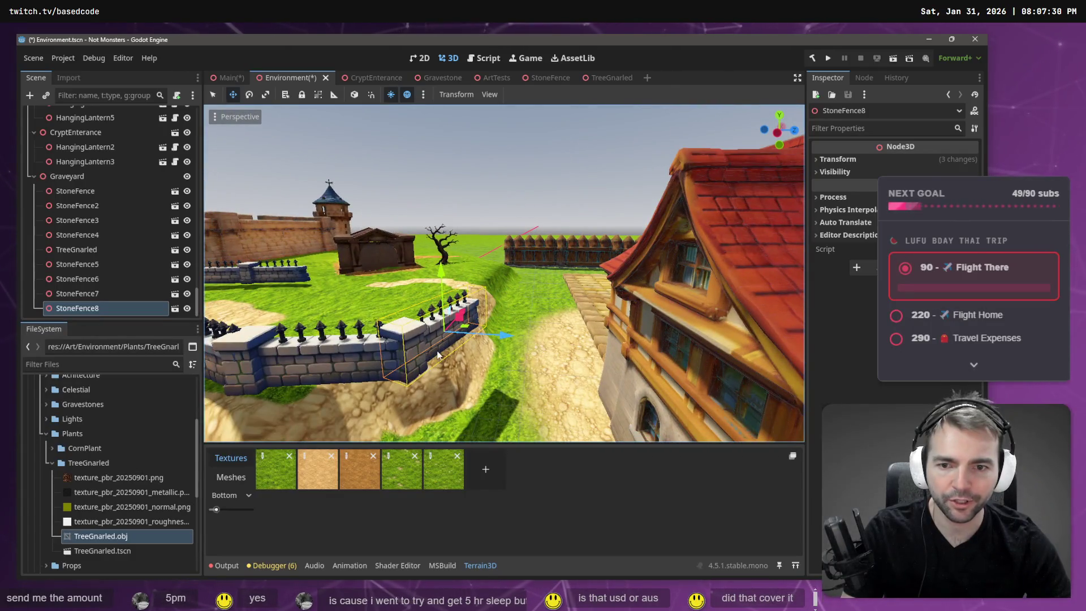
left_click_drag(498, 305, 457, 283)
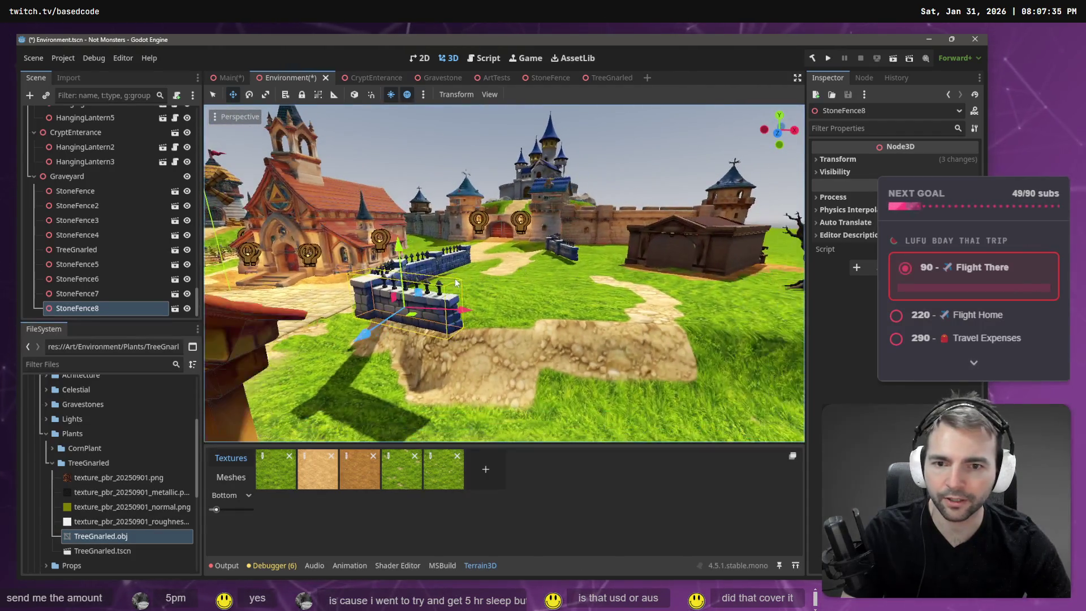
key("ctrl+d")
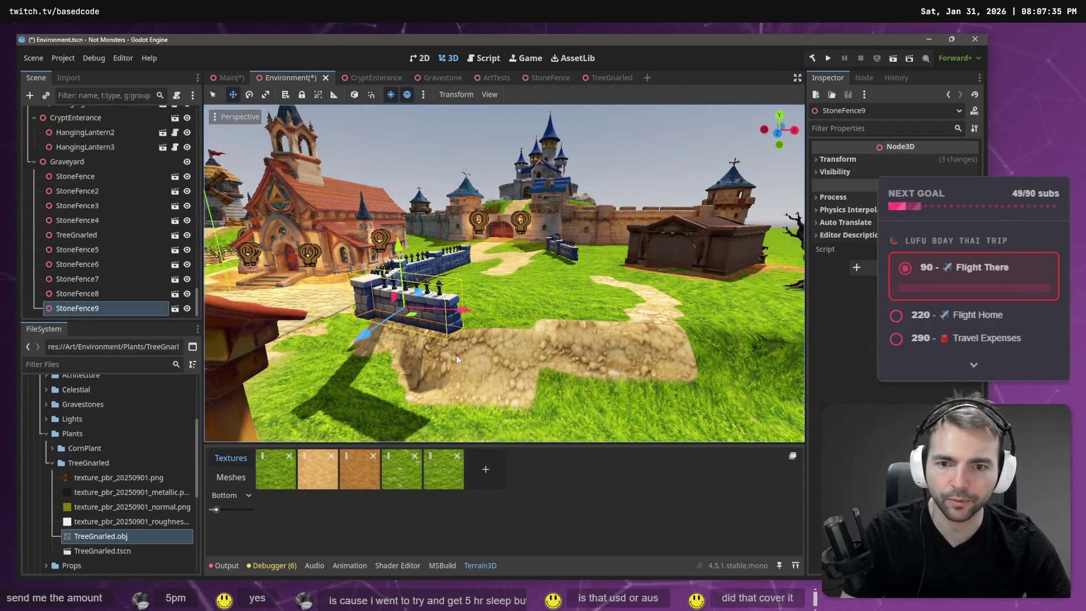
mouse_move(461, 313)
left_mouse_down()
mouse_move(554, 323)
mouse_move(568, 338)
mouse_move(475, 331)
mouse_move(541, 353)
mouse_move(531, 334)
mouse_move(526, 343)
left_mouse_up()
Step: Enable local space and rotate the four original fences to a flatter angle
key("e")
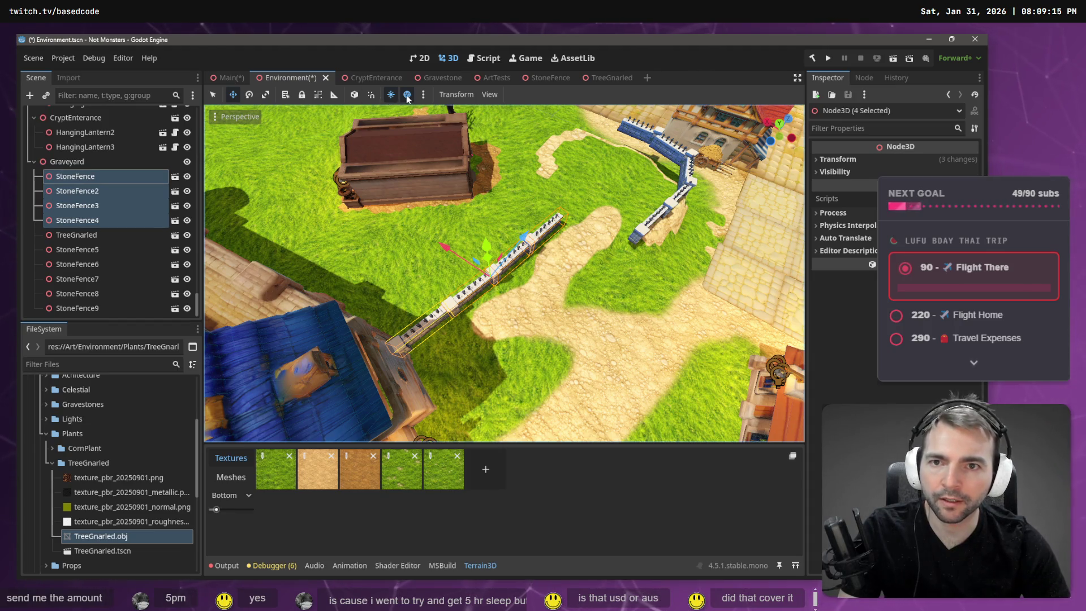
left_click(355, 95)
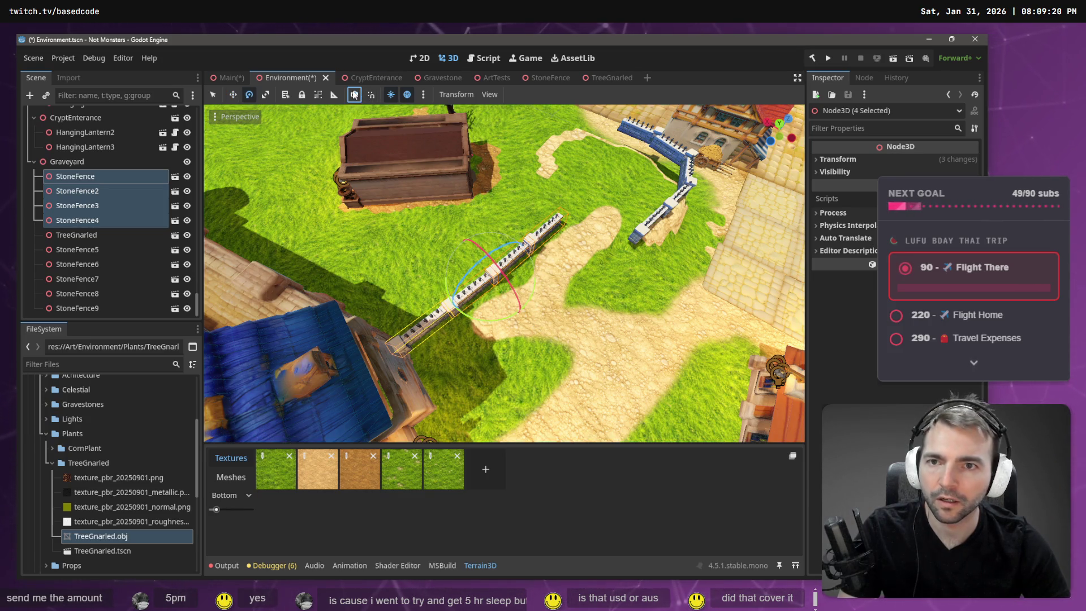
mouse_move(477, 321)
left_mouse_down()
mouse_move(467, 321)
mouse_move(477, 319)
left_mouse_up()
key("w")
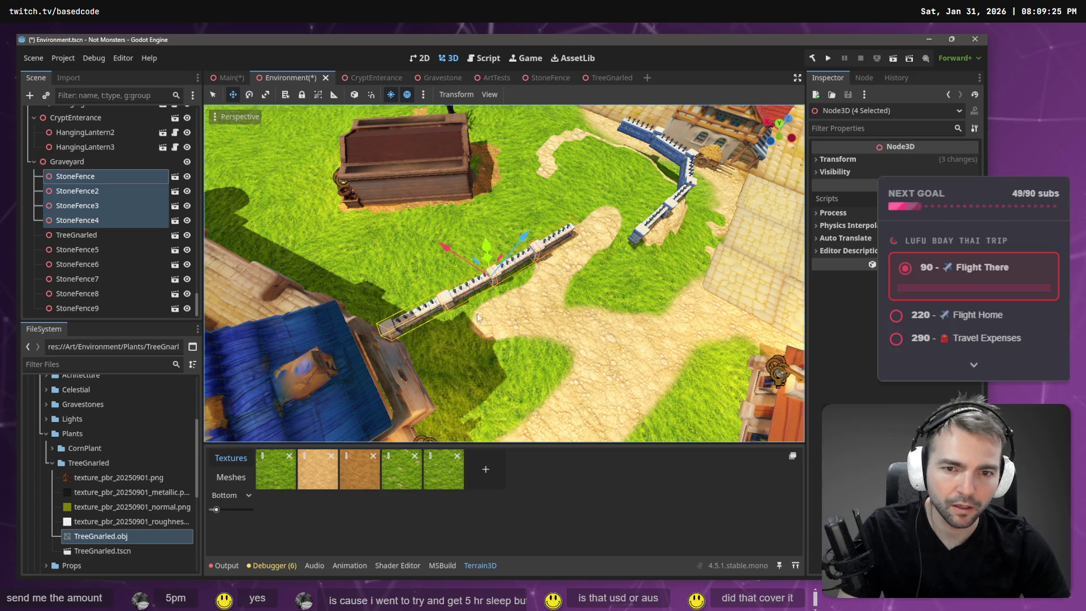
mouse_move(491, 258)
left_mouse_down()
mouse_move(518, 277)
mouse_move(505, 304)
left_mouse_up()
Step: Slide the four fences down-left along the path and fine-tune their rotation
key("r")
left_click_drag(502, 297, 494, 314)
key("e")
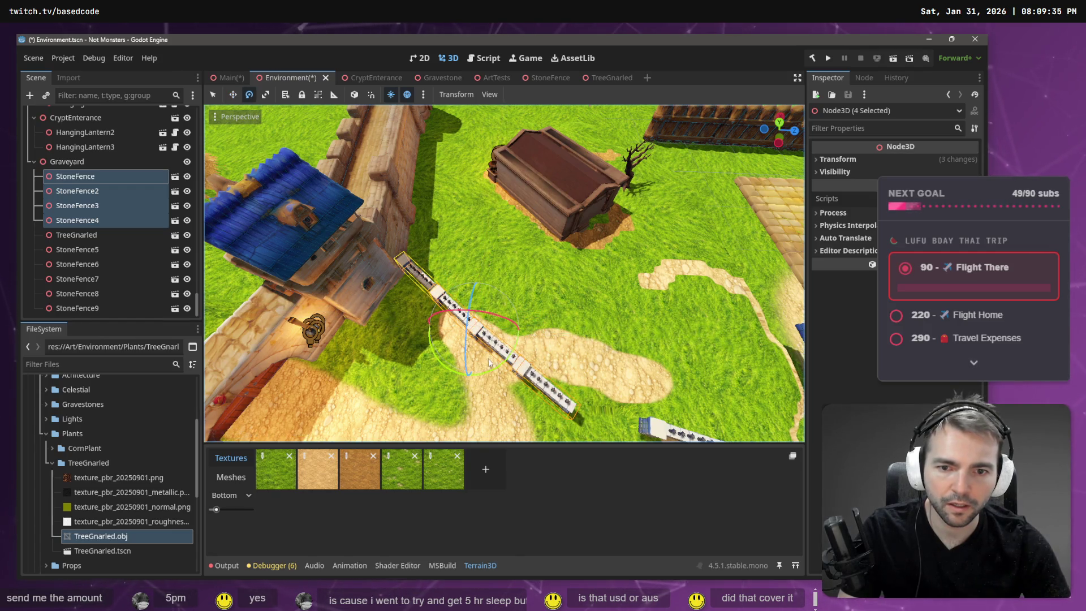
left_click_drag(495, 367, 520, 359)
key("shift+f")
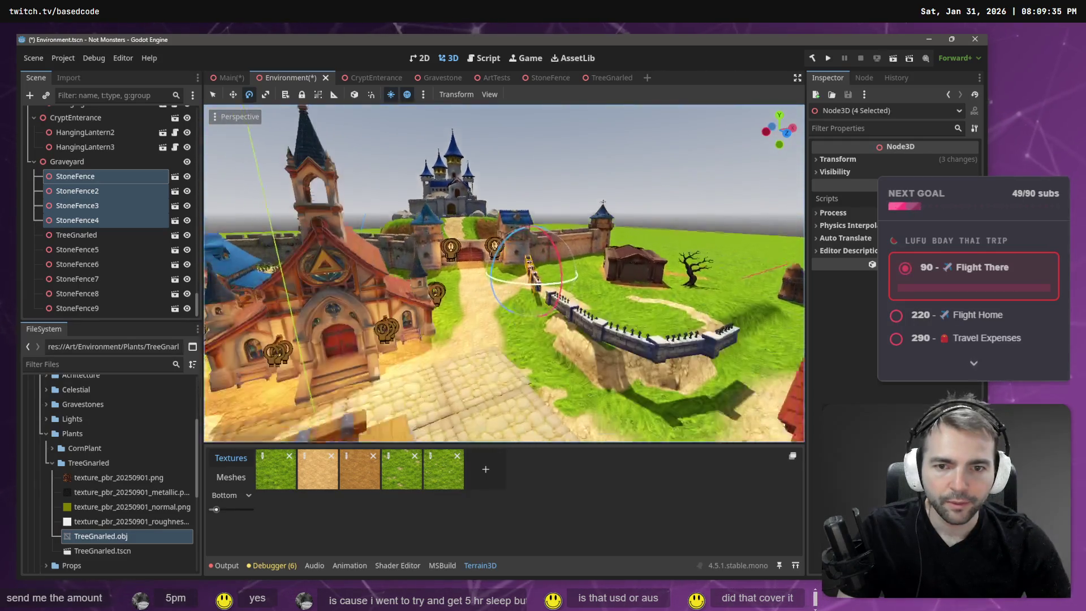
key("w")
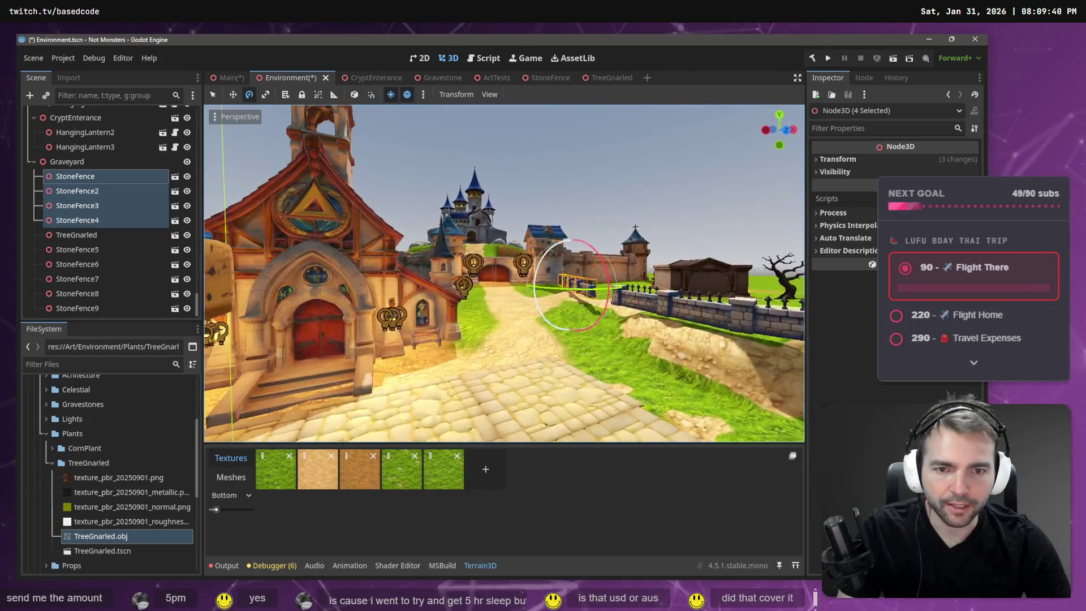
Step: Select the Inn and fly past the gallows and castle gate, ending high over the graveyard
left_click(642, 158)
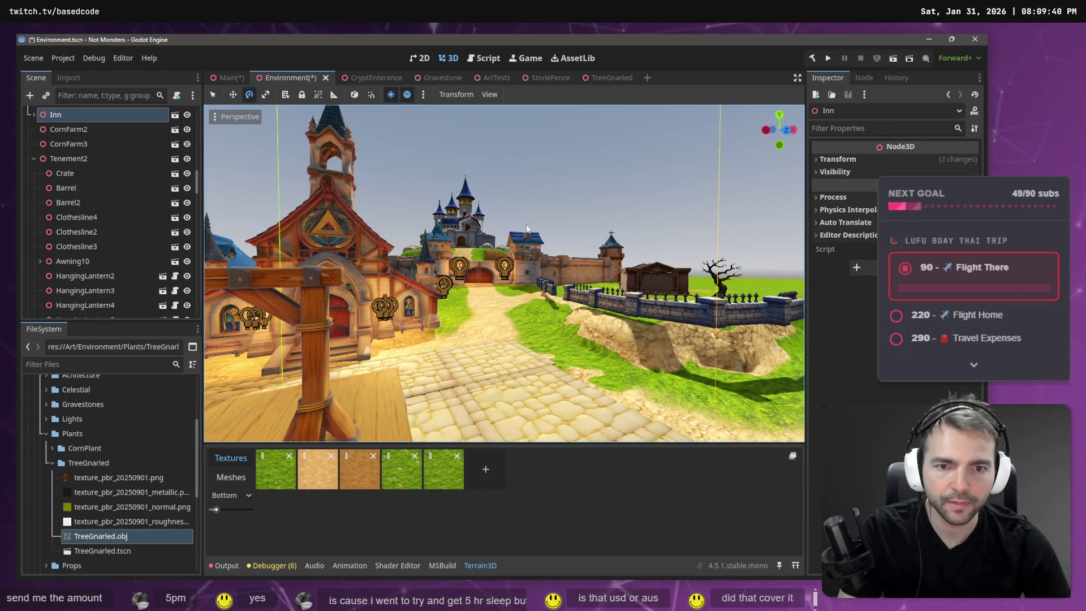
key("s")
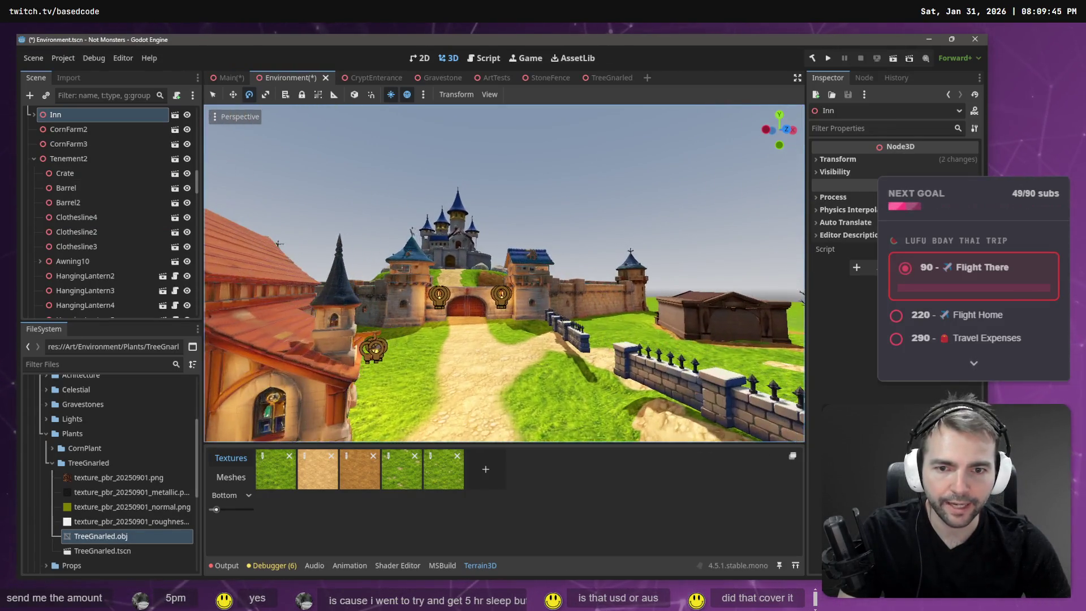
key("s")
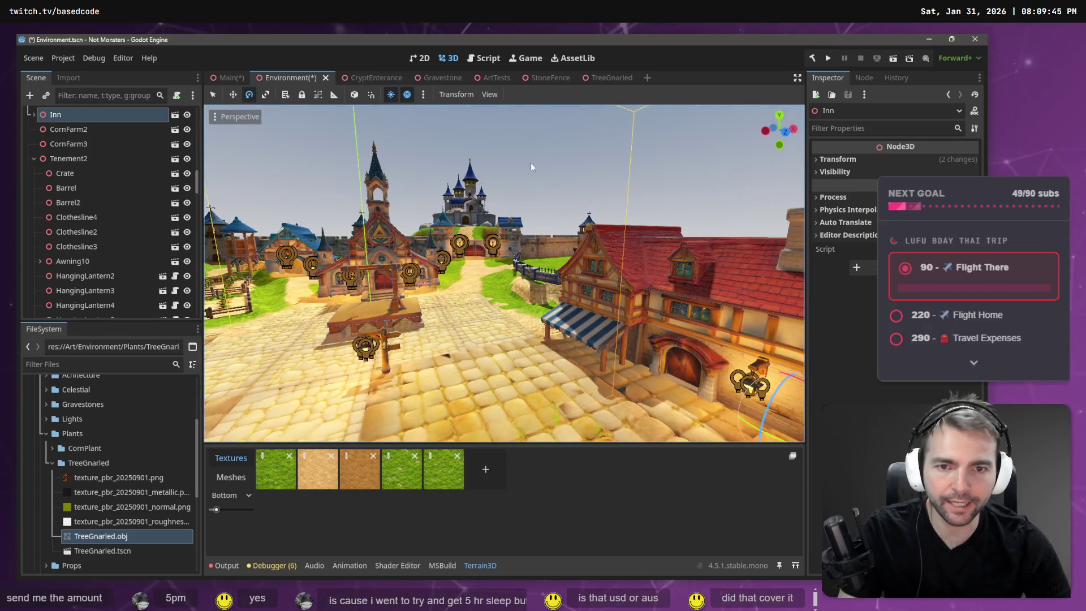
key("w")
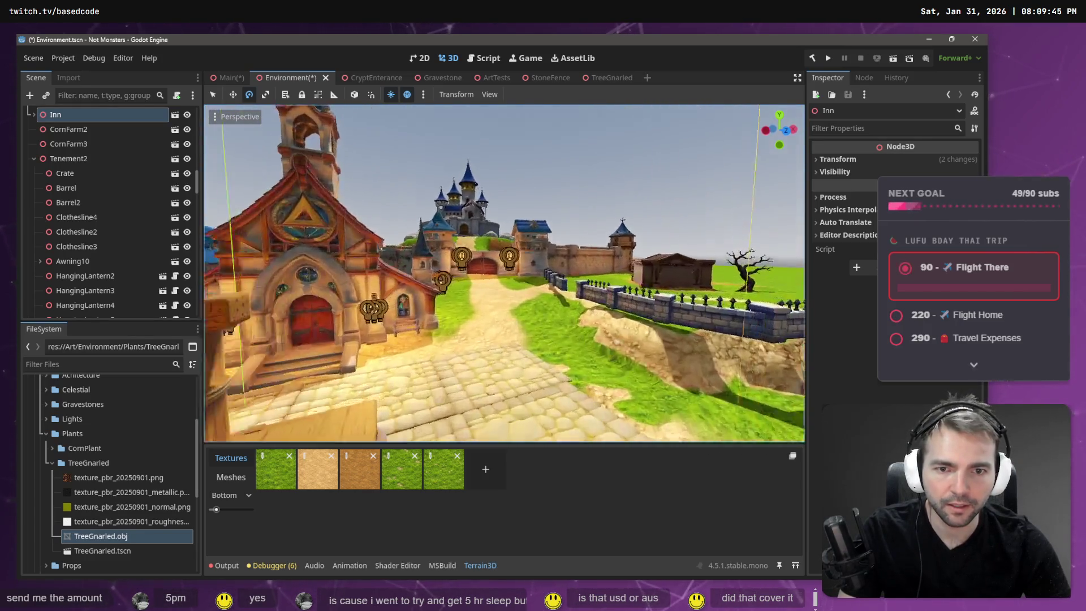
key("w")
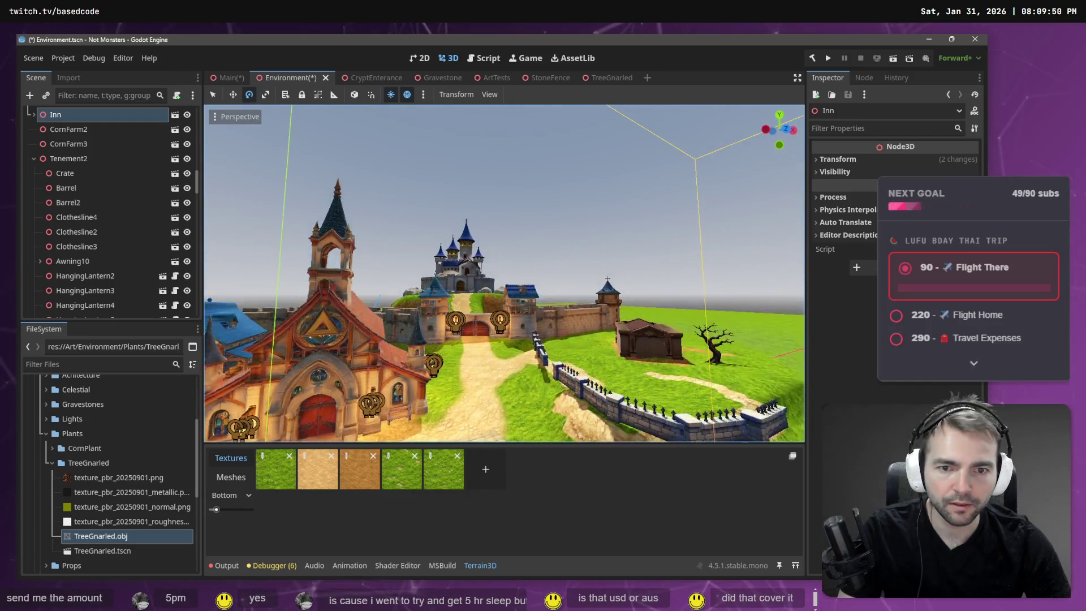
key("w")
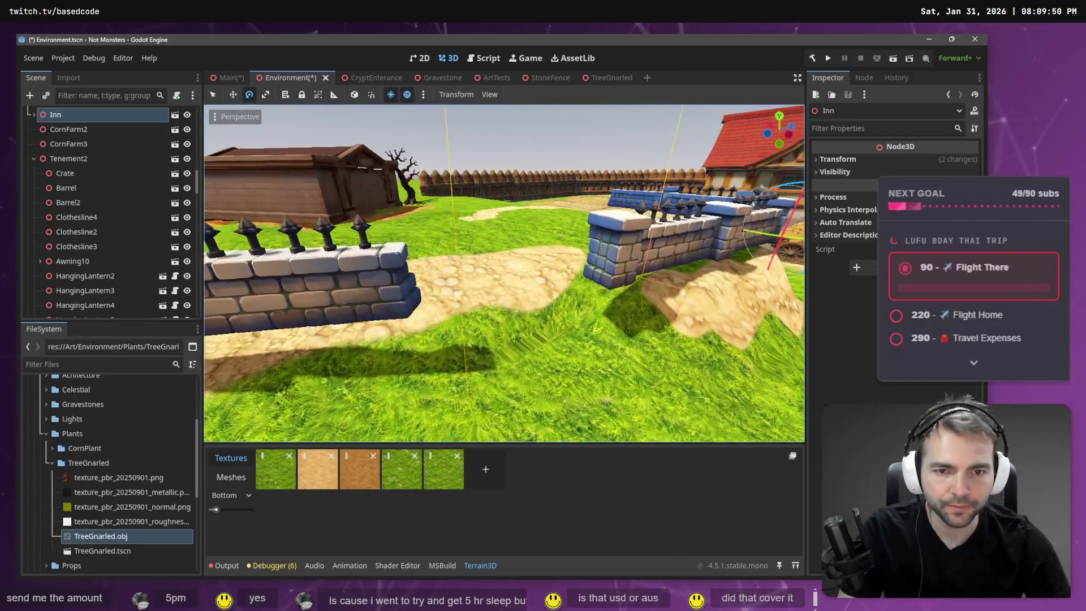
key("w")
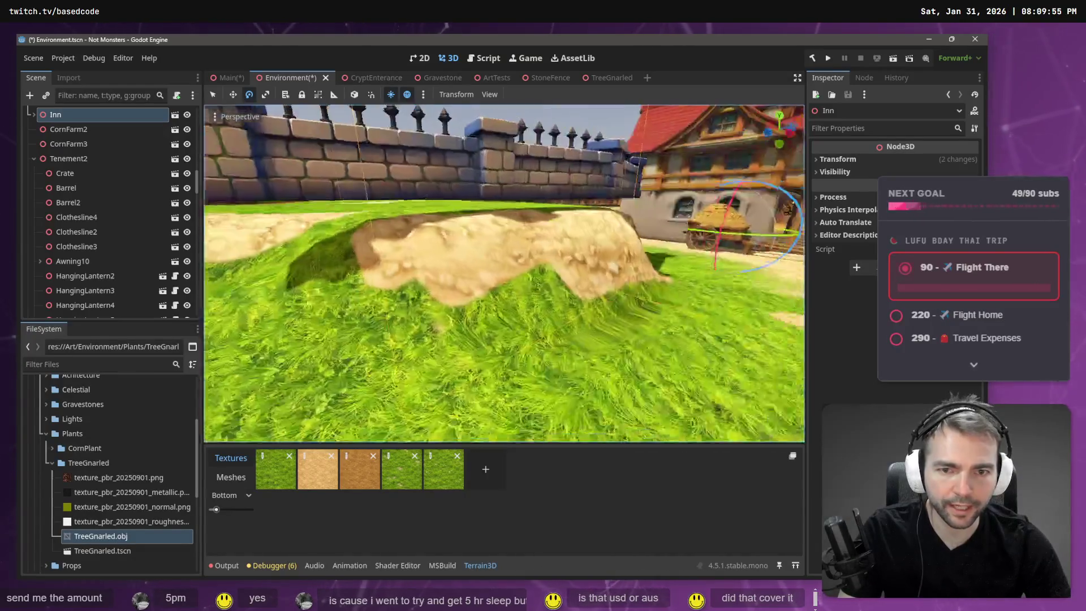
key("e")
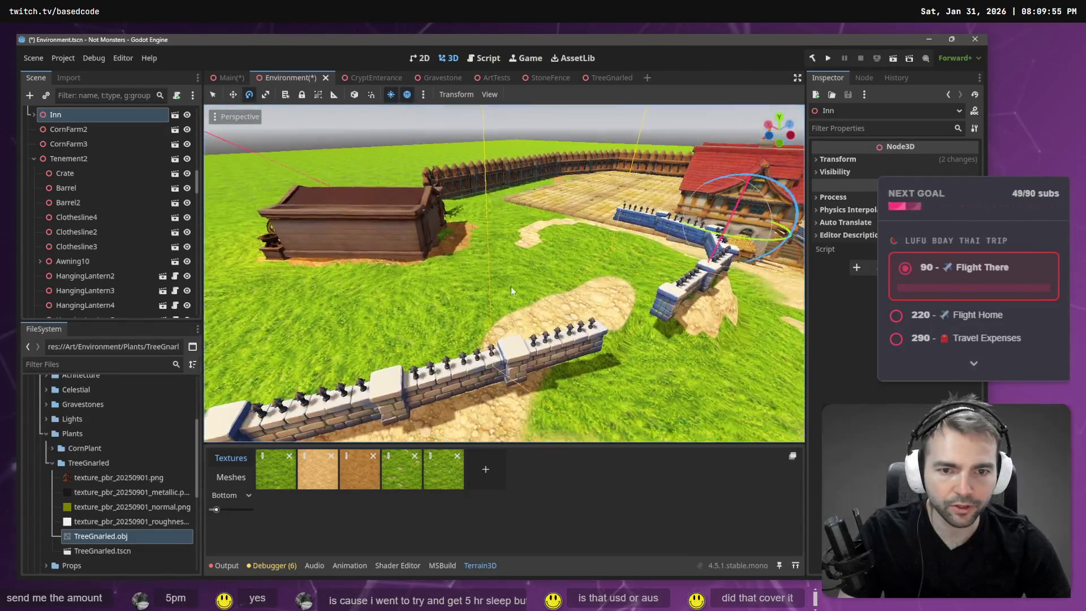
left_click(448, 378)
Step: Select a second wall segment, use local space, and shift the pair across the ground
left_click(571, 355, "shift")
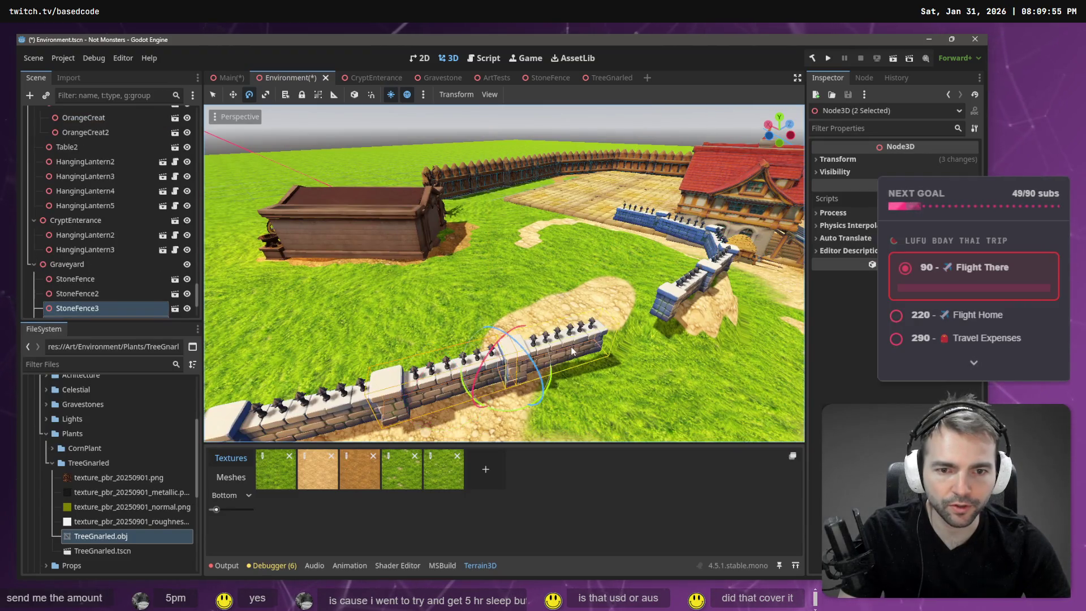
left_click(351, 95)
left_click_drag(559, 357, 645, 335)
left_click_drag(654, 392, 579, 370)
Step: Rotate StoneFence and StoneFence2 by 180 degrees, then clear the selection
left_click(438, 353)
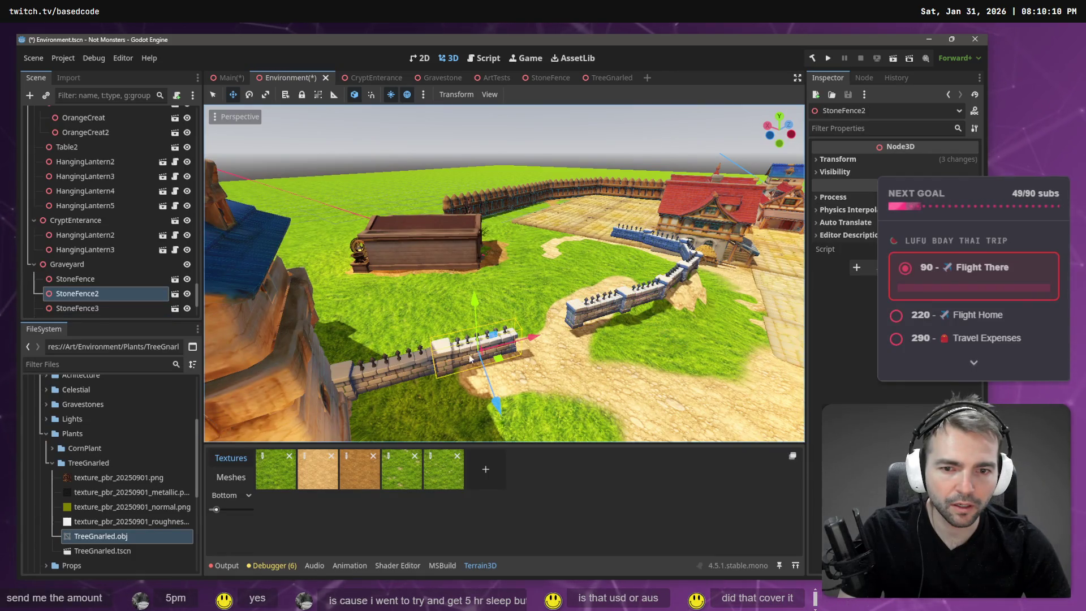
left_click(382, 375, "shift")
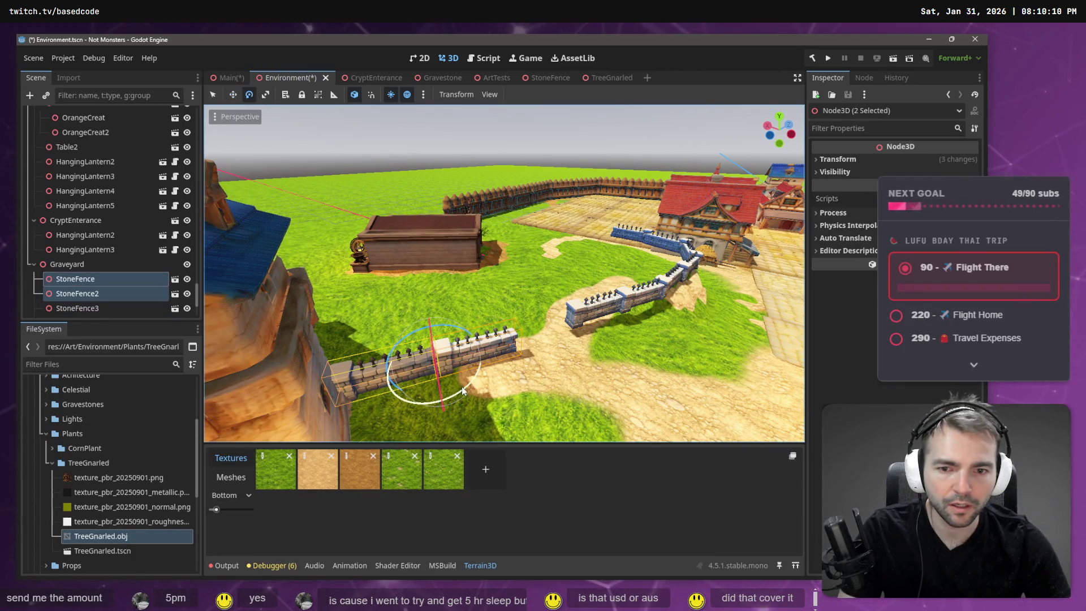
mouse_move(462, 387)
left_mouse_down()
mouse_move(396, 408)
mouse_move(289, 350)
mouse_move(340, 285)
left_mouse_up()
left_click(419, 144)
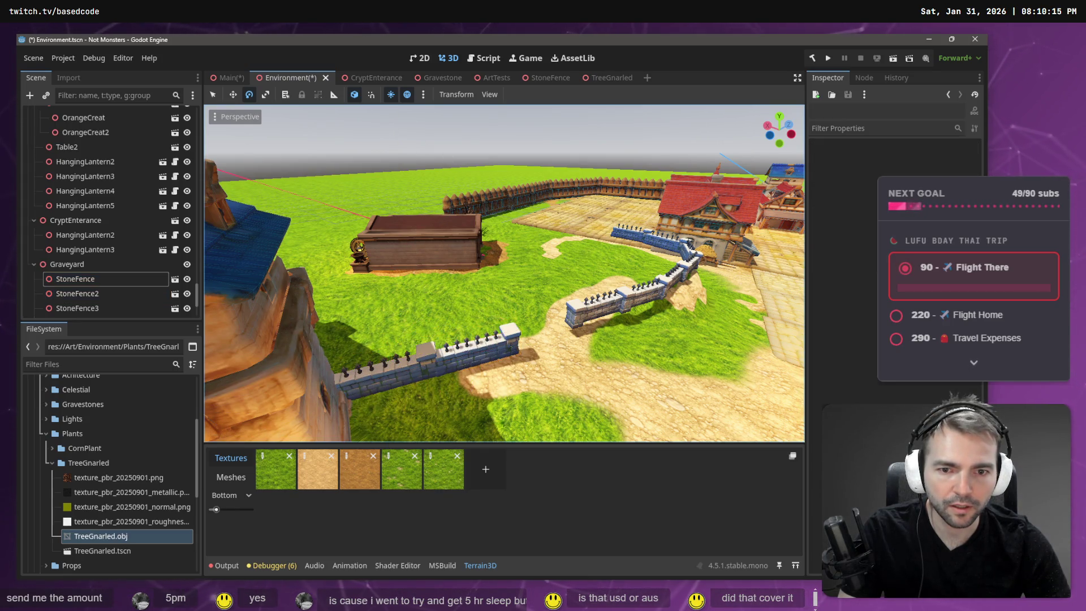
Step: Fly the camera past the walls toward the gallows, then save and run with F5
key("w")
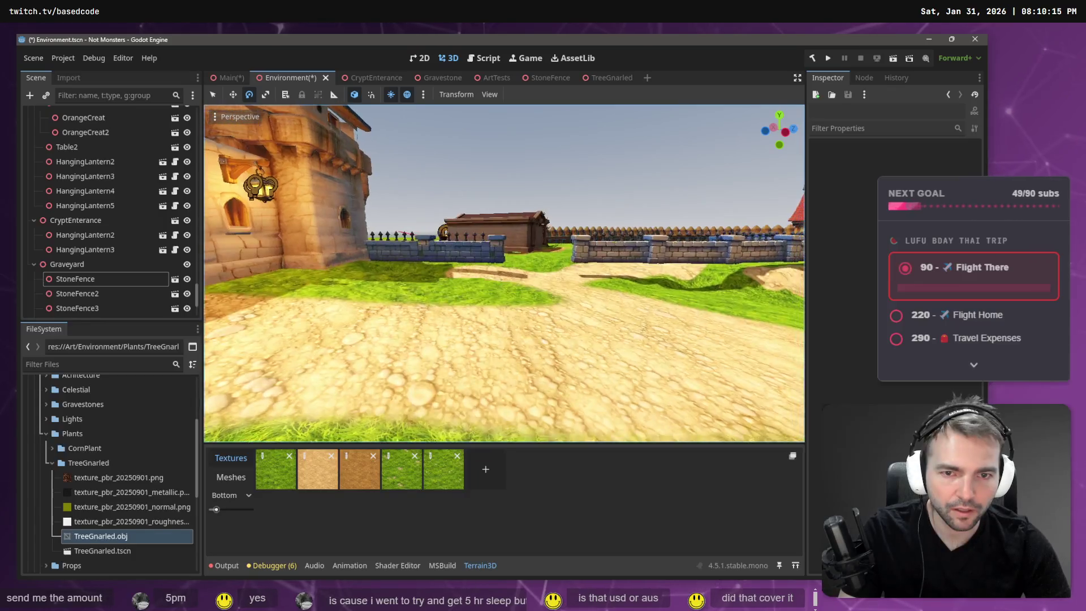
key("w")
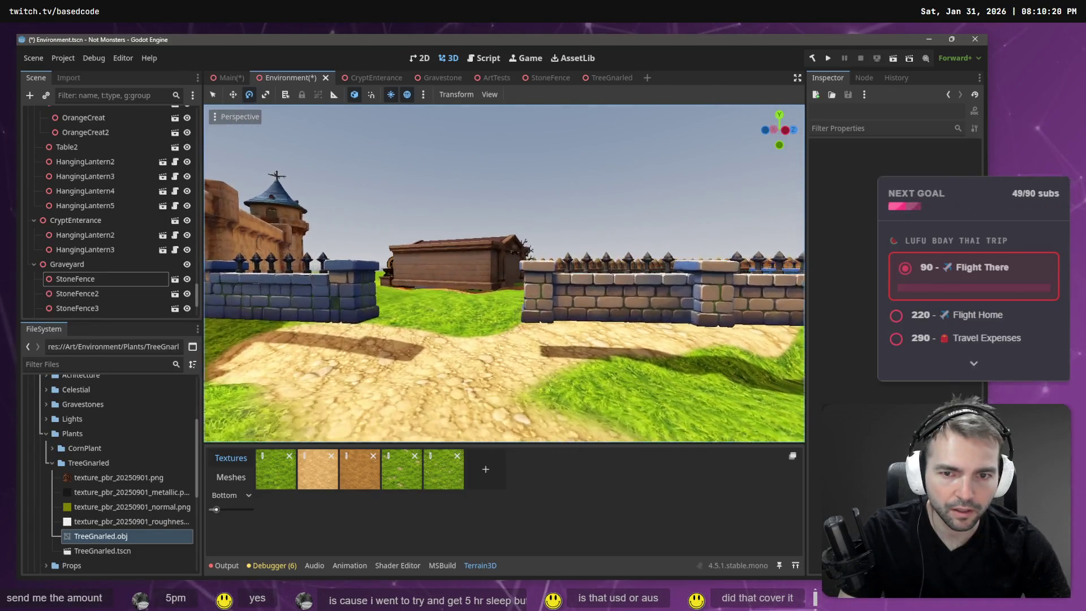
key("w")
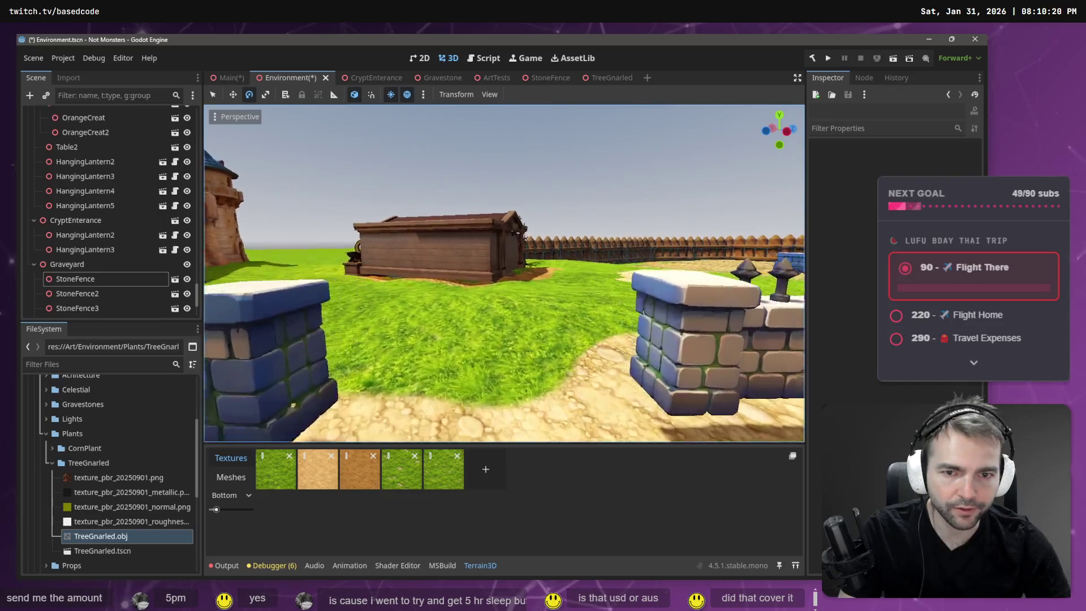
key("w")
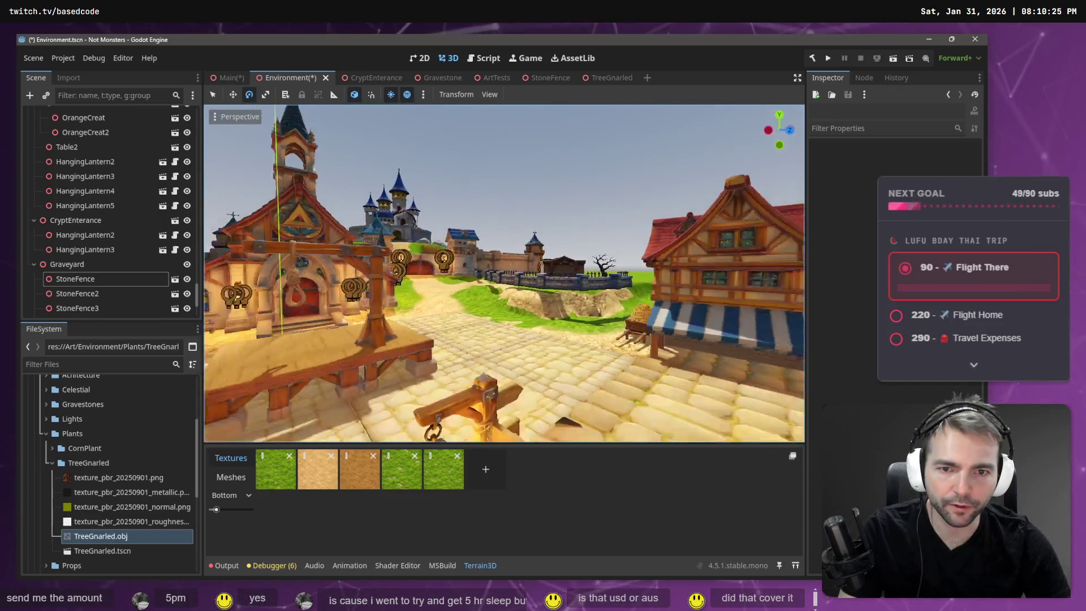
key("w")
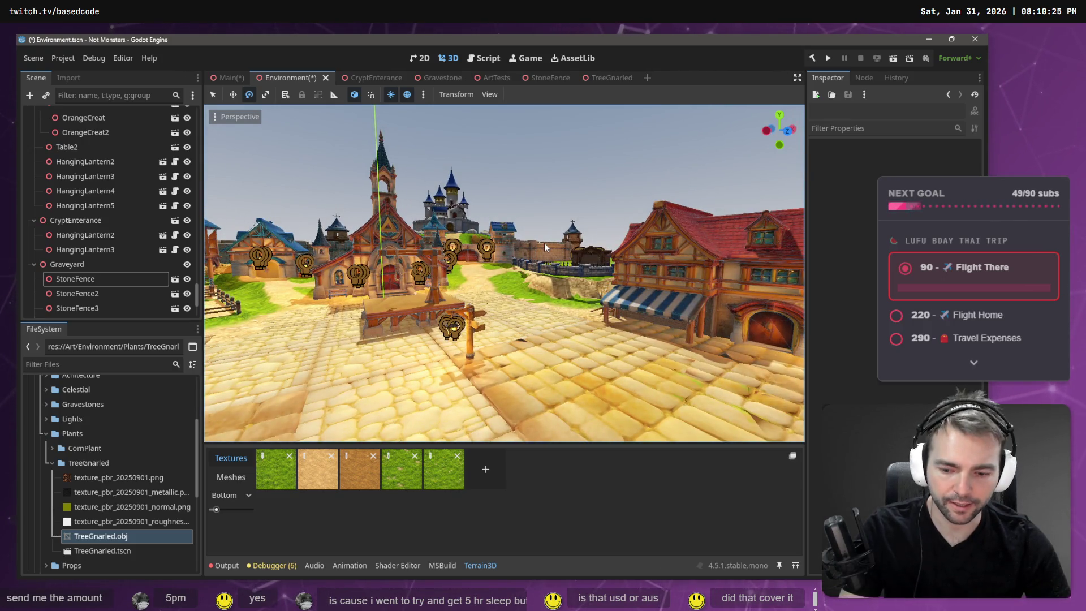
key("F5")
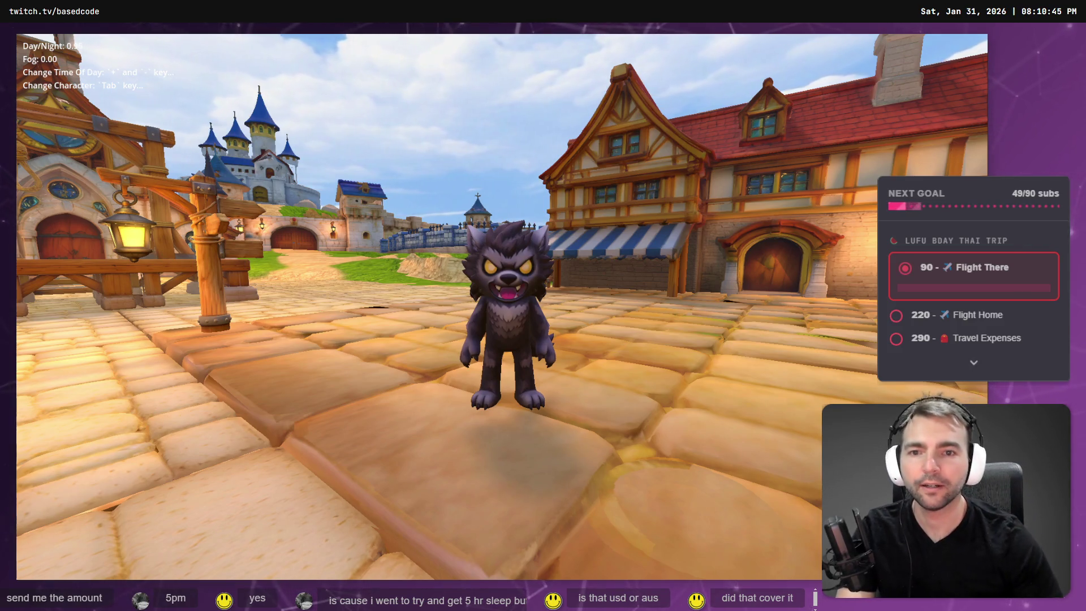
Step: Walk the werewolf into the plaza, quit with F8, and frame the StoneFence wall
key("w")
key("w")
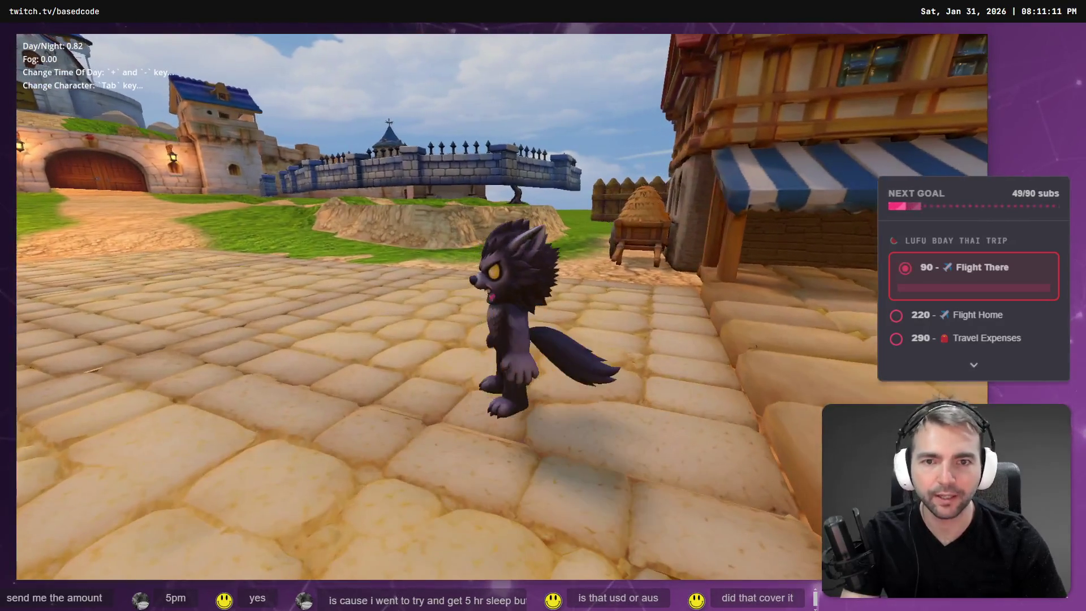
key("F8")
key("f")
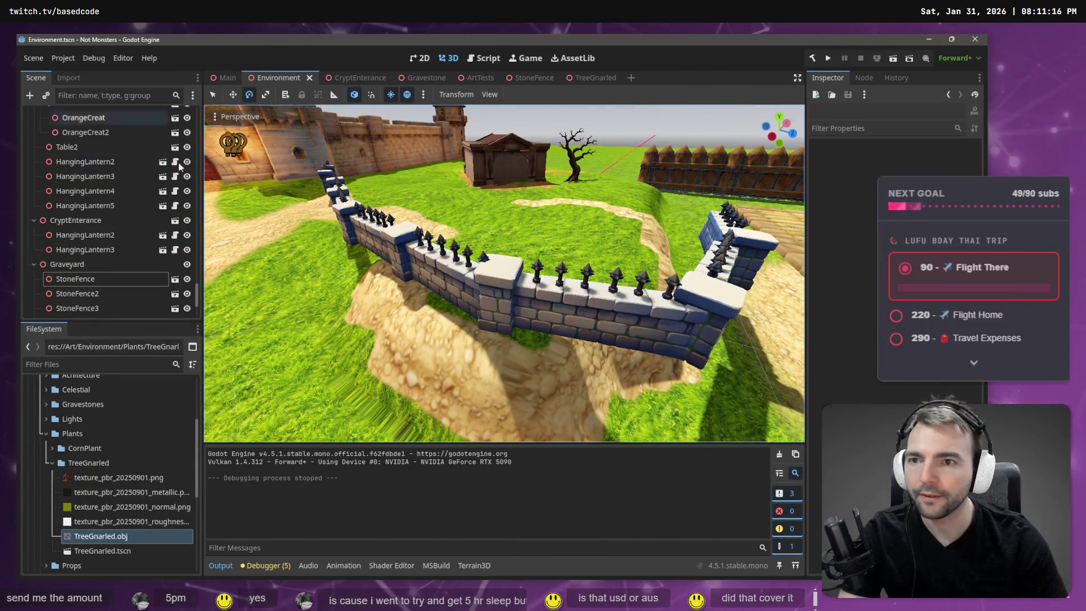
Step: Select the Terrain3D node, fly toward the crypt, and run the game again with F5
left_click_drag(198, 299, 190, 99)
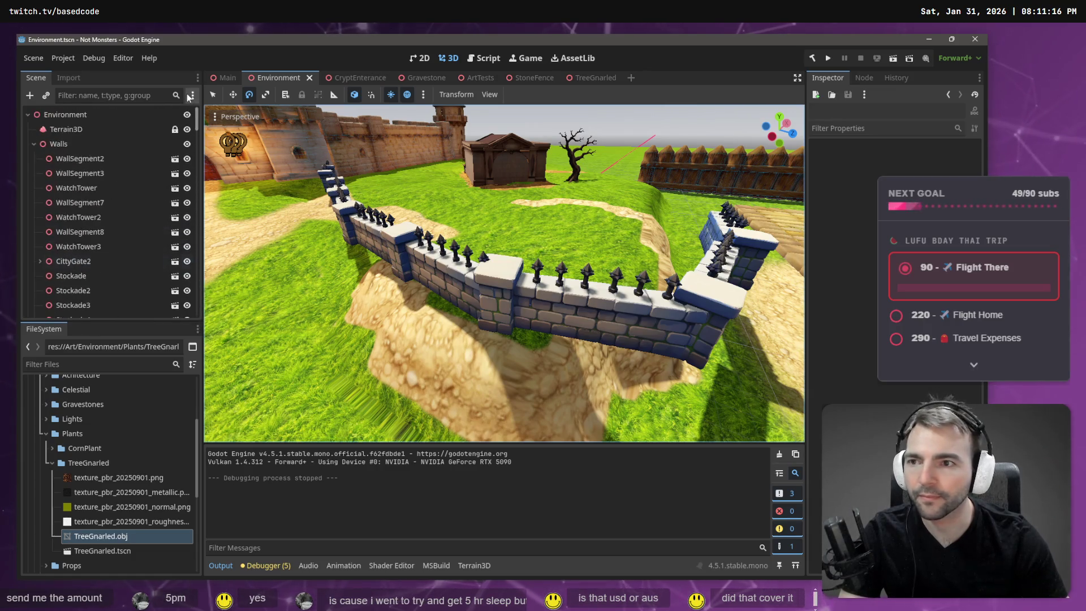
left_click(54, 133)
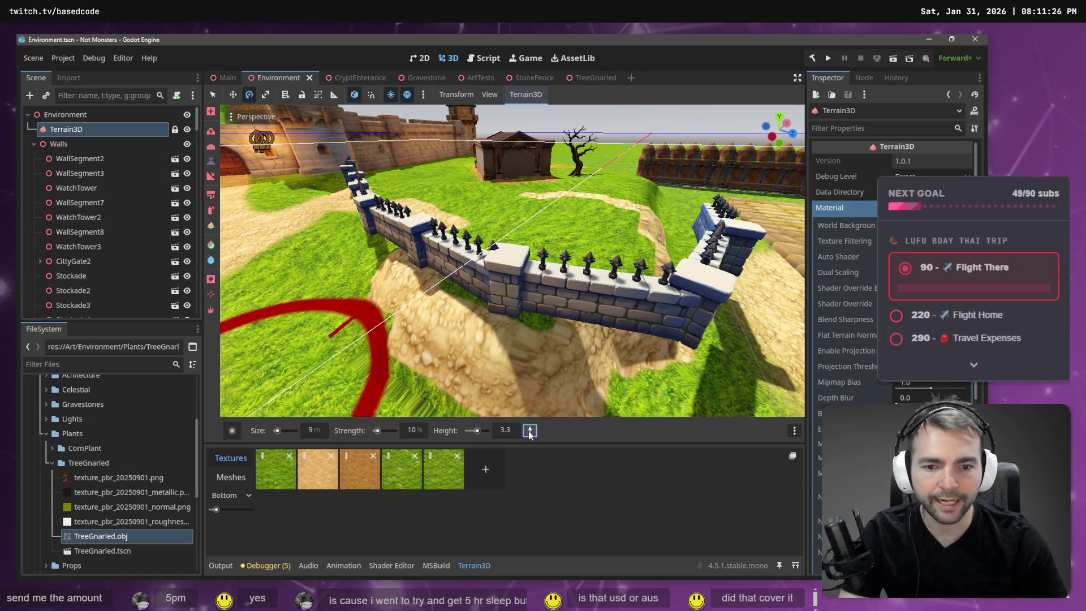
key("w")
key("w")
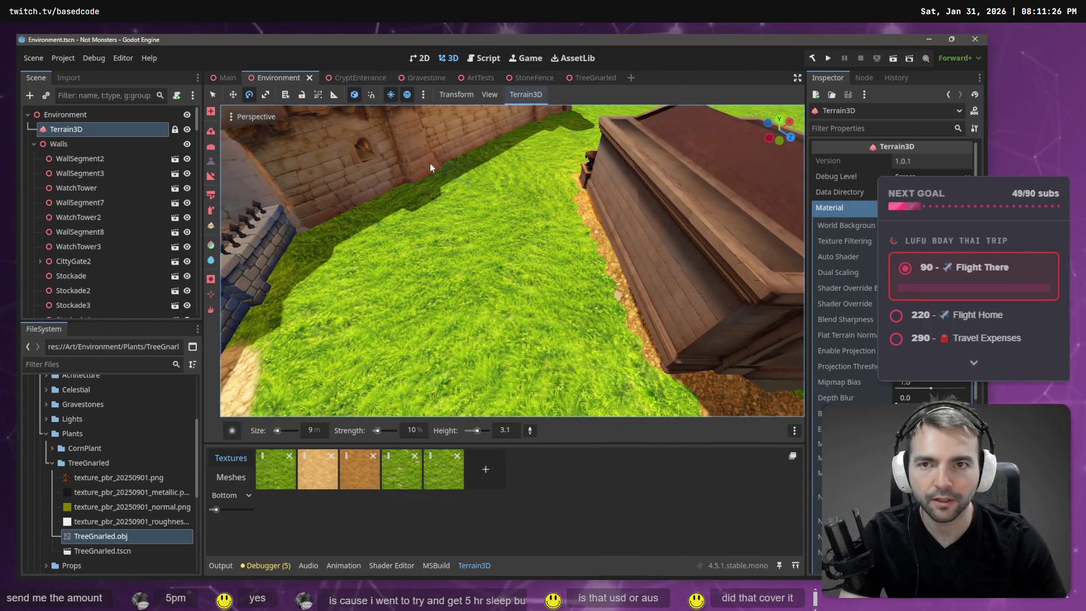
key("F5")
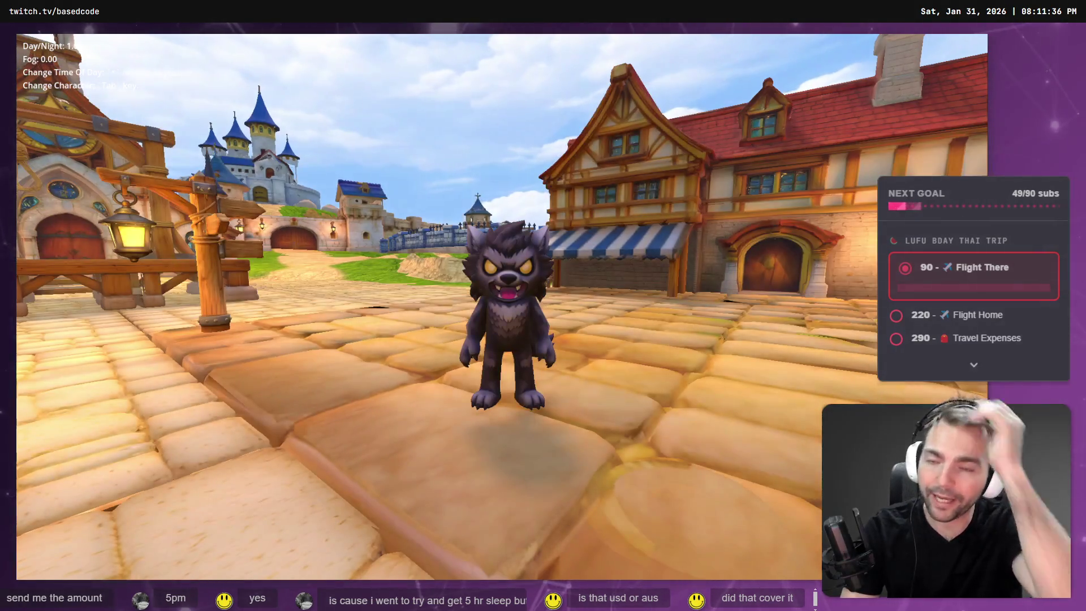
Step: Run the werewolf across the town square past the crate stall, then quit to the editor
key("s")
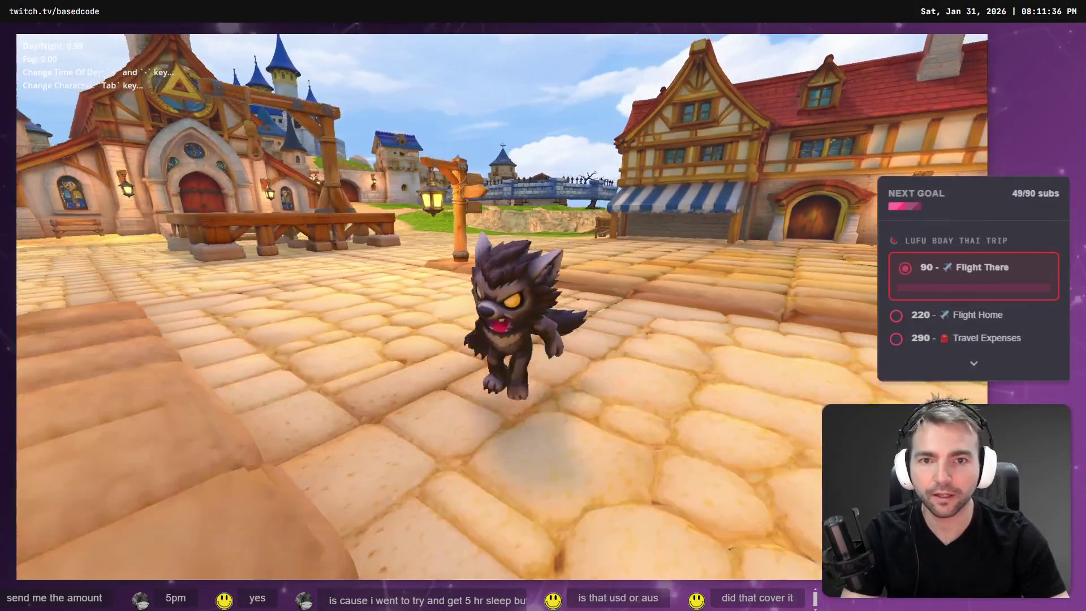
key("w")
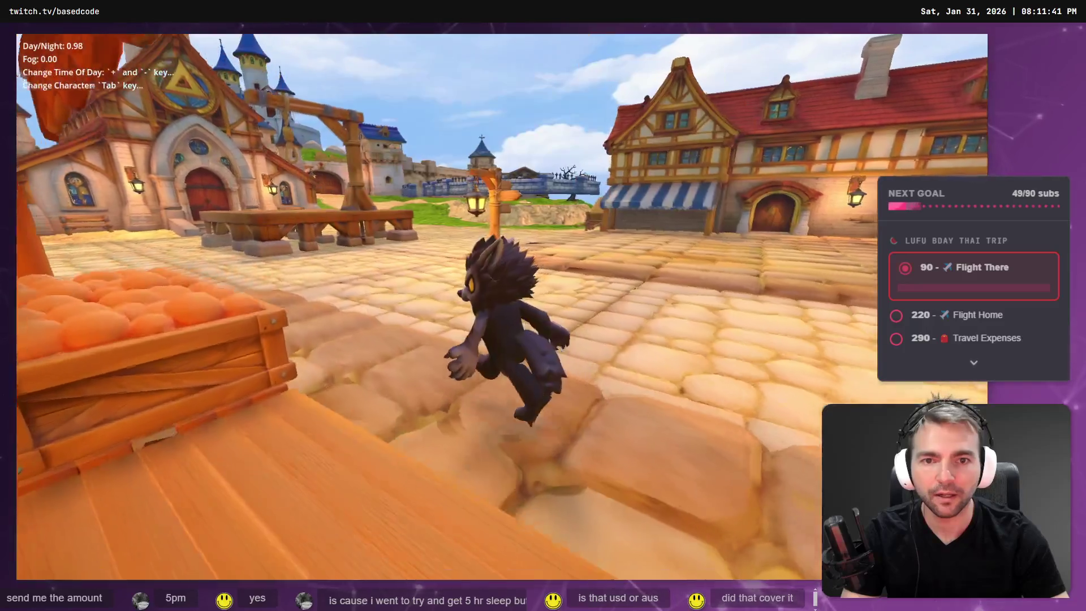
key("a")
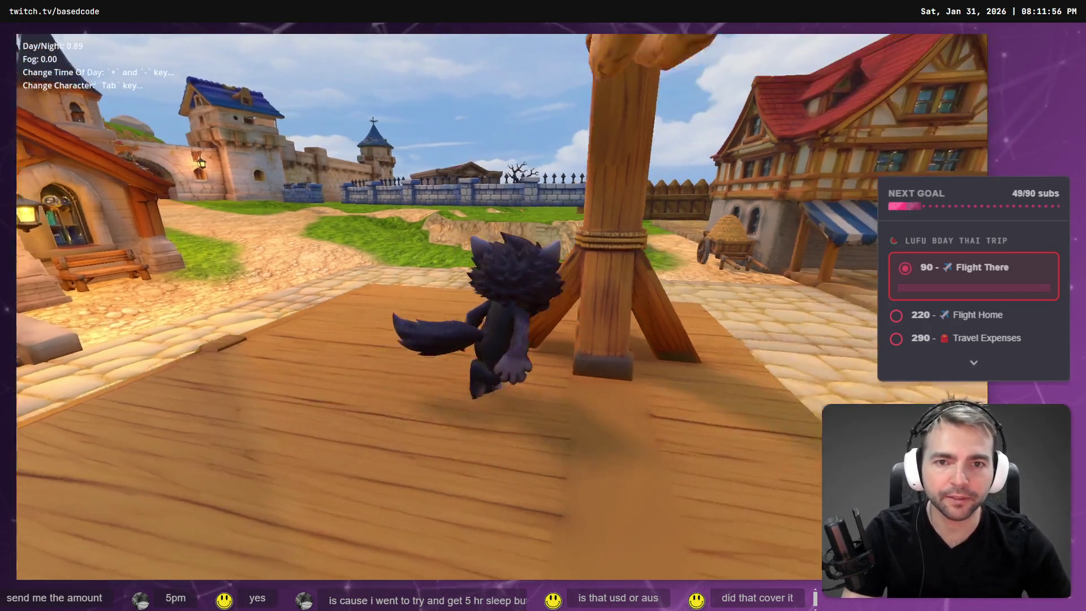
key("Escape")
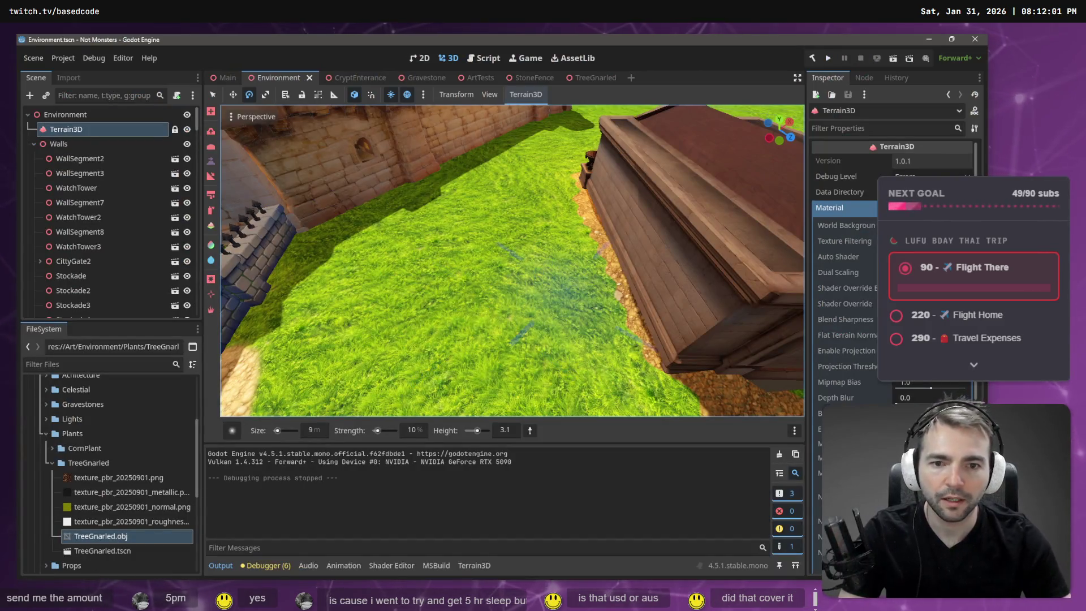
Step: Raise the grass terrain beside the spiked stone wall with the Add Height brush
key("w")
key("w")
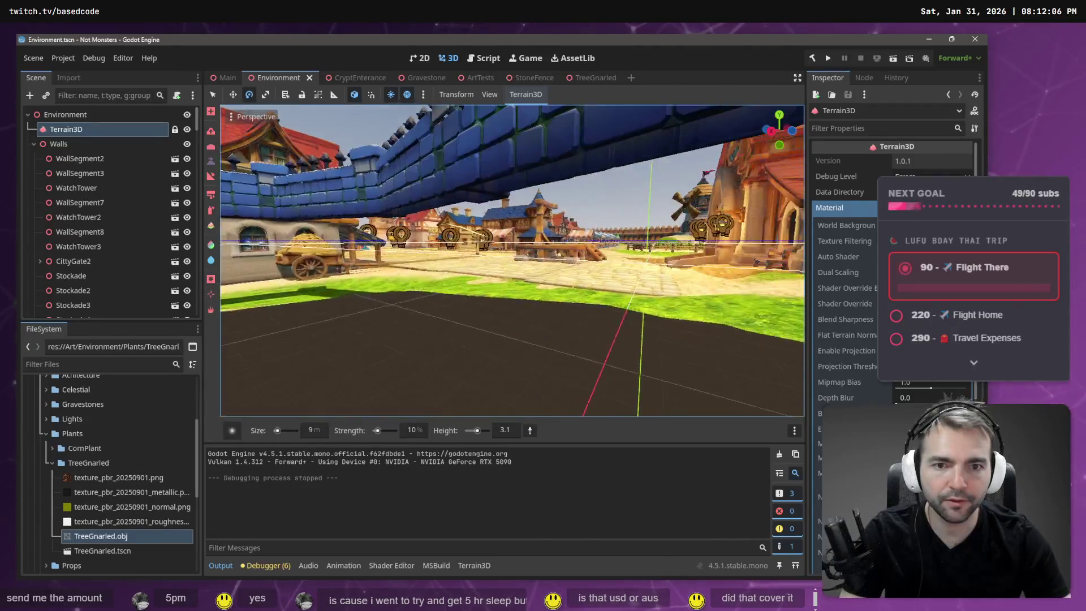
key("e")
left_click_drag(501, 249, 480, 252)
key("w")
key("w")
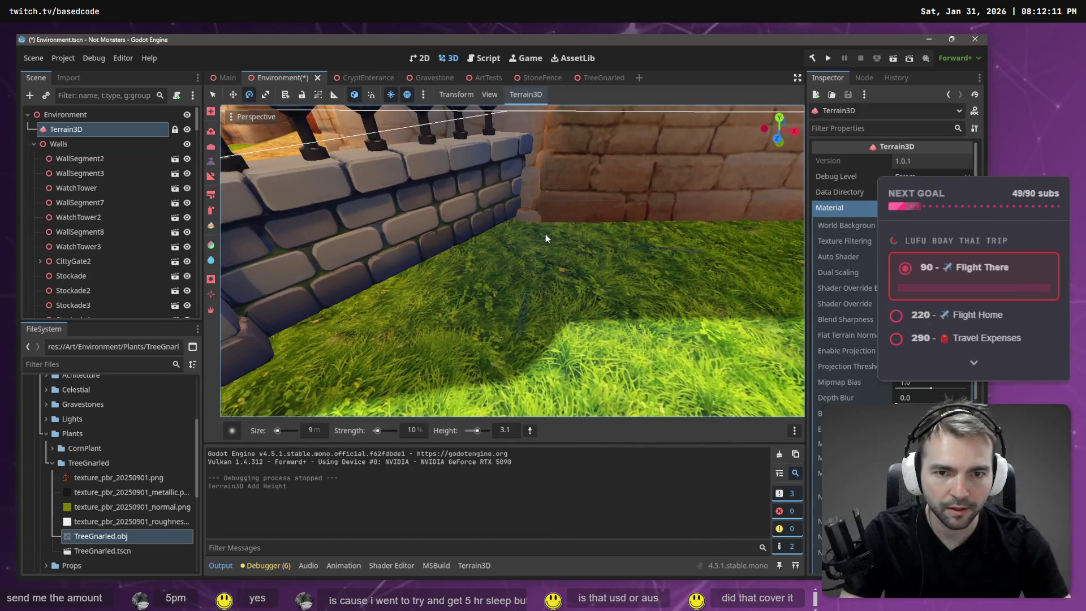
scroll(555, 232, "down", 3)
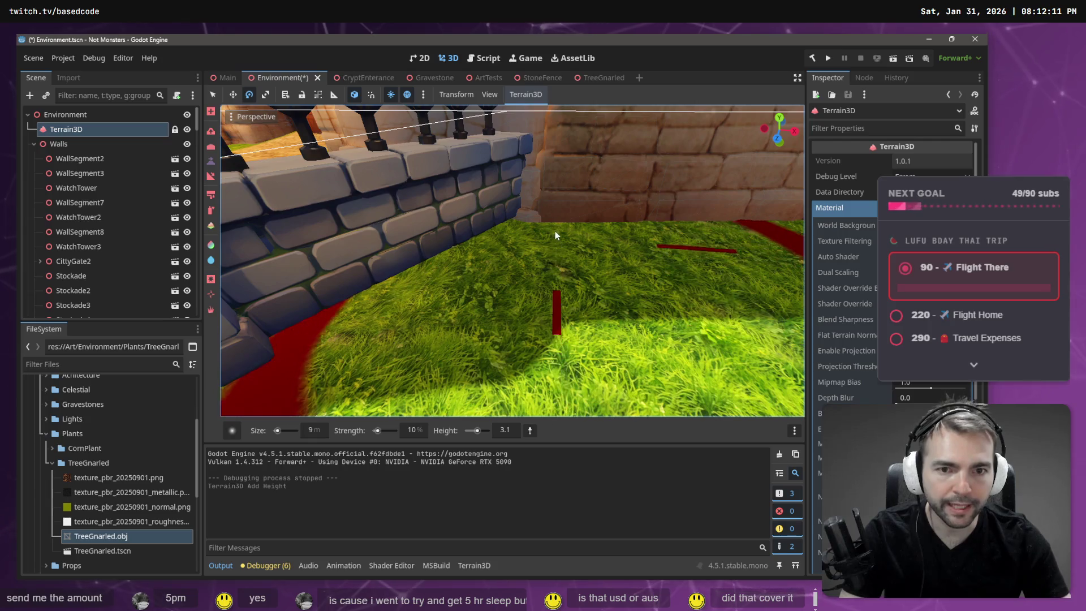
mouse_move(559, 232)
left_mouse_down()
mouse_move(484, 296)
mouse_move(310, 364)
left_mouse_up()
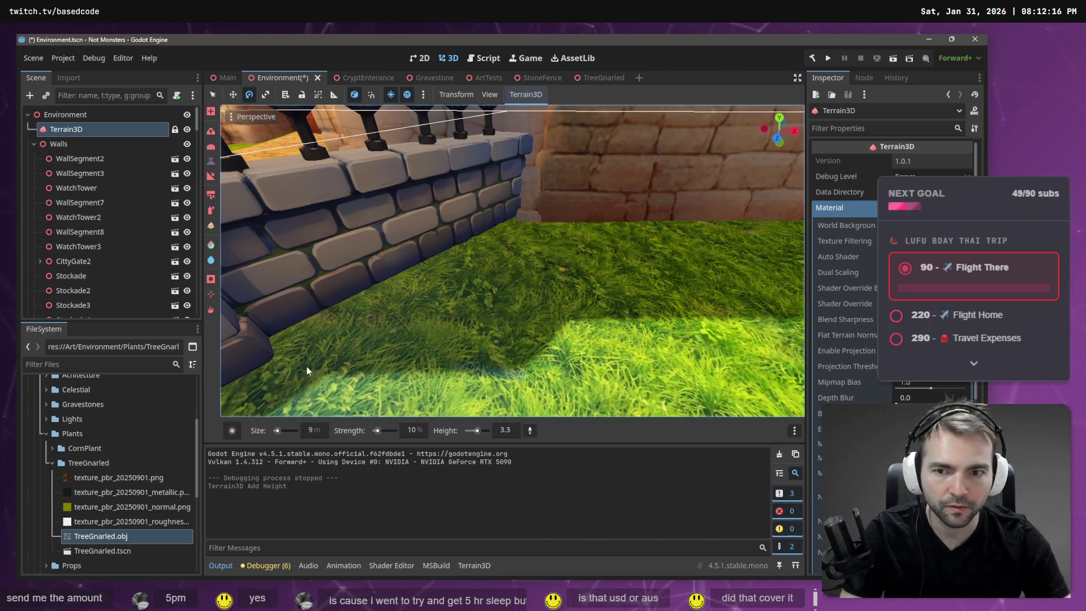
Step: Return to raising height and build up more ground patches along the wall and path
key("s")
key("s")
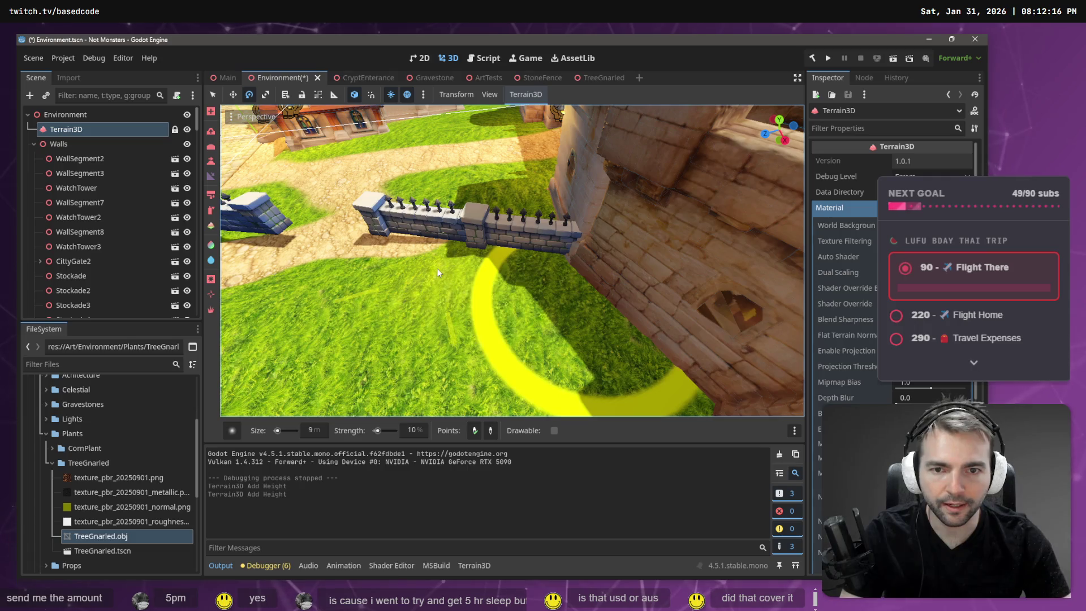
left_click(211, 163)
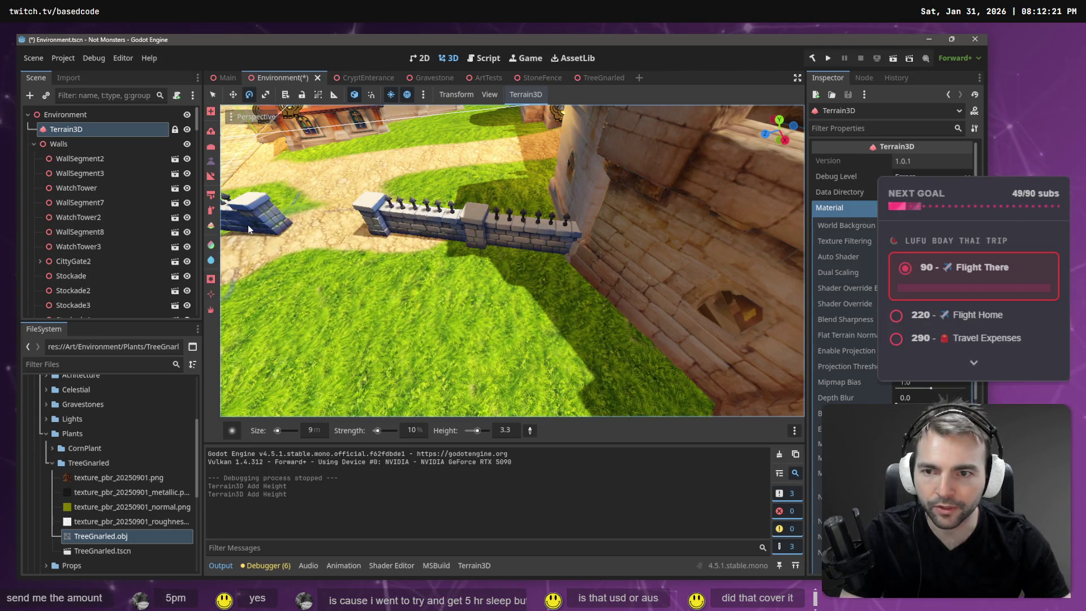
scroll(512, 261, "down", 5)
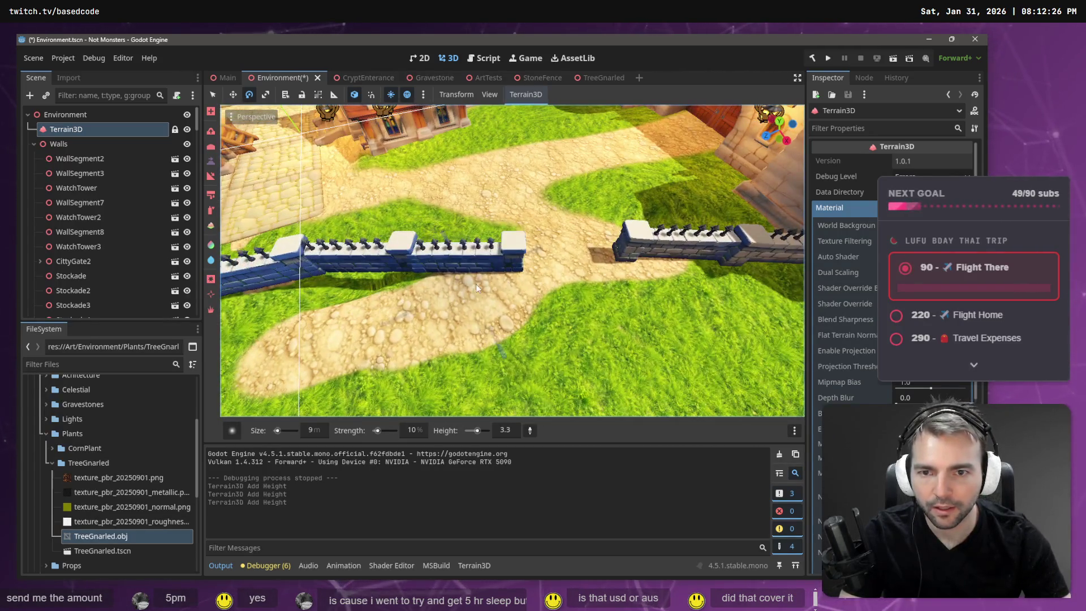
left_click(401, 295)
left_click_drag(458, 297, 552, 288)
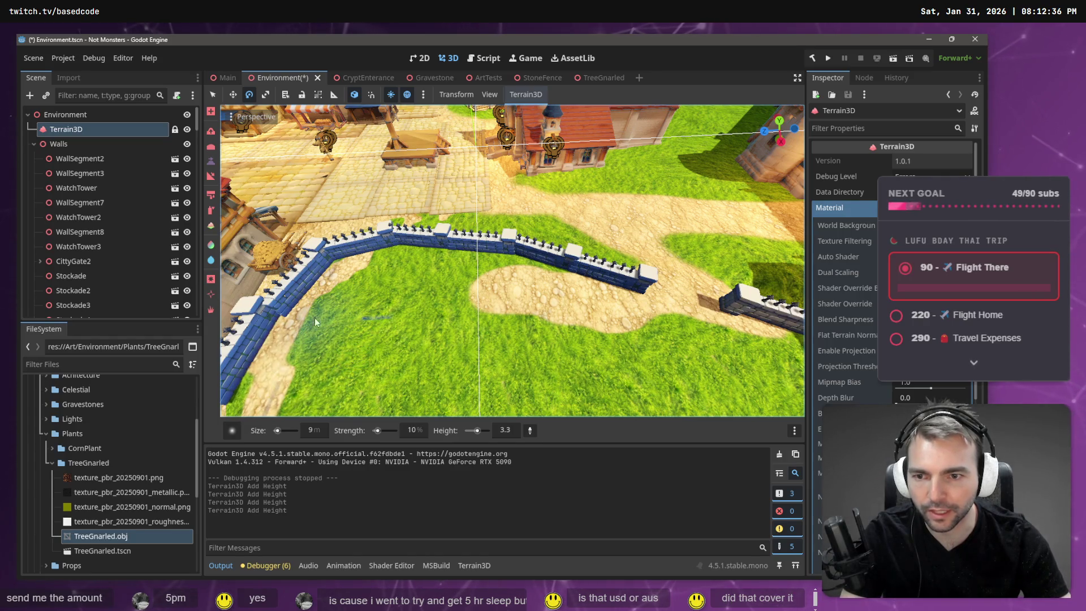
left_click(279, 408)
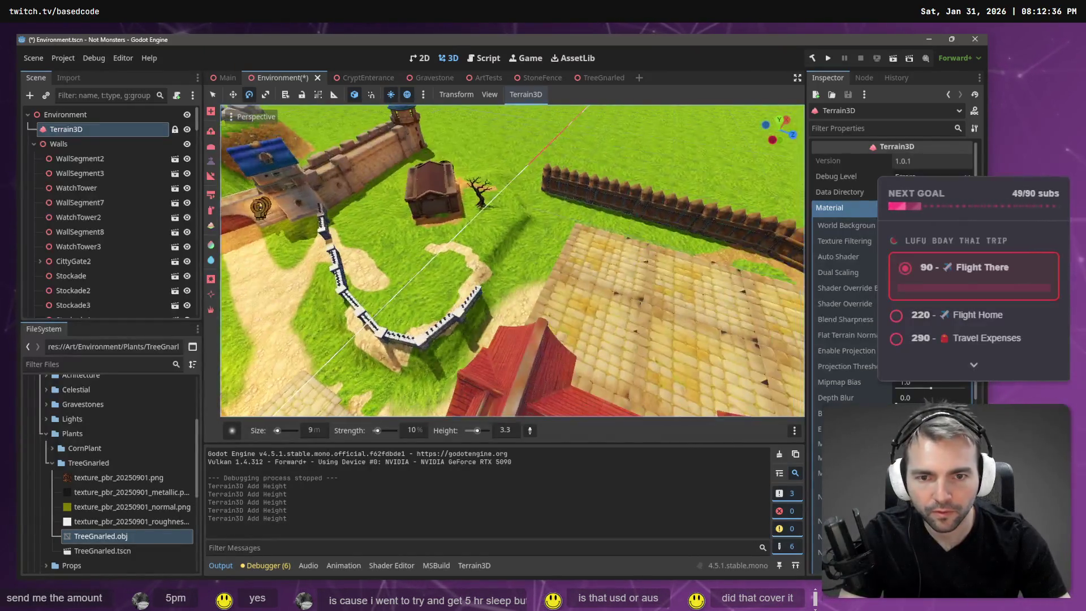
left_click_drag(293, 335, 294, 335)
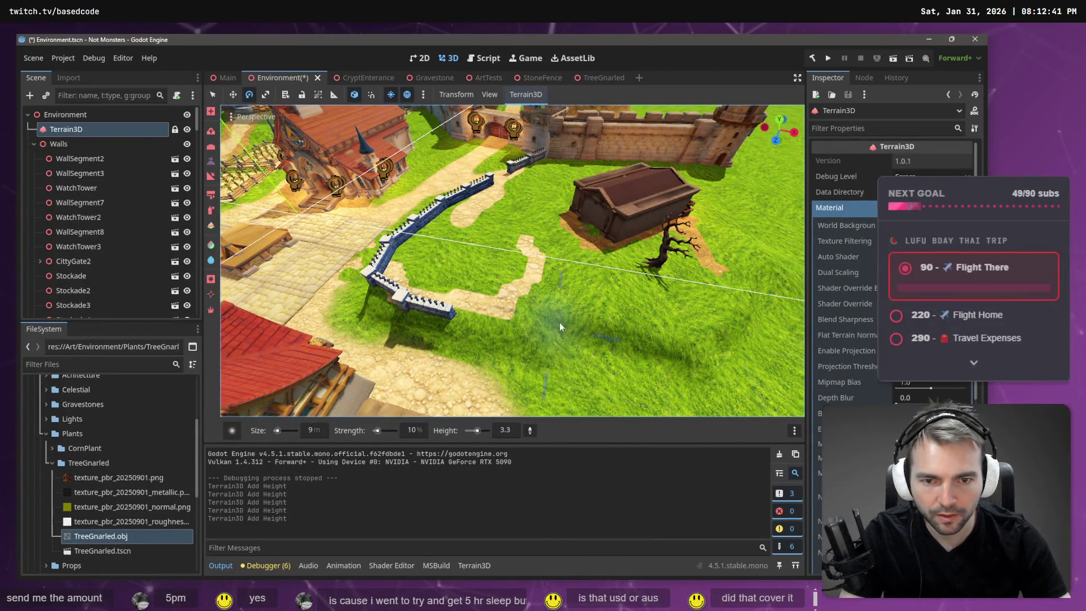
left_click_drag(487, 292, 488, 292)
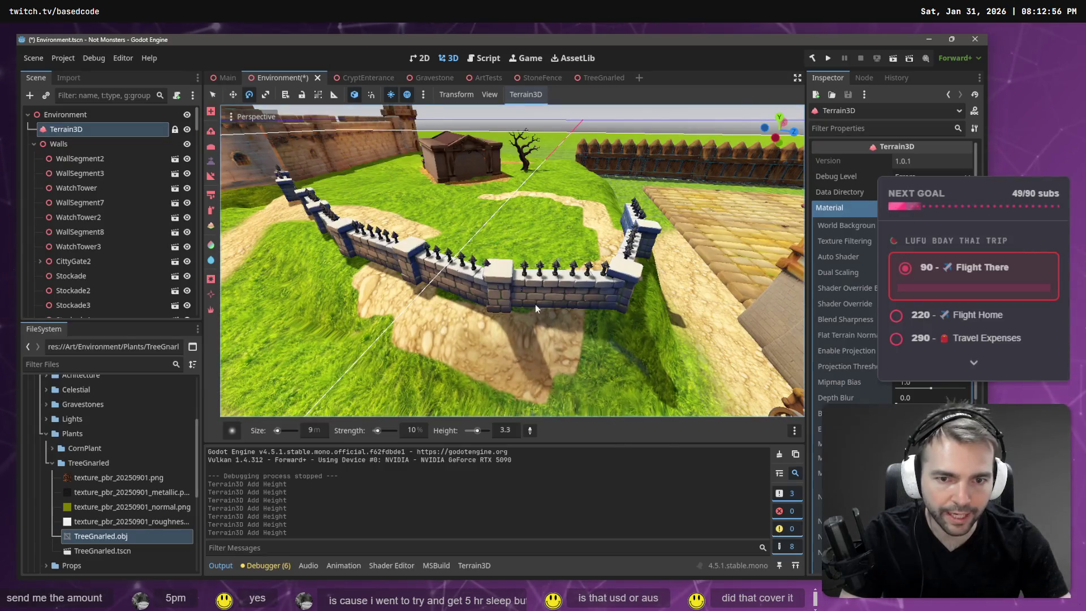
left_click_drag(529, 296, 629, 283)
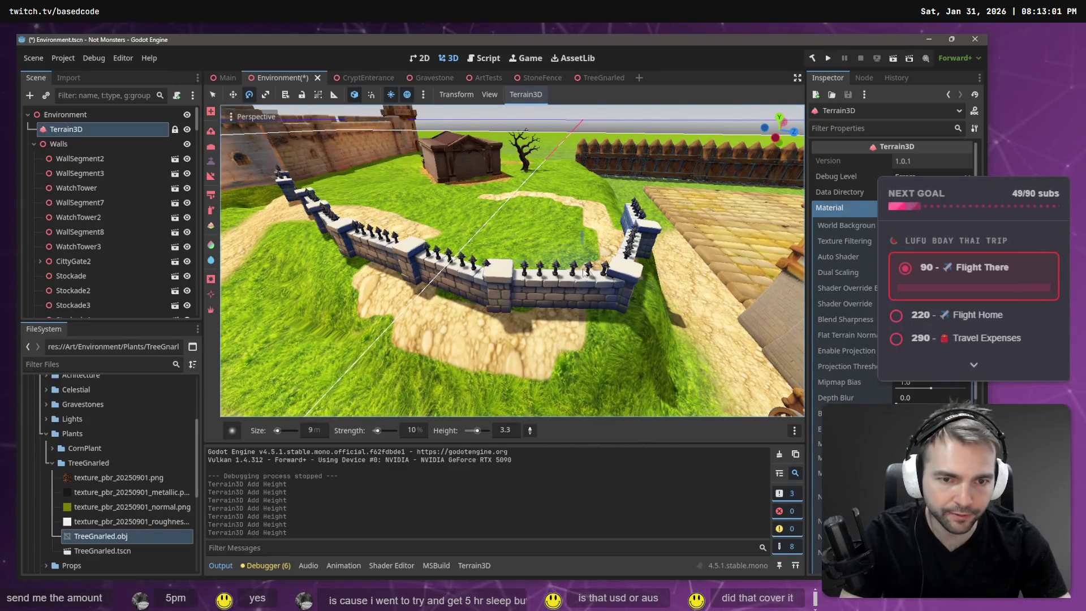
left_click(490, 305)
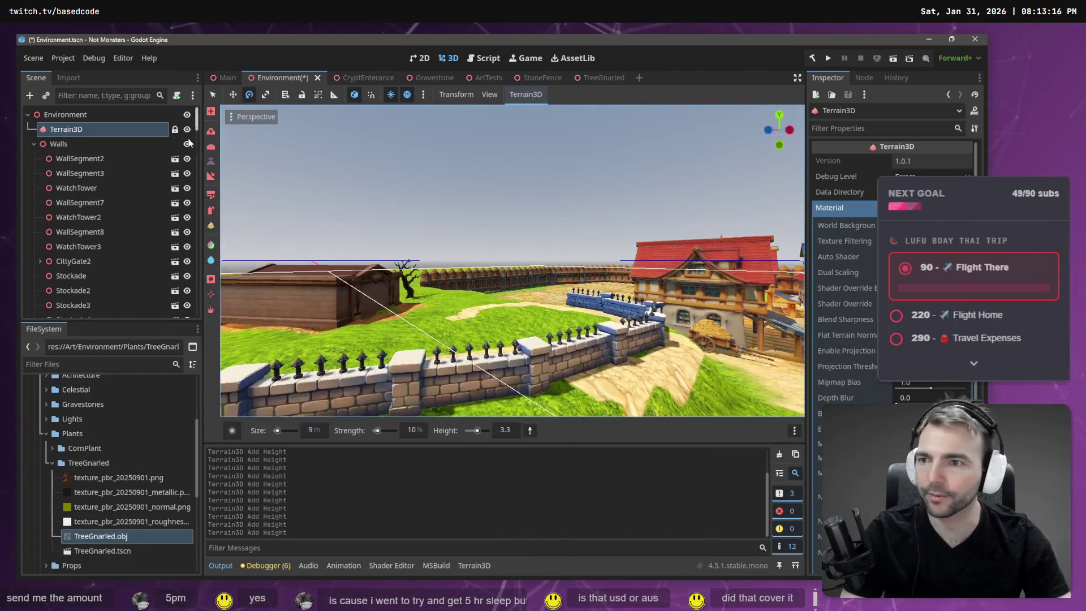
Step: Select StoneFence through StoneFence9 in the Graveyard group, excluding TreeGnarled
left_click(35, 144)
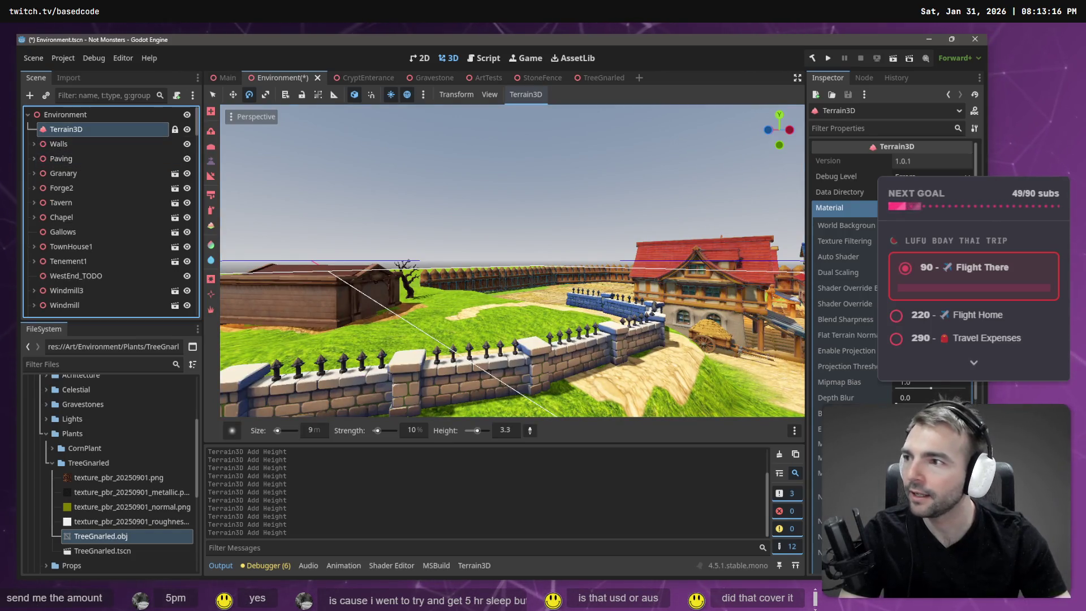
scroll(56, 170, "down", 10)
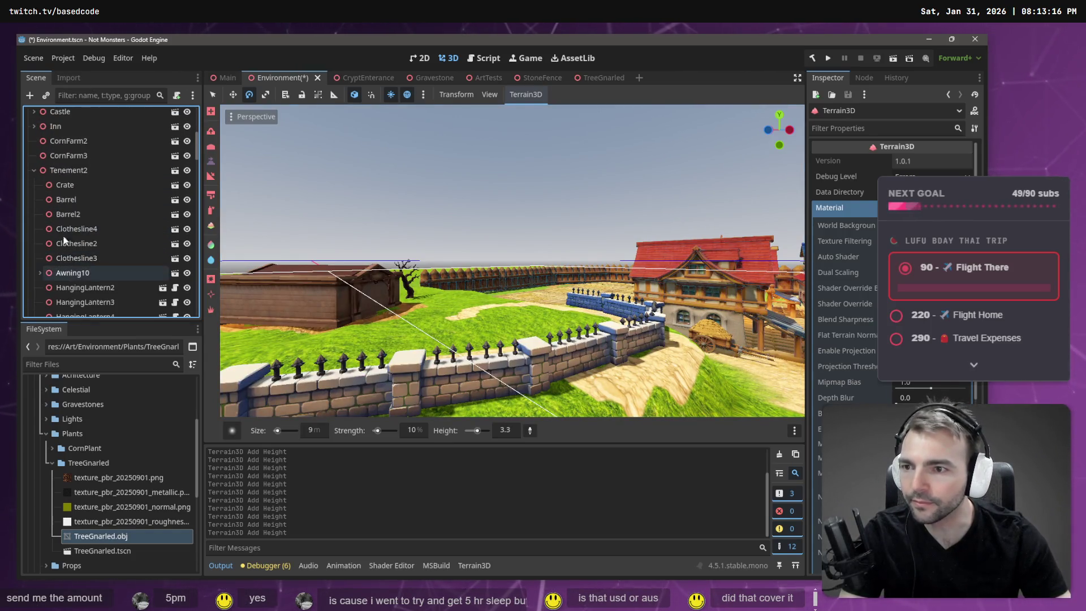
left_click(34, 171)
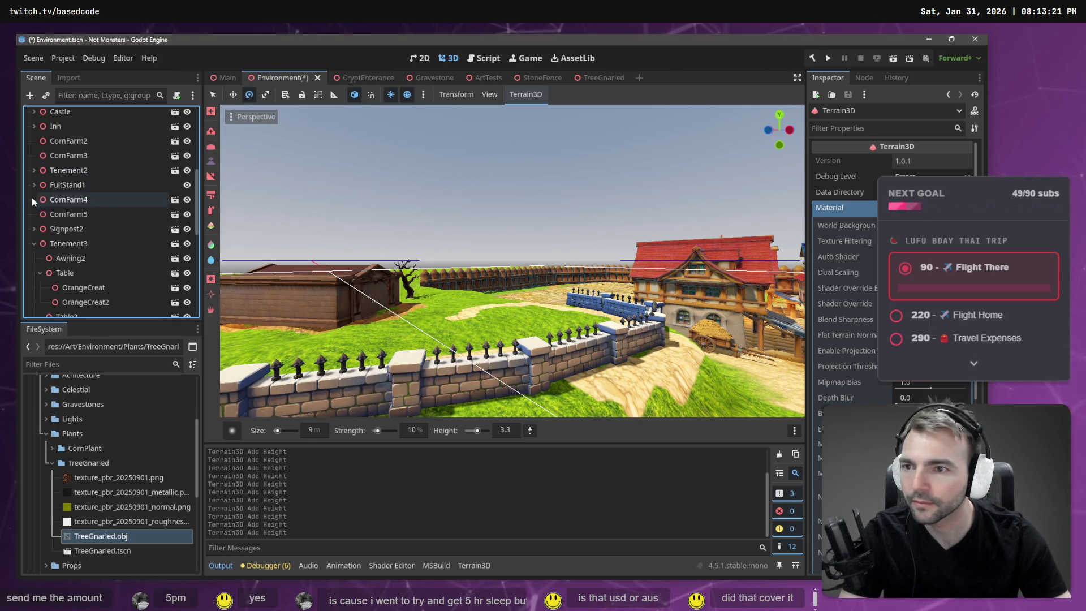
left_click(34, 244)
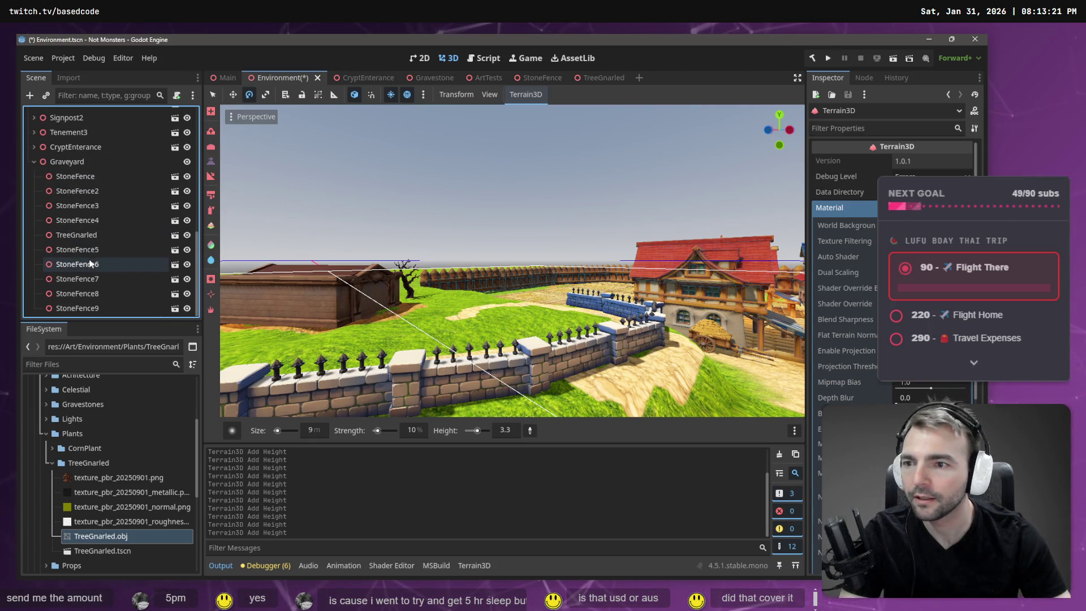
left_click(68, 179)
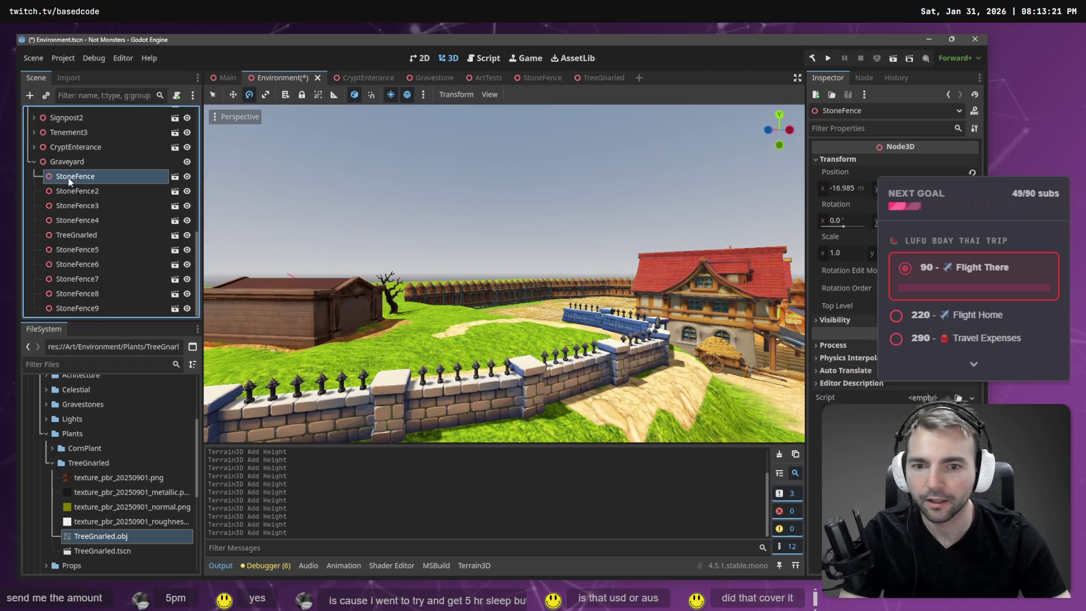
left_click(76, 308, "shift")
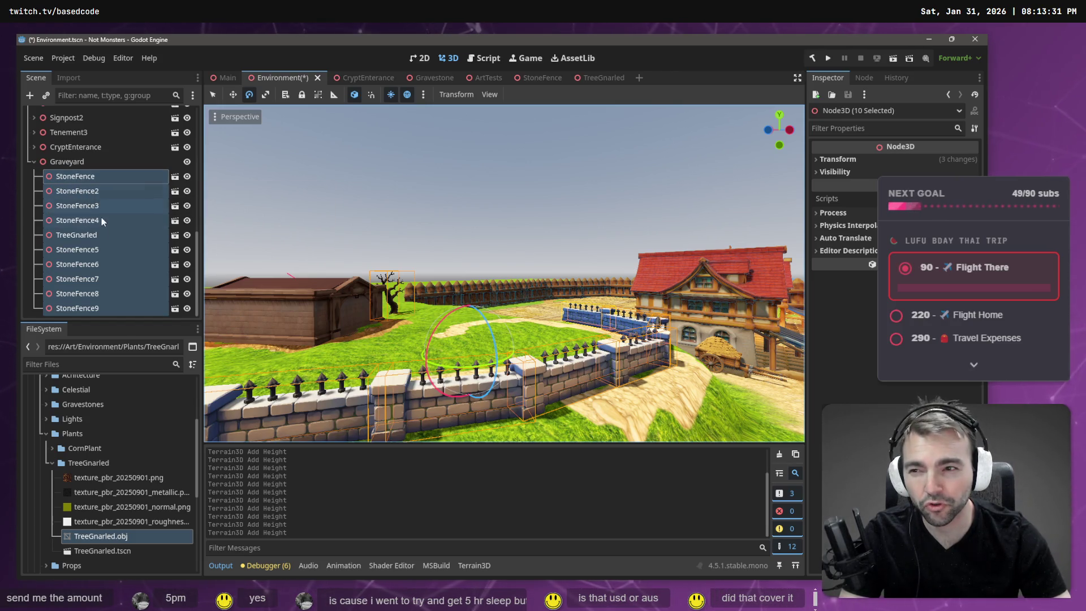
left_click(83, 235, "ctrl")
Step: Move the nine stone fences together vertically and inspect the fence row toward the crypt
left_click_drag(496, 305, 495, 306)
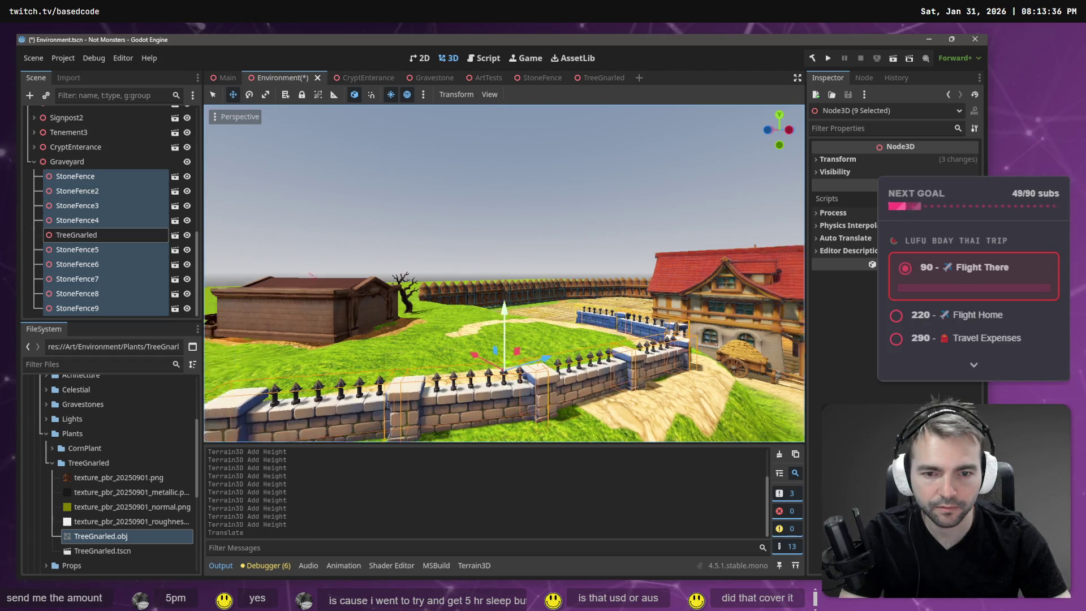
key("w")
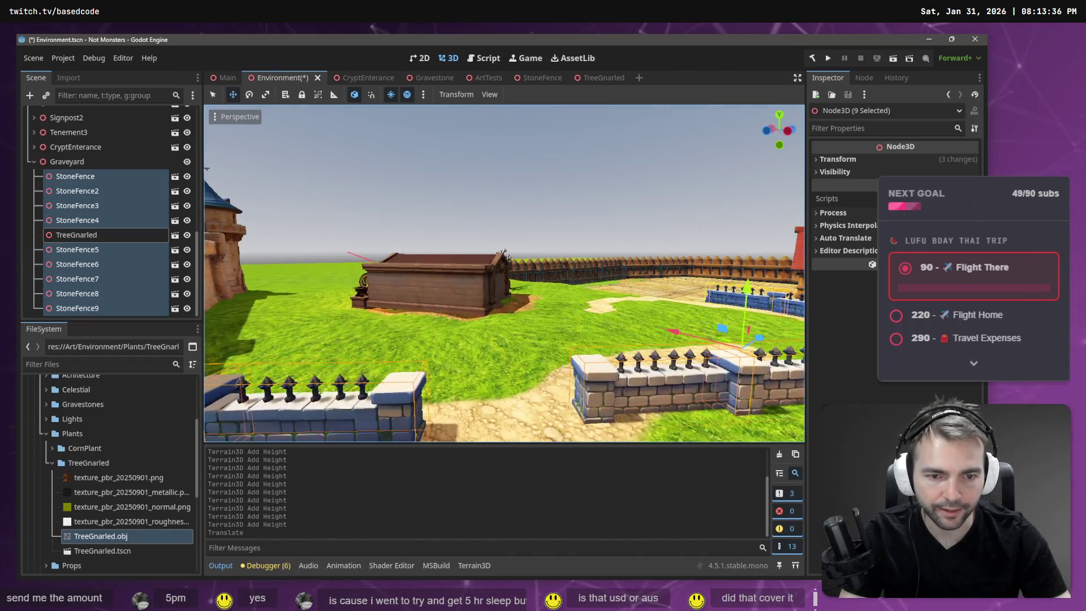
key("w")
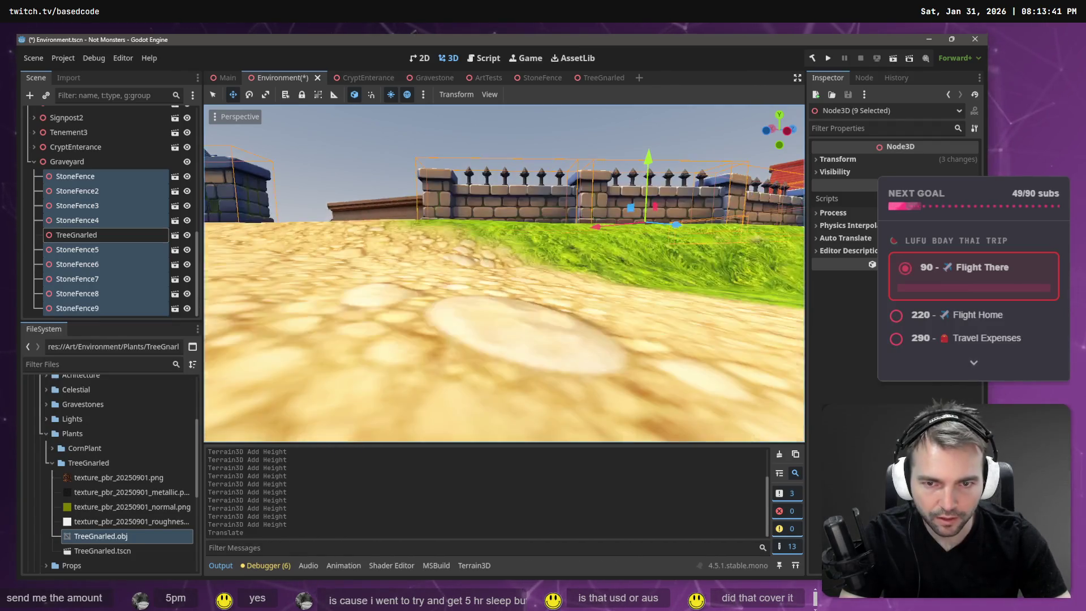
key("w")
key("w")
key("s")
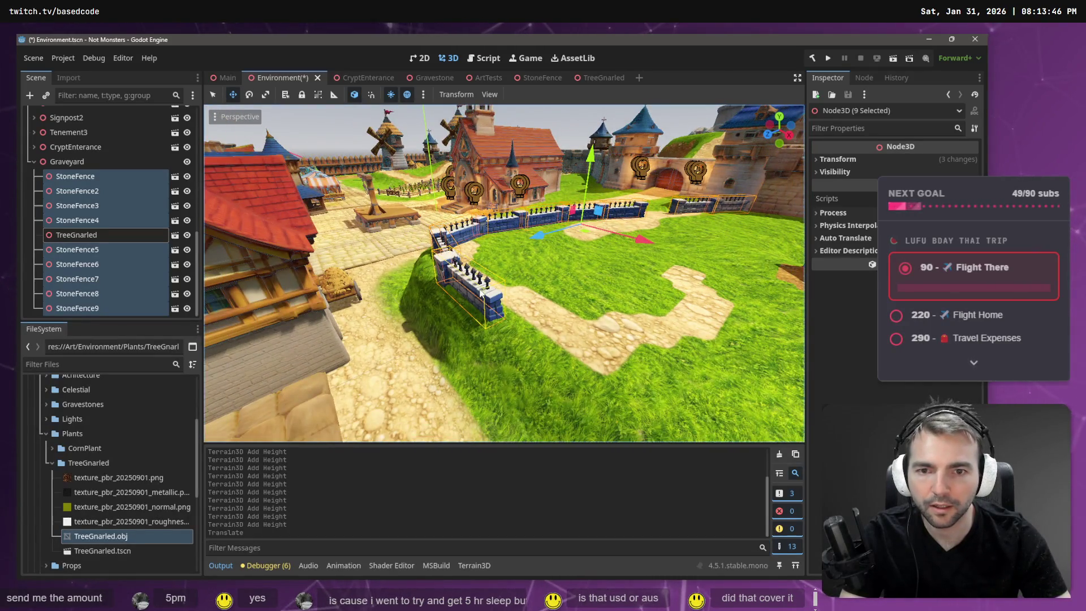
left_click(79, 311)
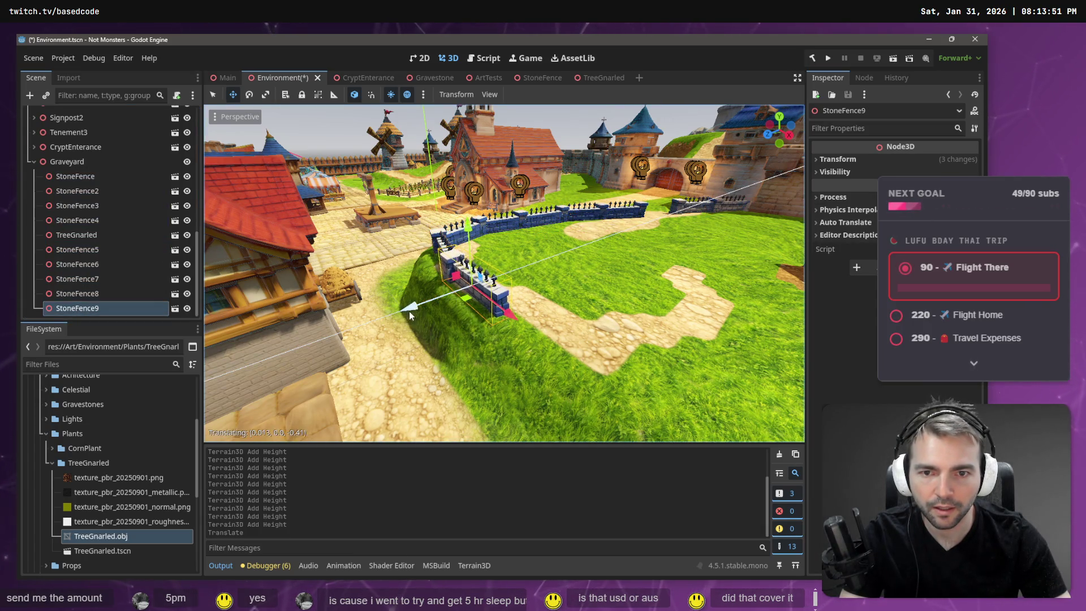
Step: Move StoneFence9 into place at the end of the fence line
left_click_drag(409, 312, 410, 311)
key("w")
key("a")
key("s")
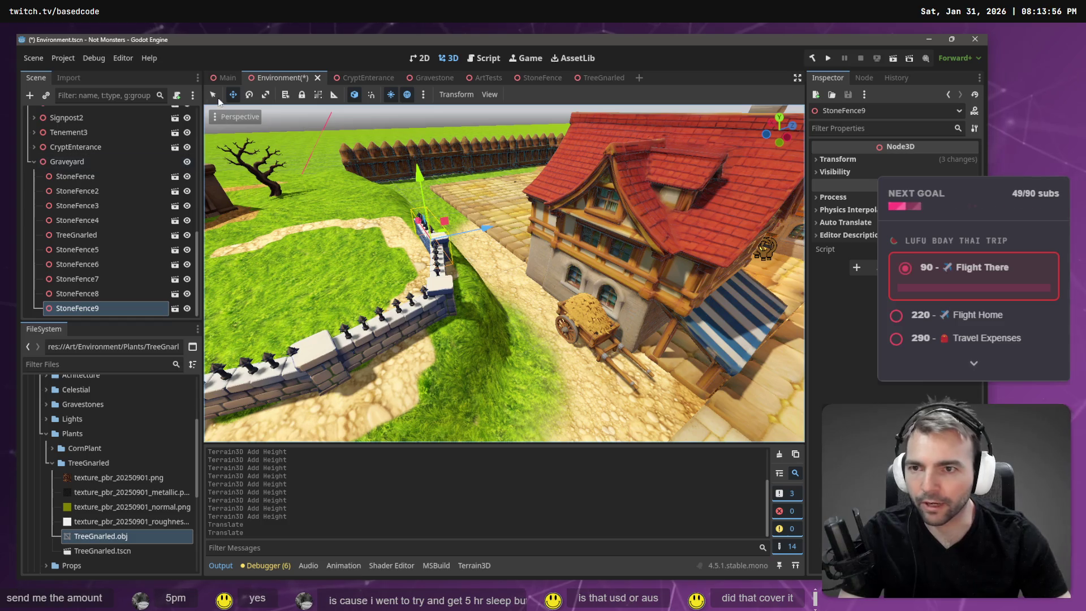
Step: Preview the wall and cart in the Main scene, then save the Environment scene
key("ctrl+shift+Tab")
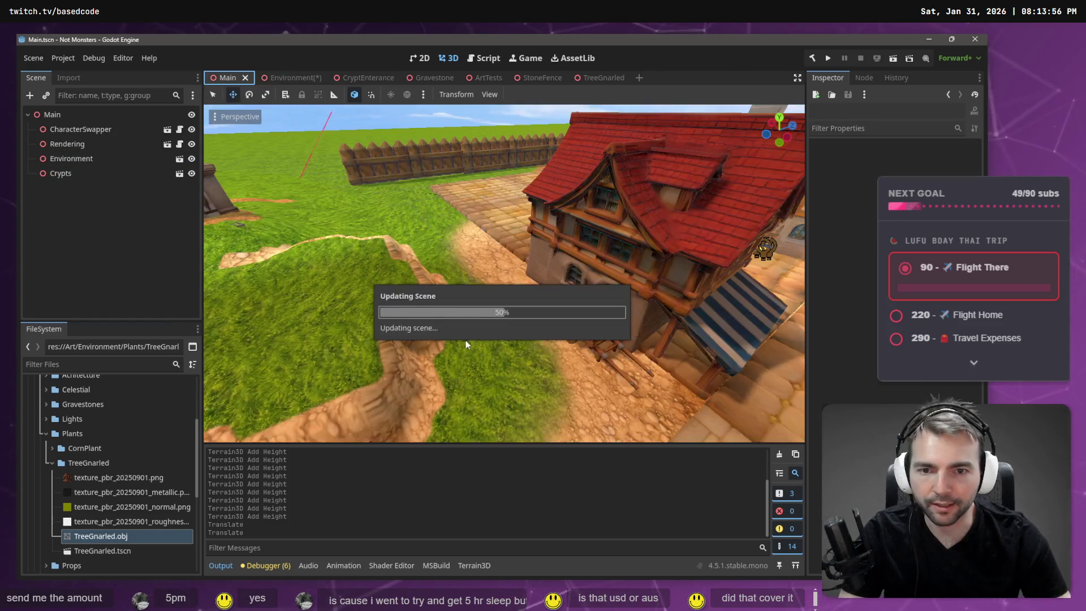
key("s")
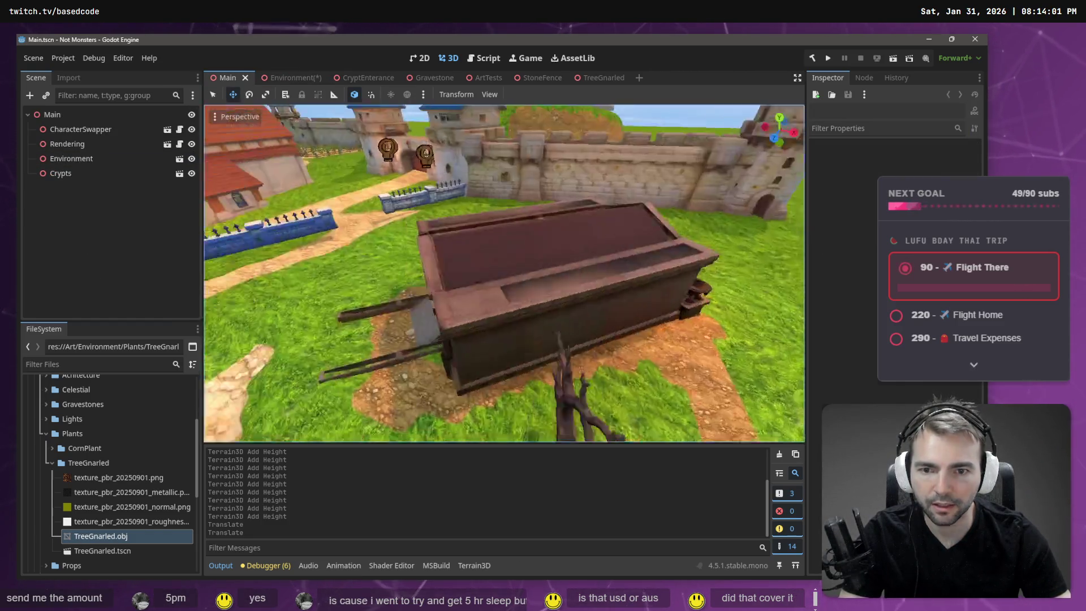
key("w")
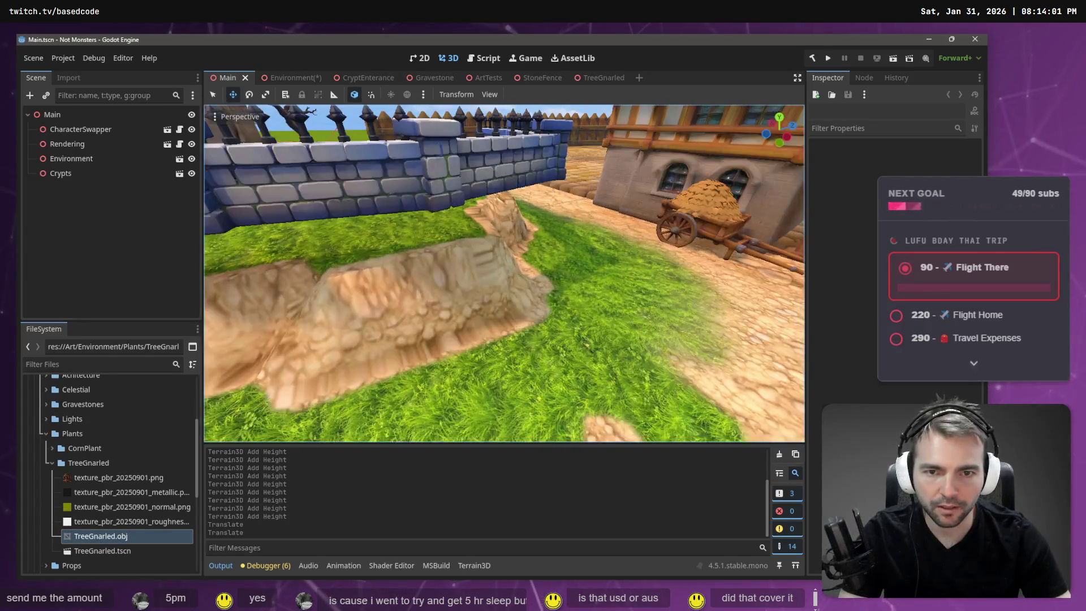
left_click(293, 81)
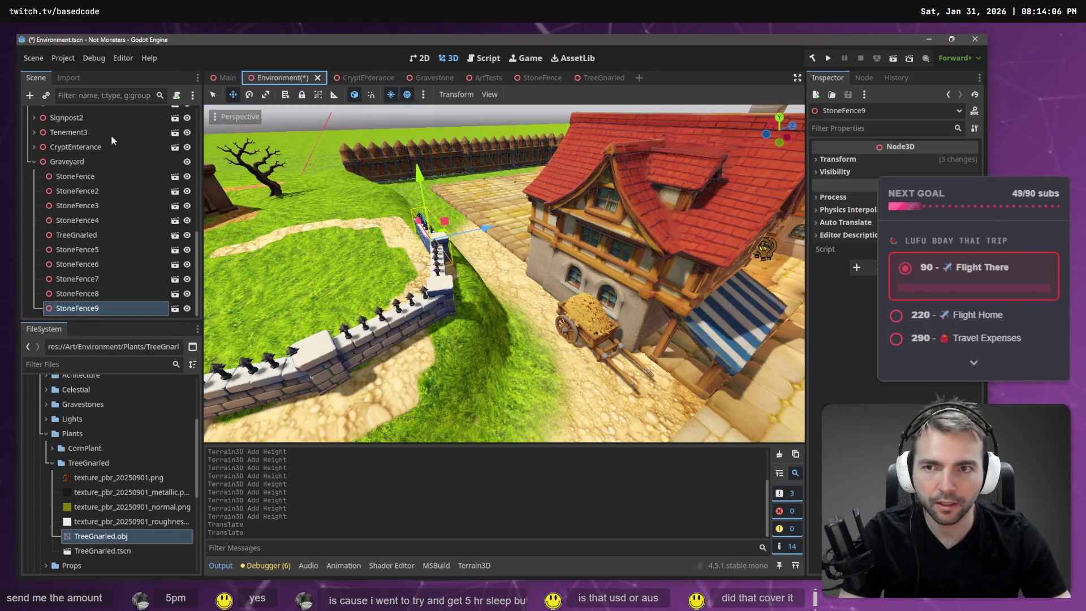
key("ctrl+s")
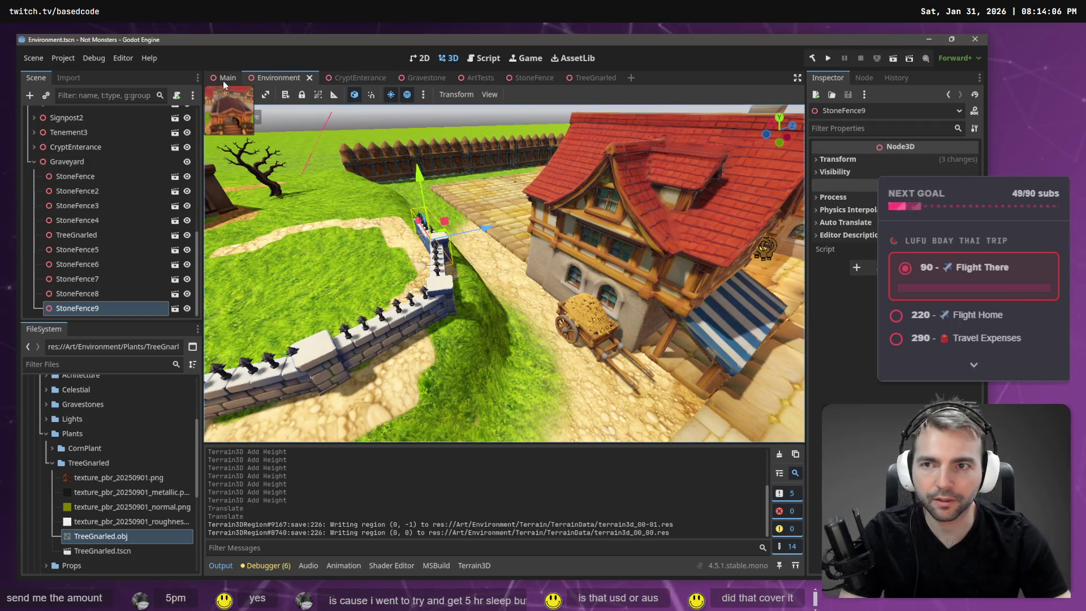
Step: Look over the village in the Main scene, then return to Environment and select Terrain3D
key("ctrl+shift+Tab")
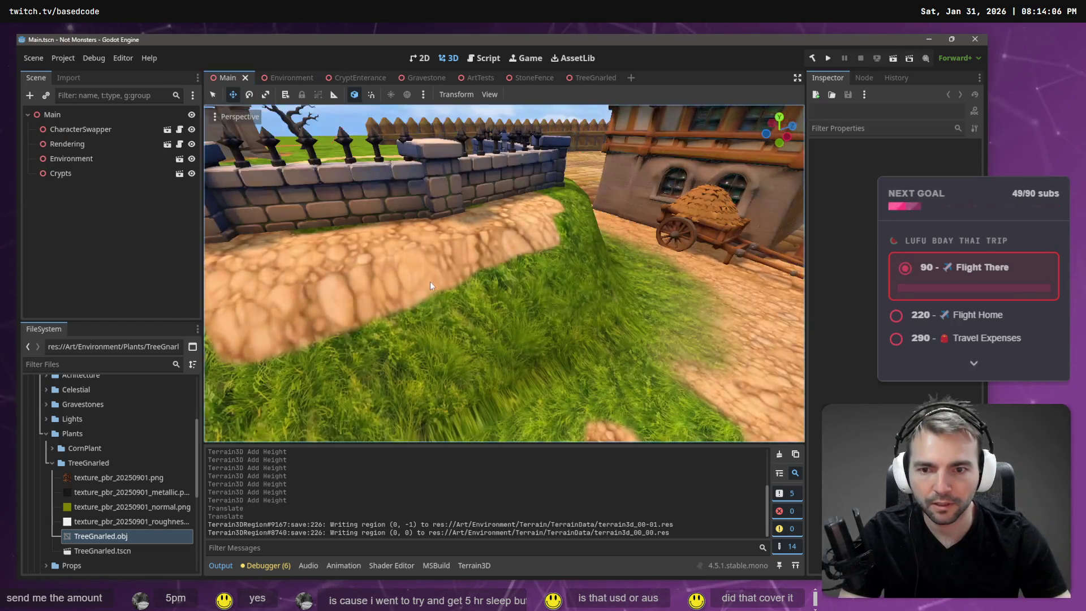
right_click(539, 253)
key("s")
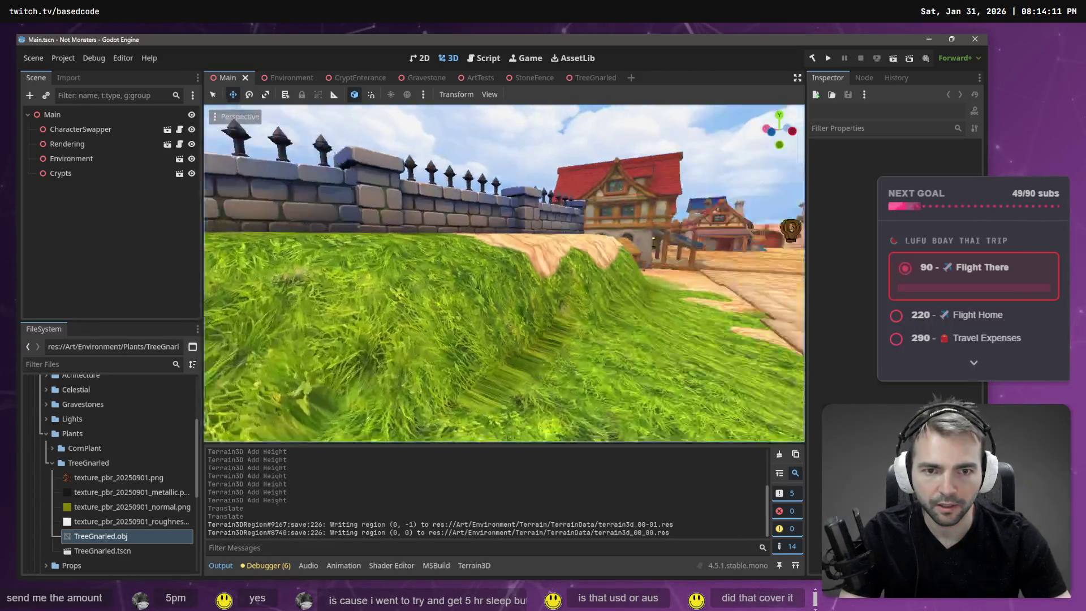
key("w")
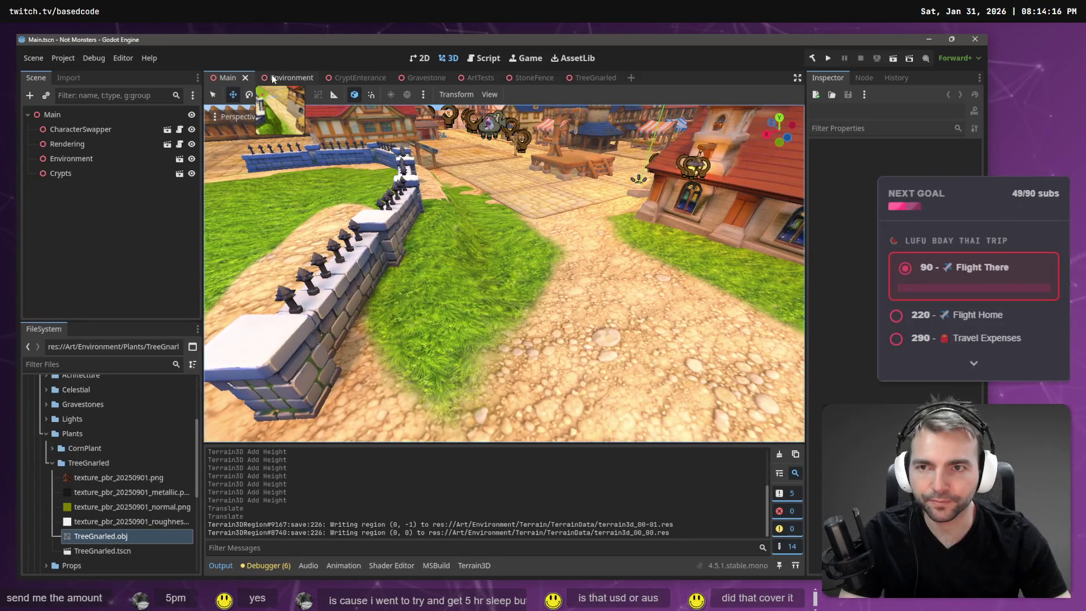
key("ctrl+Tab")
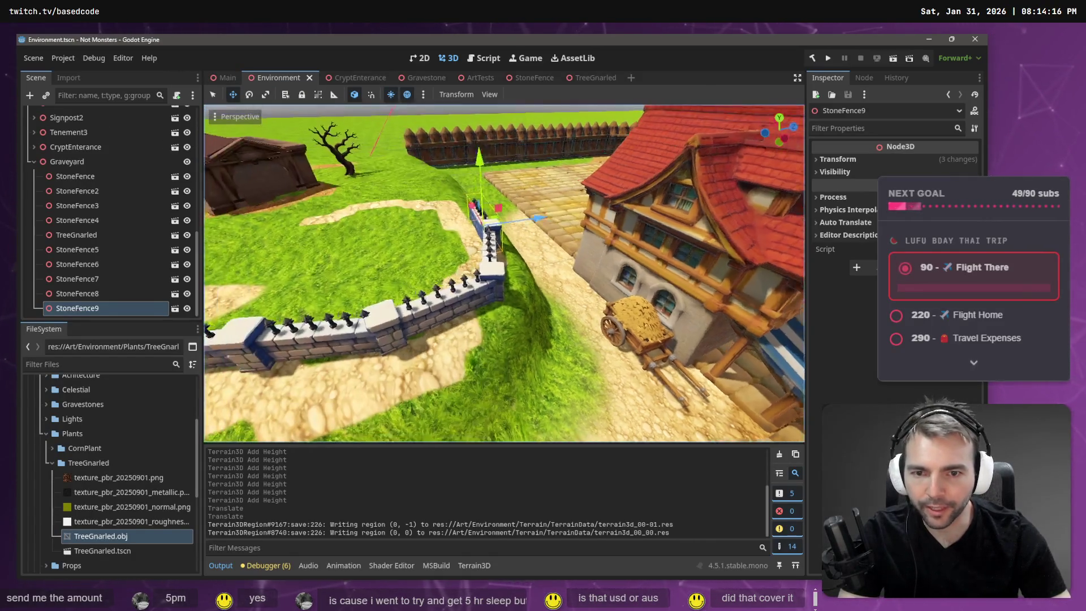
key("d")
key("s")
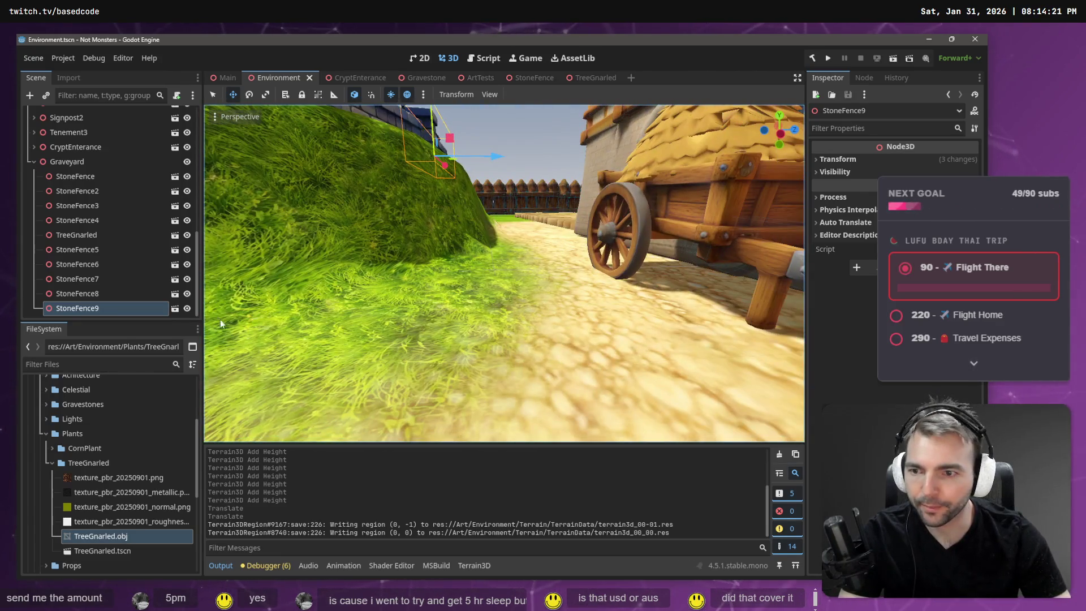
left_click_drag(195, 246, 190, 113)
left_click(61, 130)
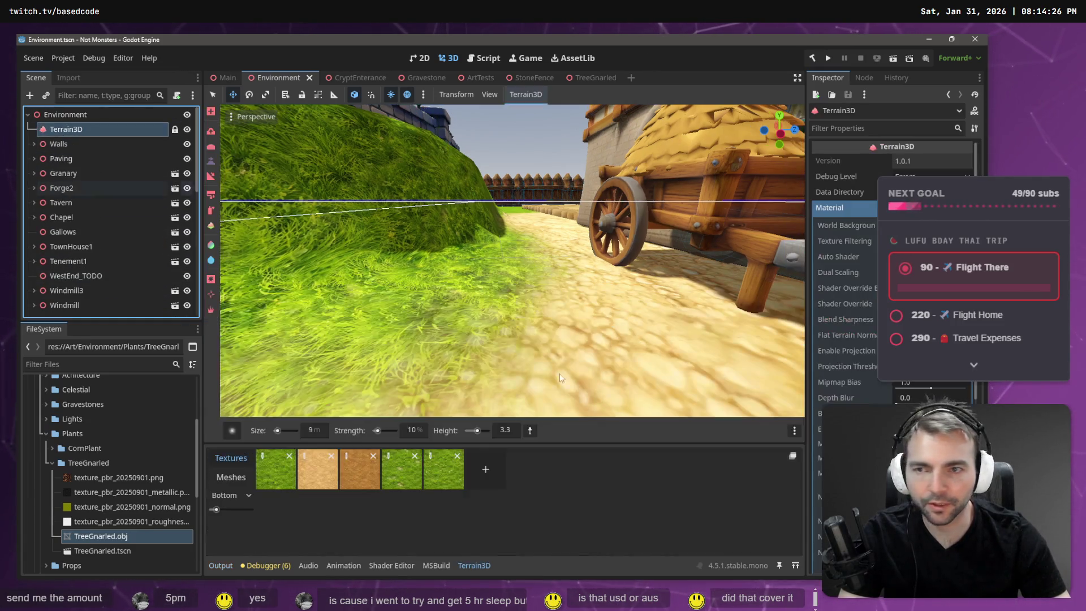
Step: Sample a 0.0 brush height from the ground and set brush size 3 m, strength 10%
left_click(530, 430)
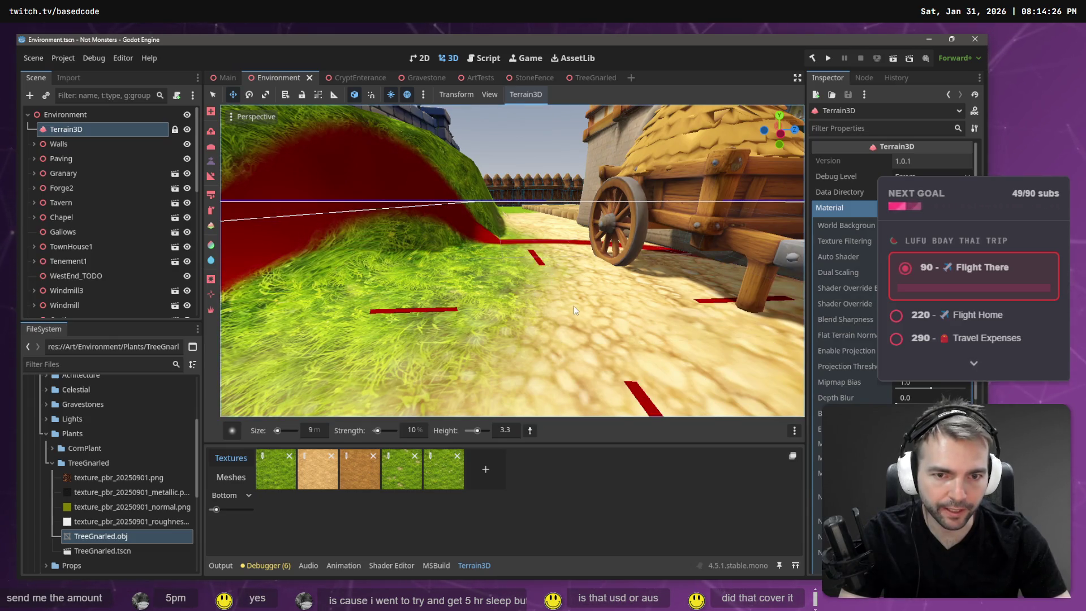
left_click(212, 261)
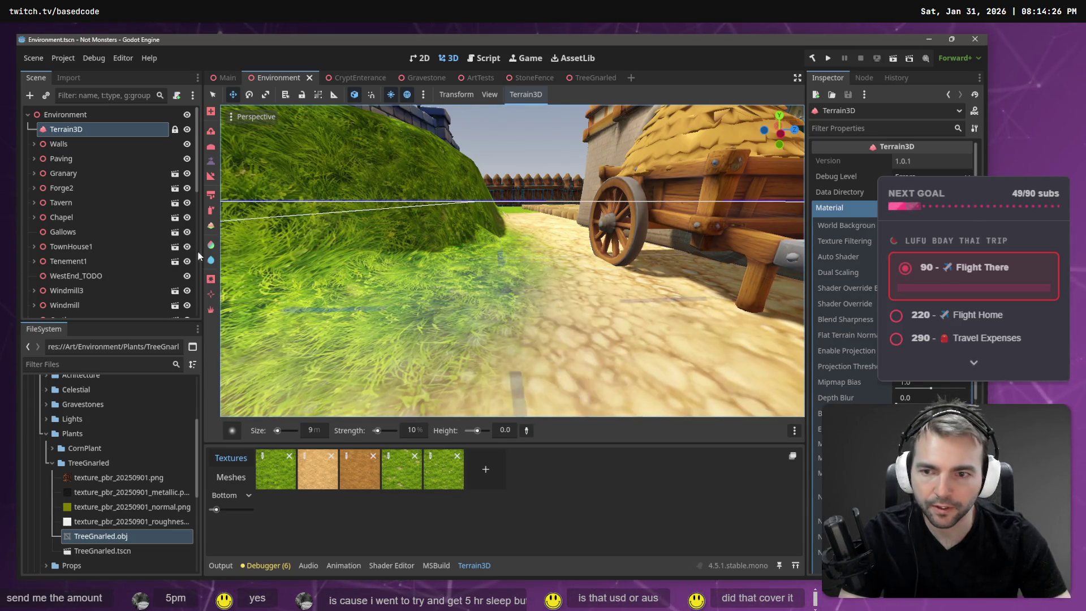
left_click(306, 431)
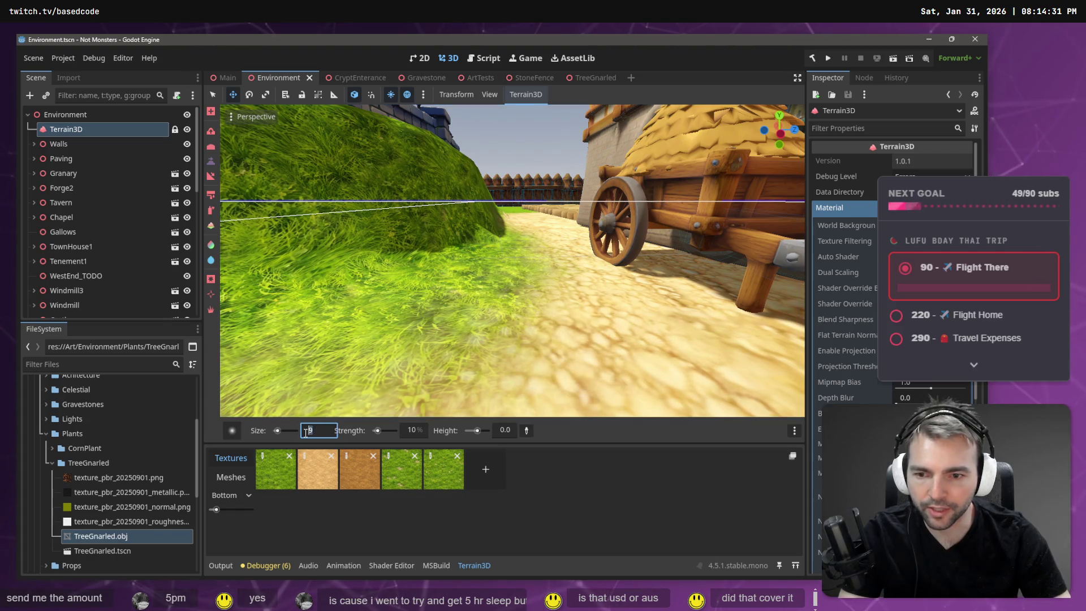
type("4")
key("Return")
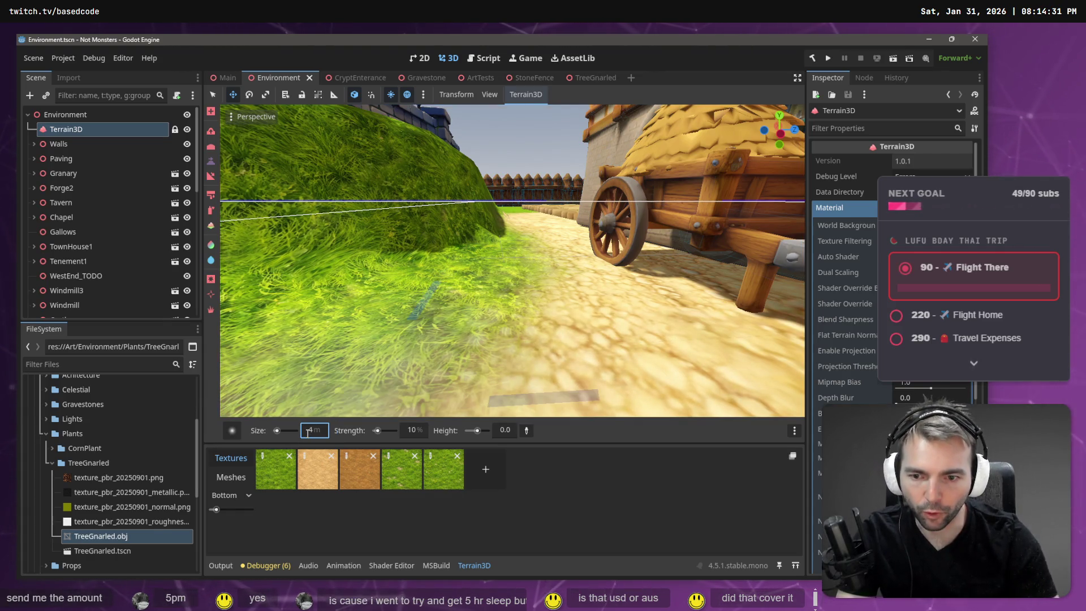
left_click(317, 431)
type("3")
key("Return")
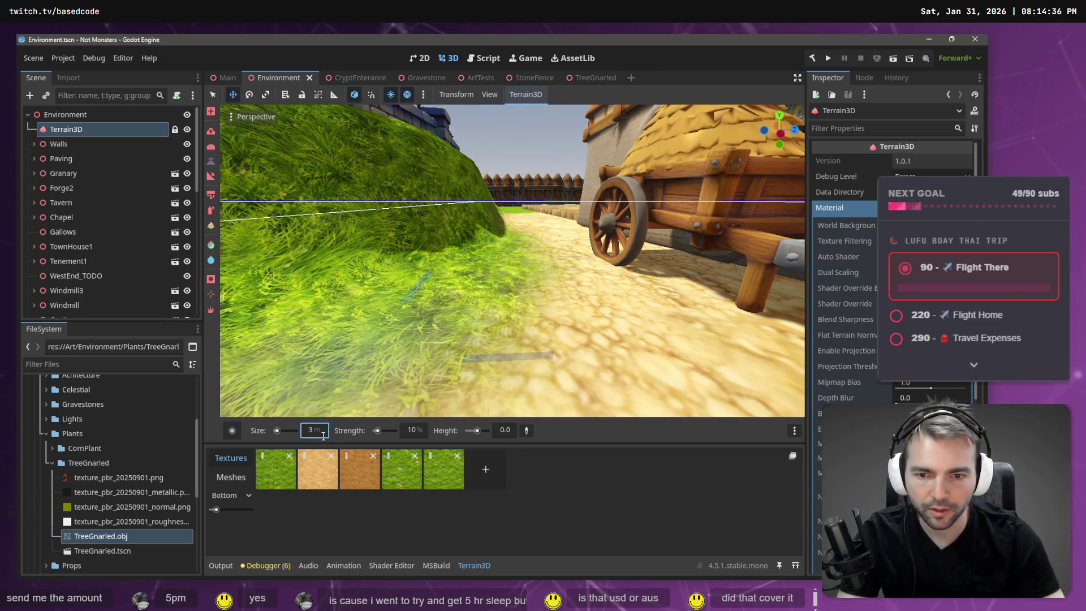
left_click(416, 430)
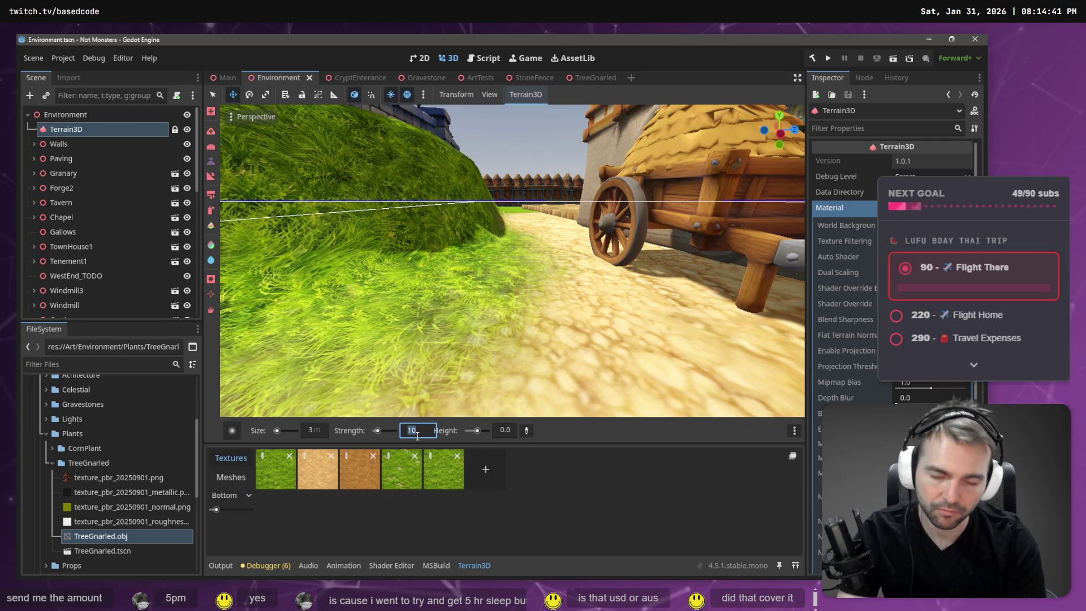
key("Return")
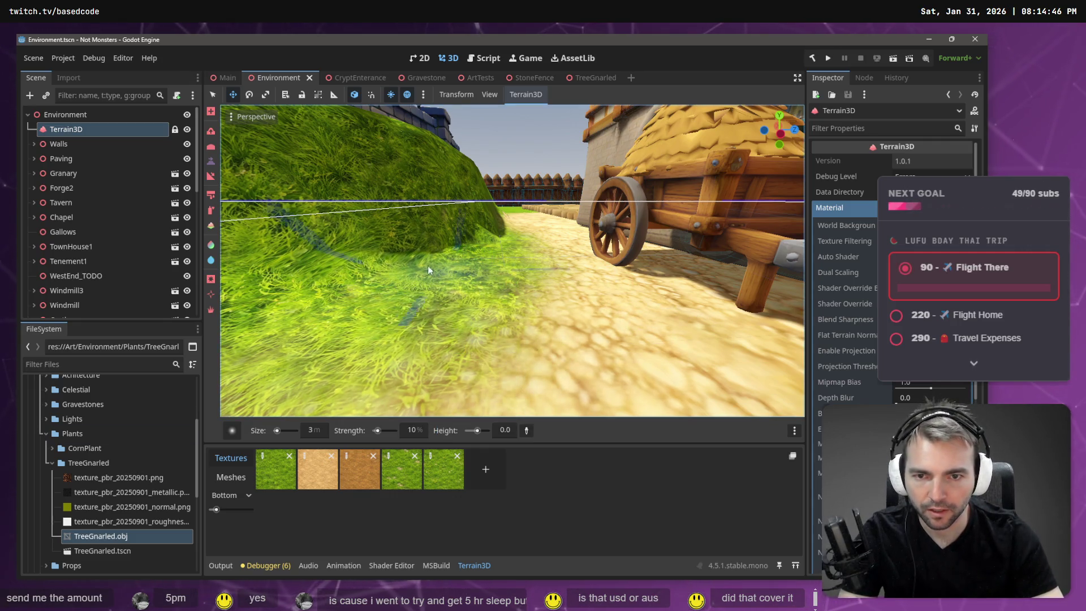
Step: Paint grass on the mound near the cart, then change the brush to 2 m, 15% strength
mouse_move(412, 253)
left_mouse_down()
mouse_move(393, 266)
mouse_move(437, 257)
left_mouse_up()
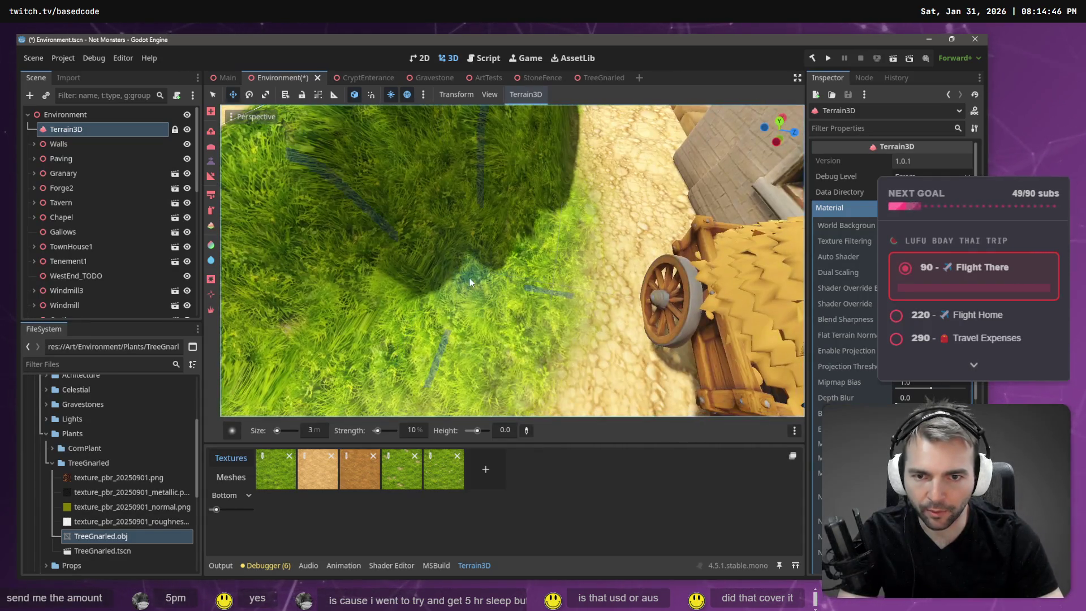
left_click_drag(476, 247, 329, 418)
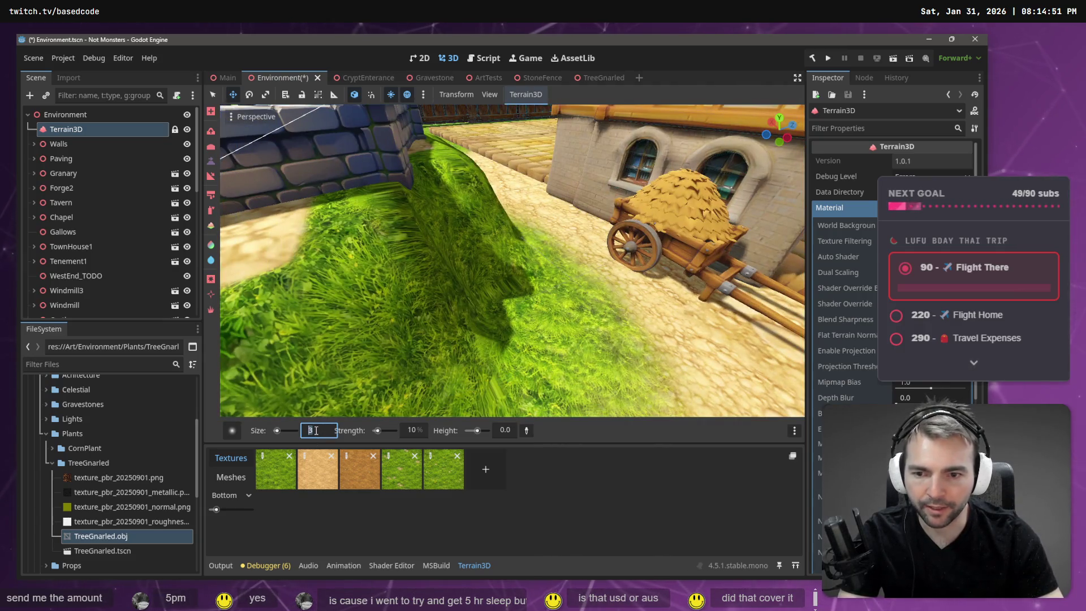
type("2")
key("Return")
double_click(417, 430)
type("15")
key("Return")
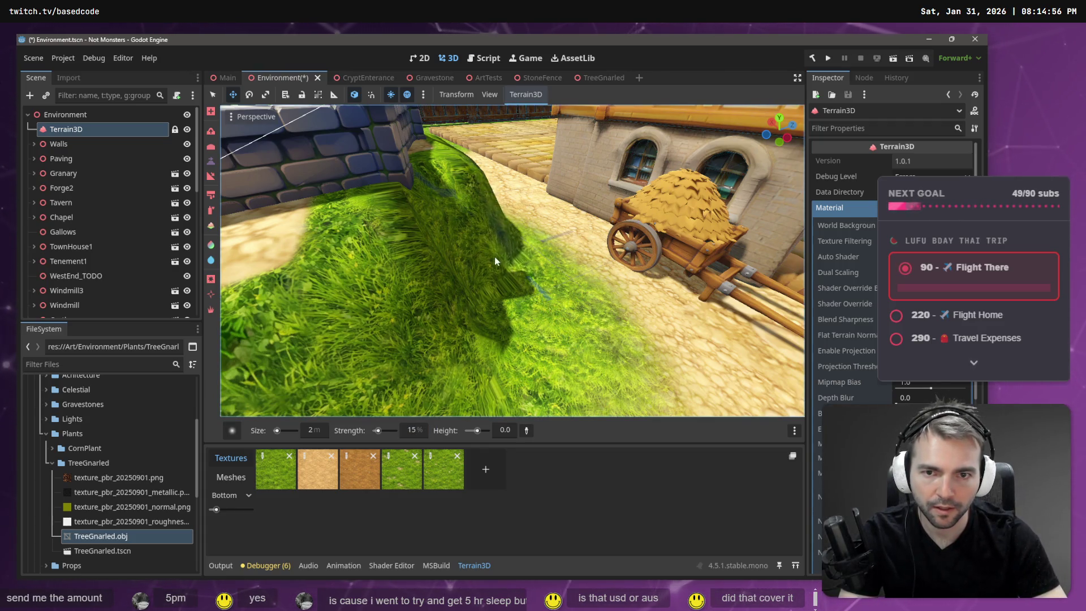
right_click(507, 266)
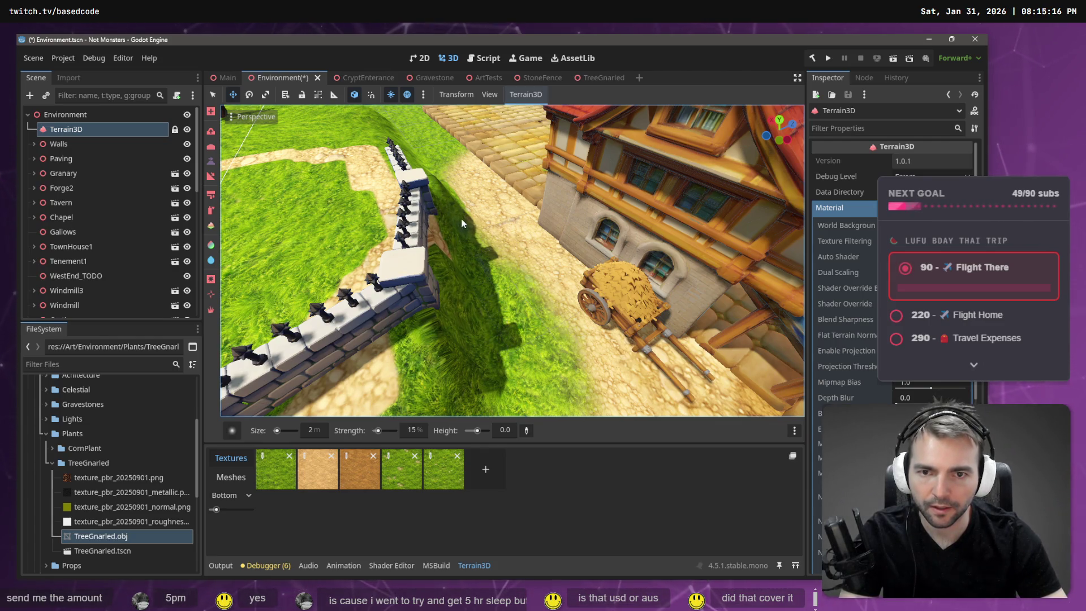
Step: Brush grass up the slope beneath the spiked wall beside the dirt path
mouse_move(458, 200)
left_mouse_down()
mouse_move(447, 141)
mouse_move(481, 169)
mouse_move(500, 253)
mouse_move(526, 272)
mouse_move(517, 308)
mouse_move(541, 381)
mouse_move(529, 347)
mouse_move(566, 329)
mouse_move(562, 403)
mouse_move(549, 375)
mouse_move(563, 402)
left_mouse_up()
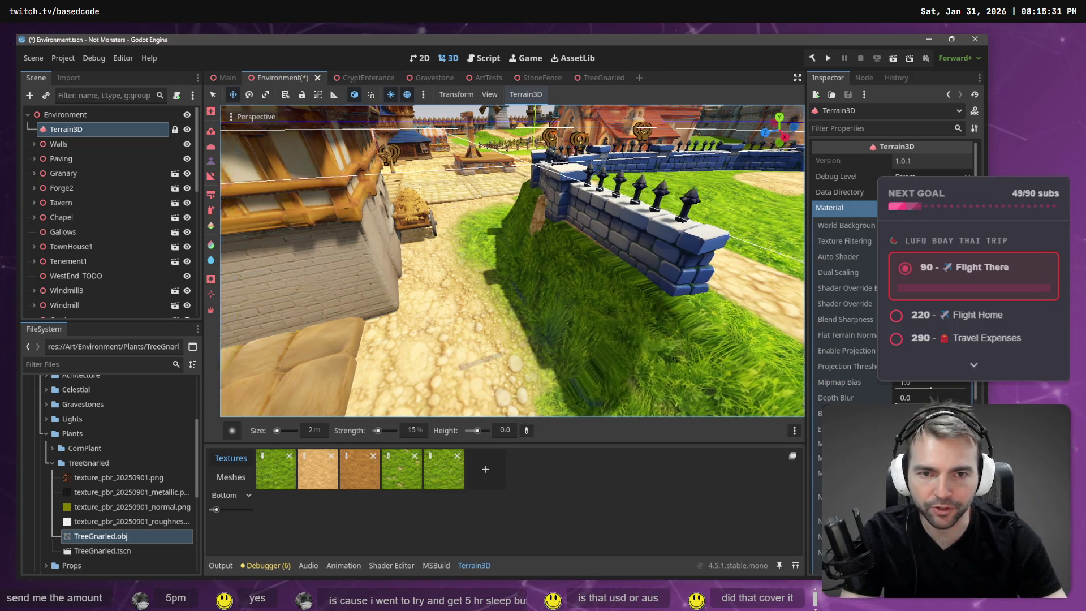
key("w")
key("d")
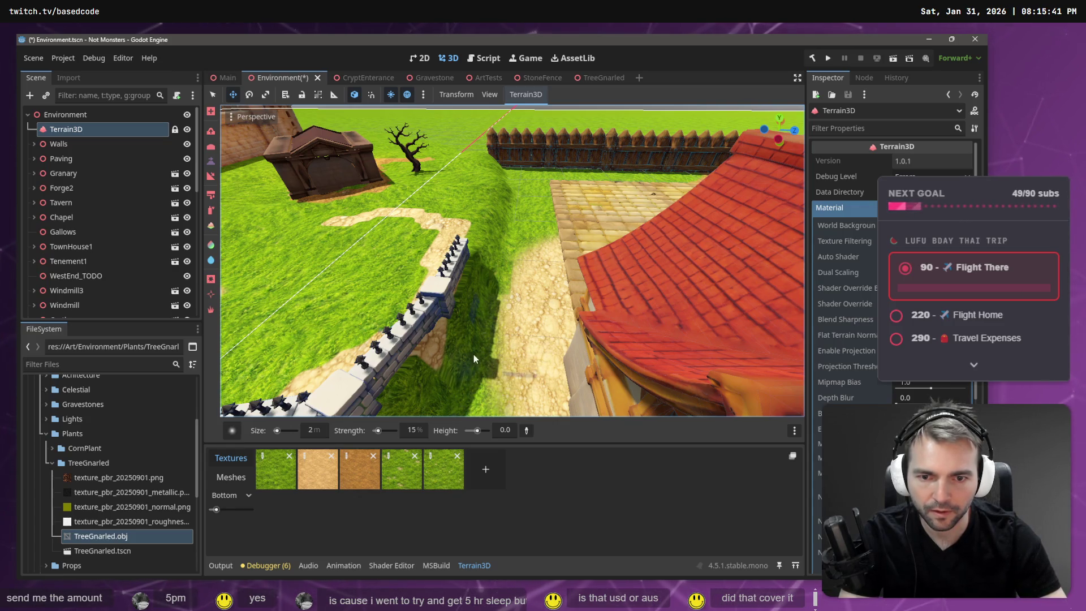
mouse_move(457, 371)
left_mouse_down()
mouse_move(457, 334)
mouse_move(483, 363)
left_mouse_up()
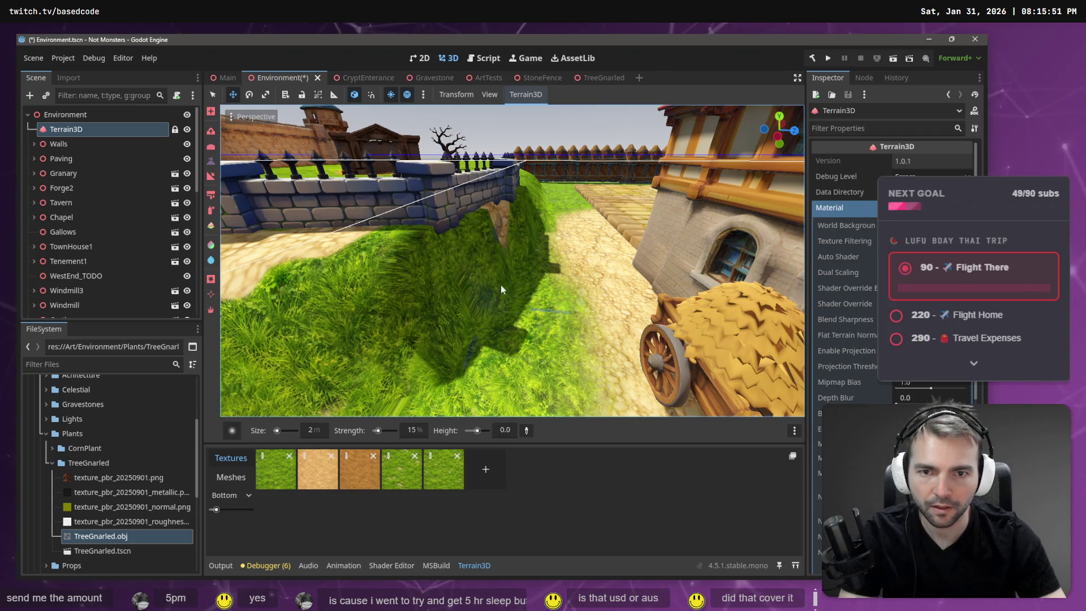
scroll(518, 296, "up", 5)
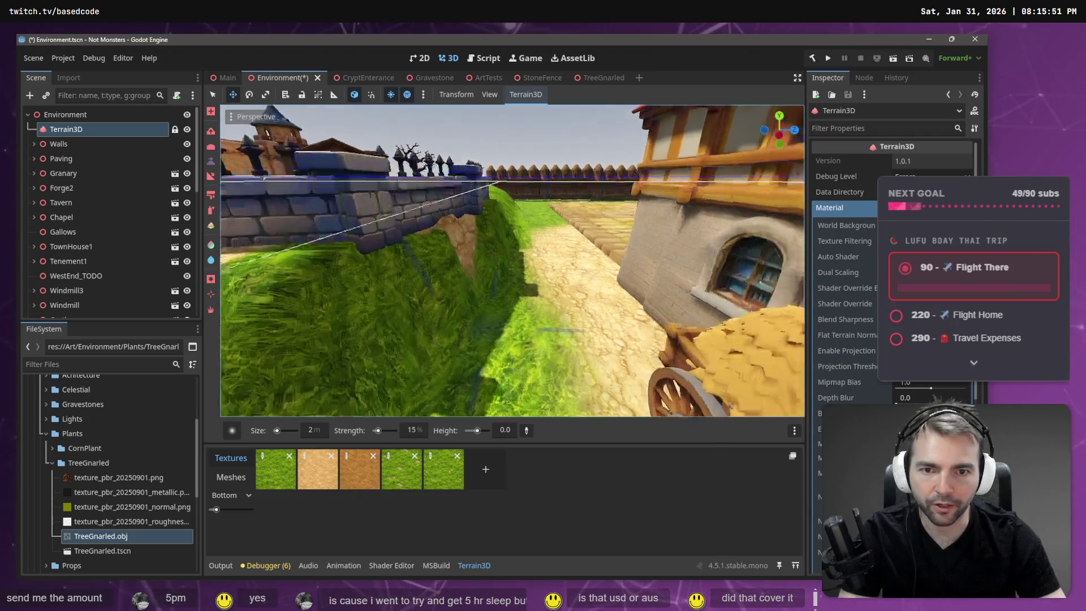
mouse_move(515, 300)
left_mouse_down()
mouse_move(454, 286)
mouse_move(479, 257)
mouse_move(439, 283)
mouse_move(447, 261)
mouse_move(430, 277)
mouse_move(475, 247)
mouse_move(429, 274)
mouse_move(460, 262)
mouse_move(442, 260)
mouse_move(458, 265)
mouse_move(440, 229)
mouse_move(462, 249)
left_mouse_up()
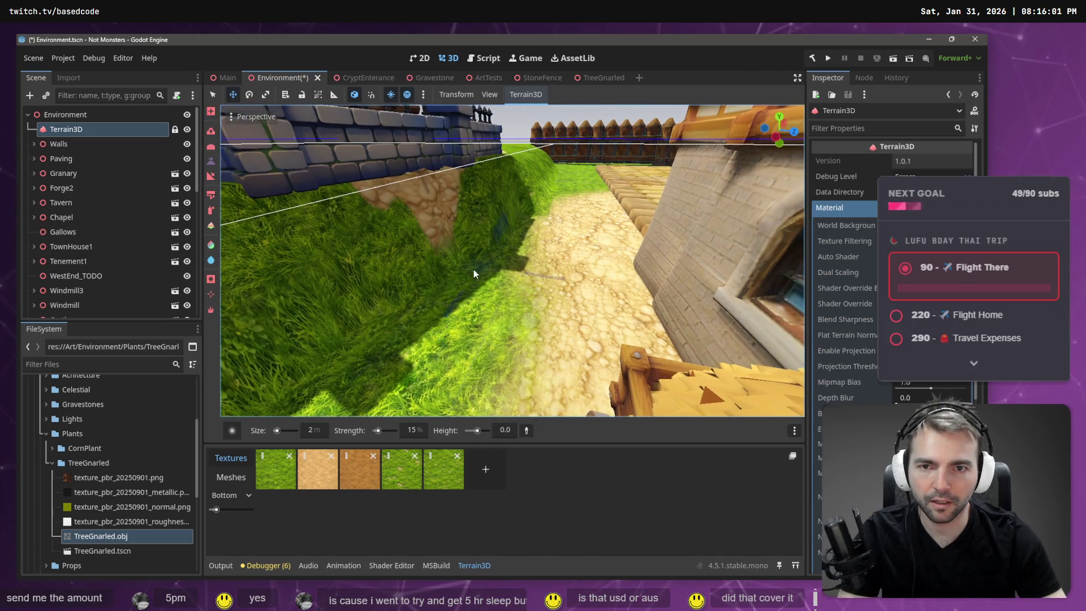
mouse_move(445, 270)
left_mouse_down()
mouse_move(452, 256)
mouse_move(449, 270)
left_mouse_up()
Step: Paint grass over the dirt strip beside the stone wall
scroll(449, 271, "down", 5)
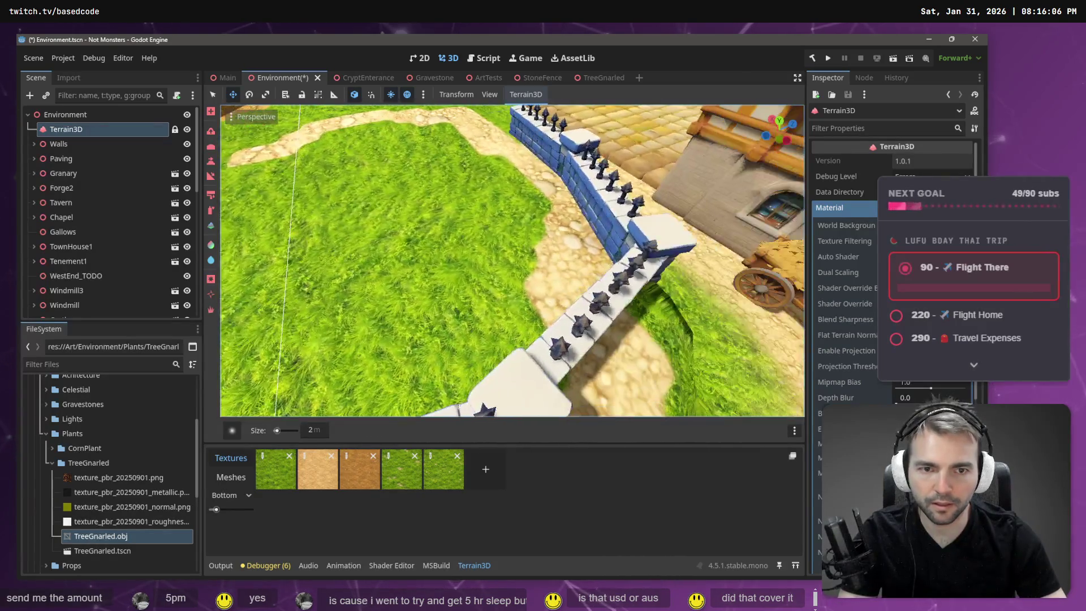
scroll(545, 267, "up", 3)
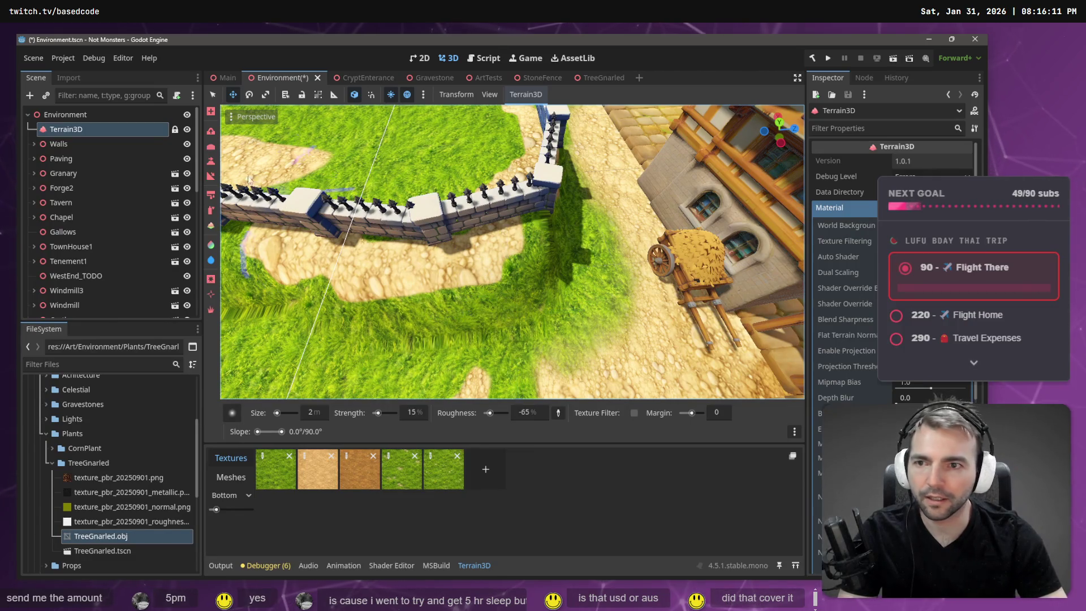
key("h")
mouse_move(566, 300)
left_mouse_down()
mouse_move(521, 314)
mouse_move(574, 280)
mouse_move(502, 288)
mouse_move(476, 305)
mouse_move(561, 307)
mouse_move(524, 346)
mouse_move(535, 286)
mouse_move(551, 276)
mouse_move(420, 332)
mouse_move(518, 303)
mouse_move(398, 331)
mouse_move(341, 324)
mouse_move(430, 324)
mouse_move(328, 308)
mouse_move(417, 313)
mouse_move(352, 316)
mouse_move(357, 325)
left_mouse_up()
Step: Pull back to view the whole town, then save and run the game with F5
right_click(357, 325)
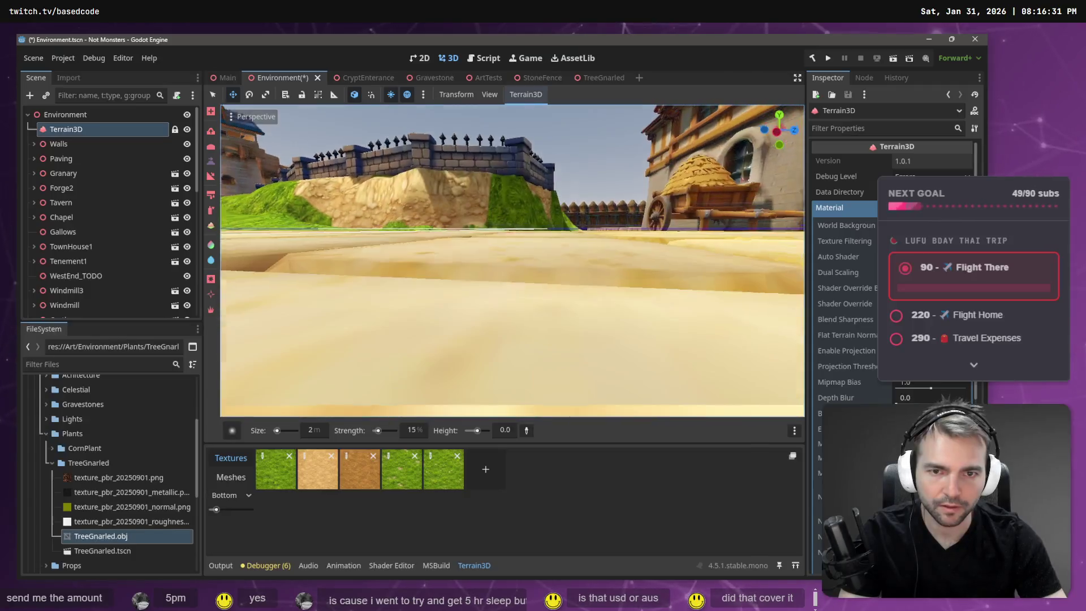
key("w")
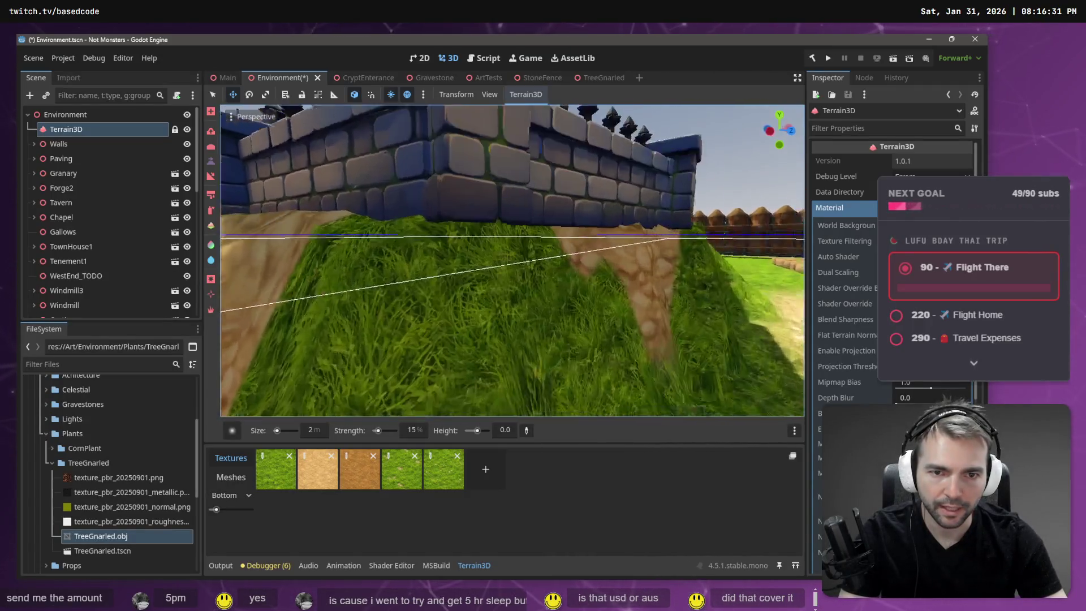
key("s")
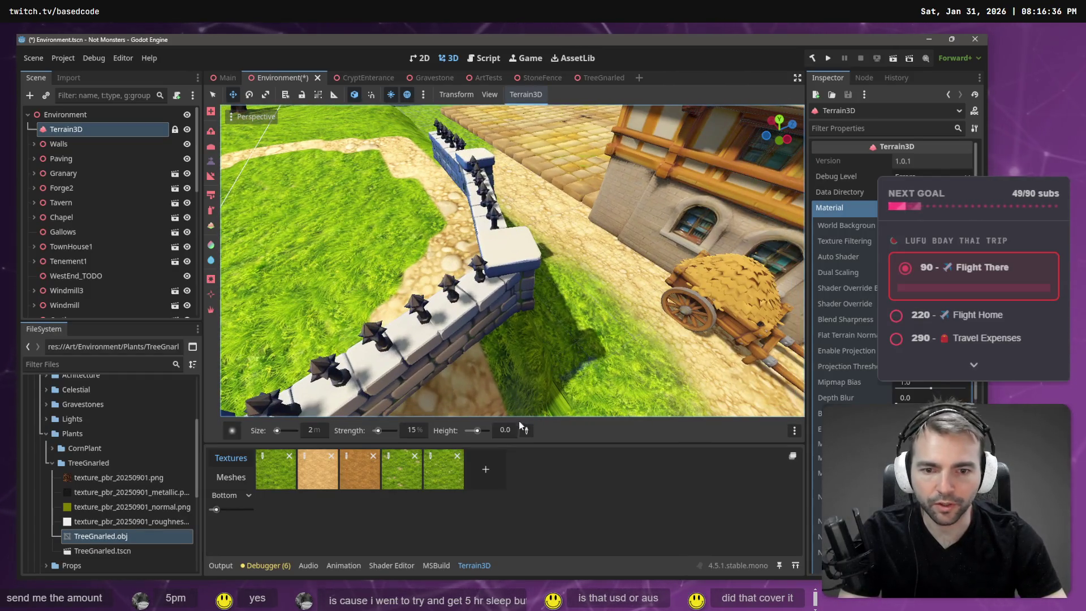
scroll(542, 277, "down", 2)
key("s")
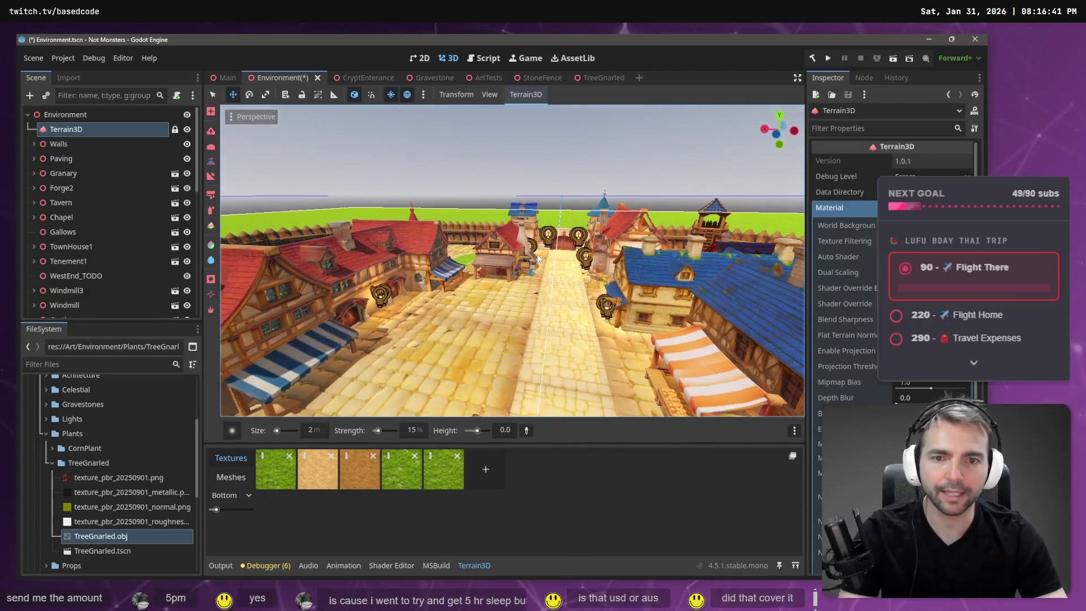
key("F5")
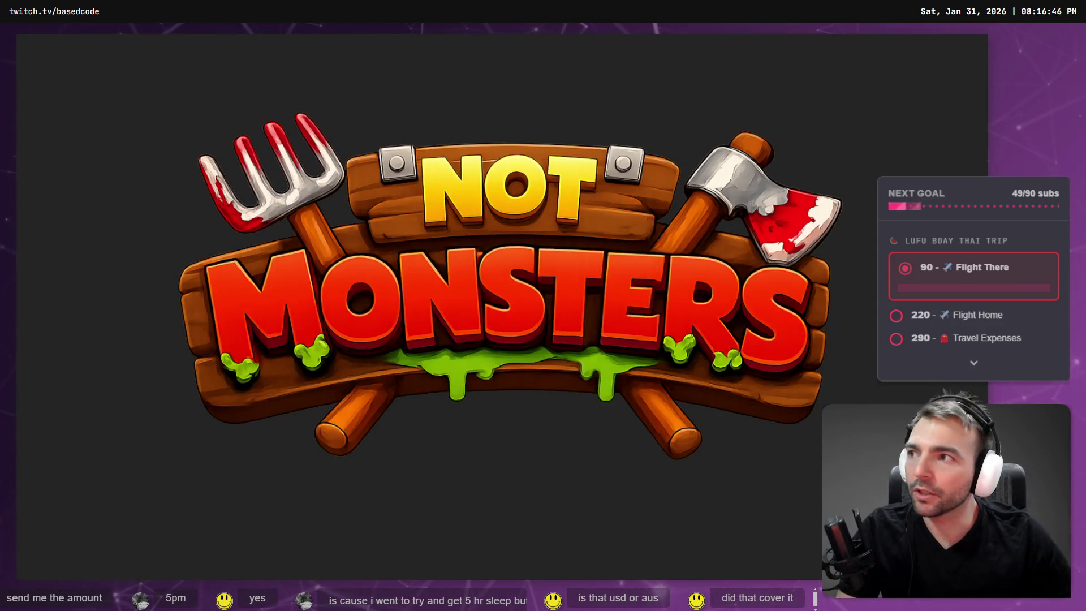
Step: Walk the werewolf through town onto the grassy slope below the wall, then stop the game with F8
key("w")
key("a")
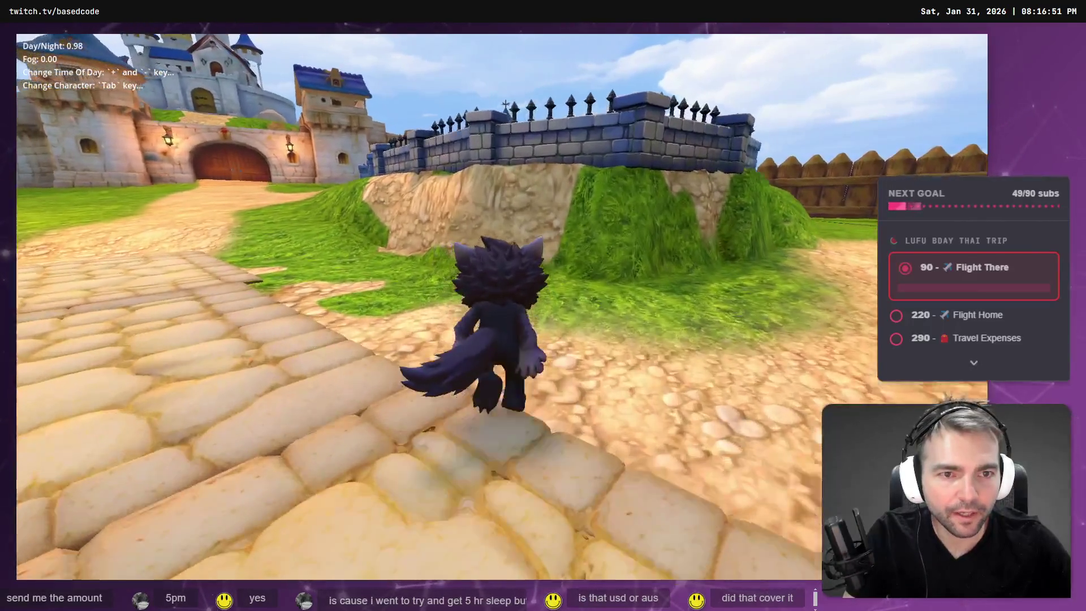
key("d")
key("d")
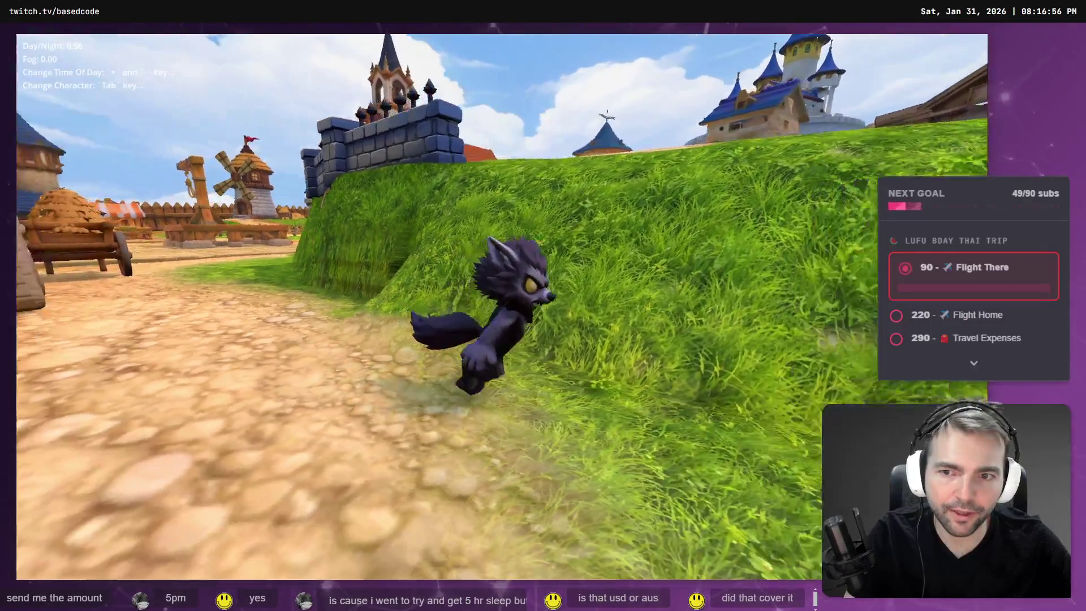
key("w")
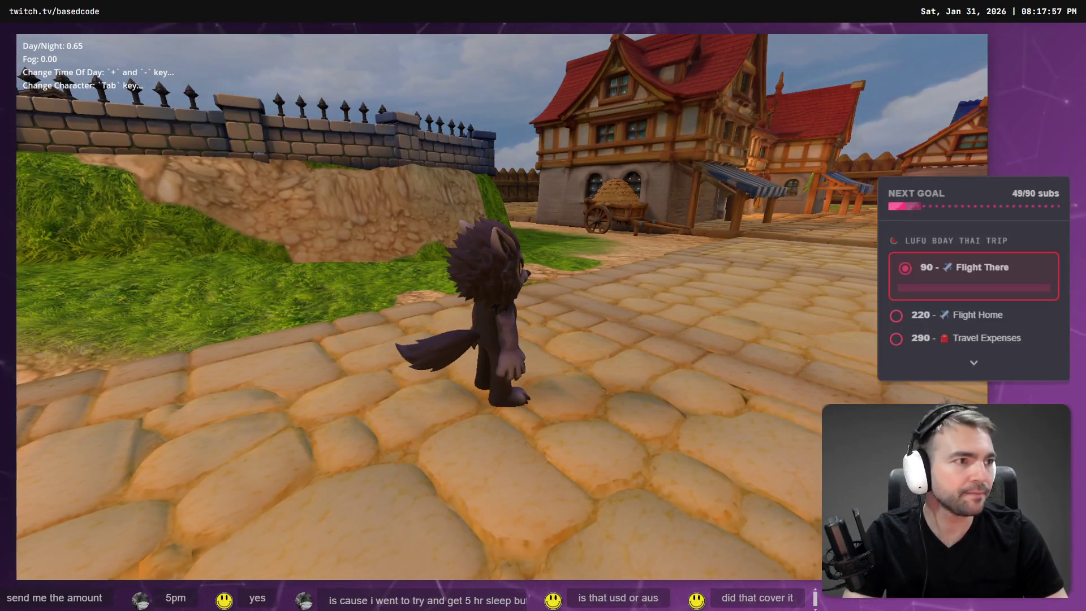
key("F8")
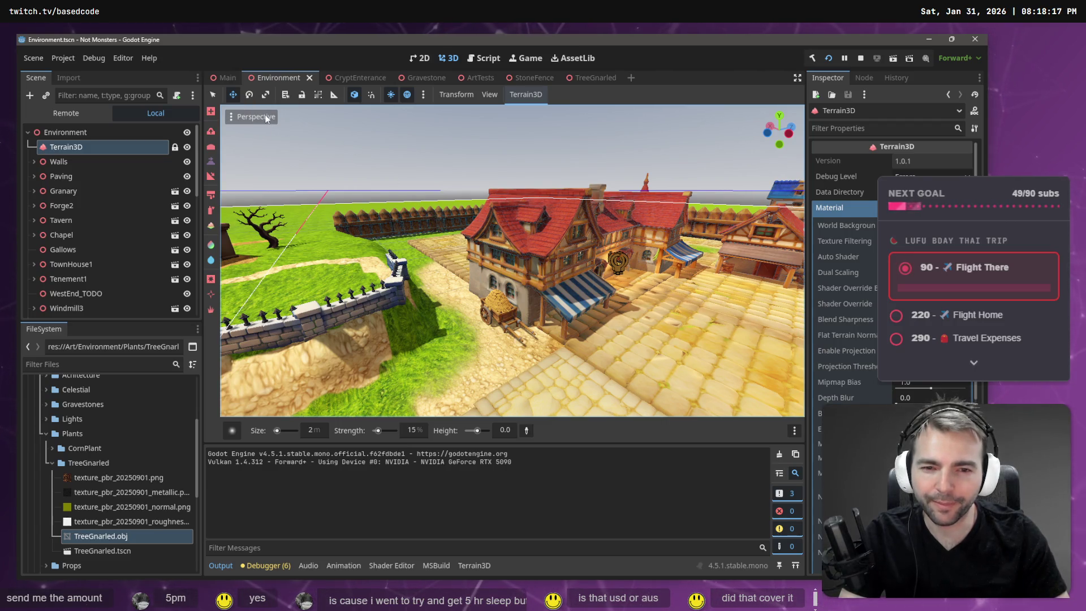
Step: Switch to the Main scene and fly through town into the stone crypt
mouse_move(223, 76)
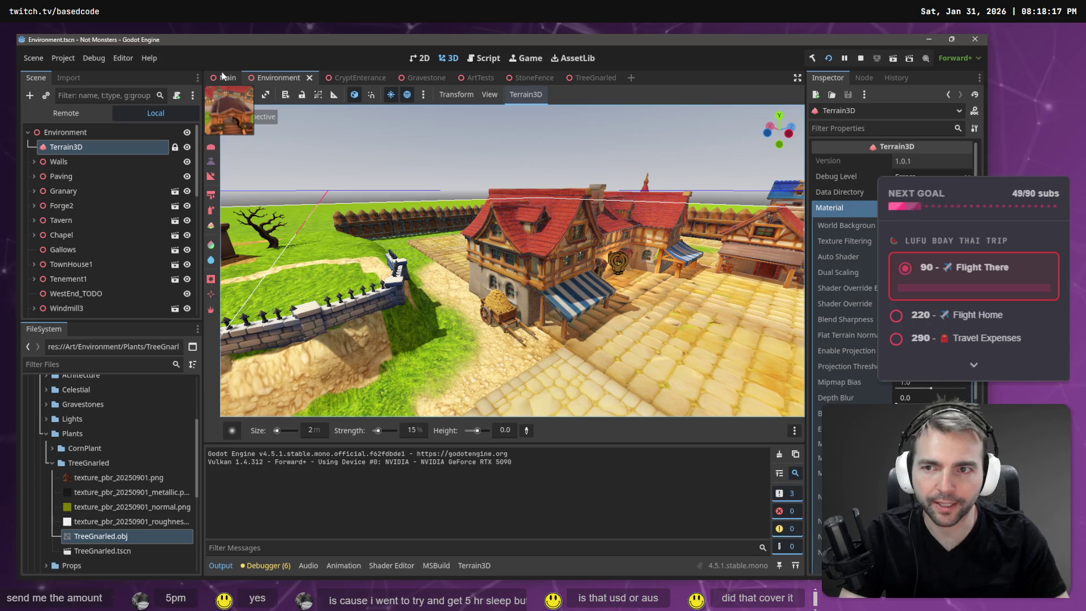
key("ctrl+shift+Tab")
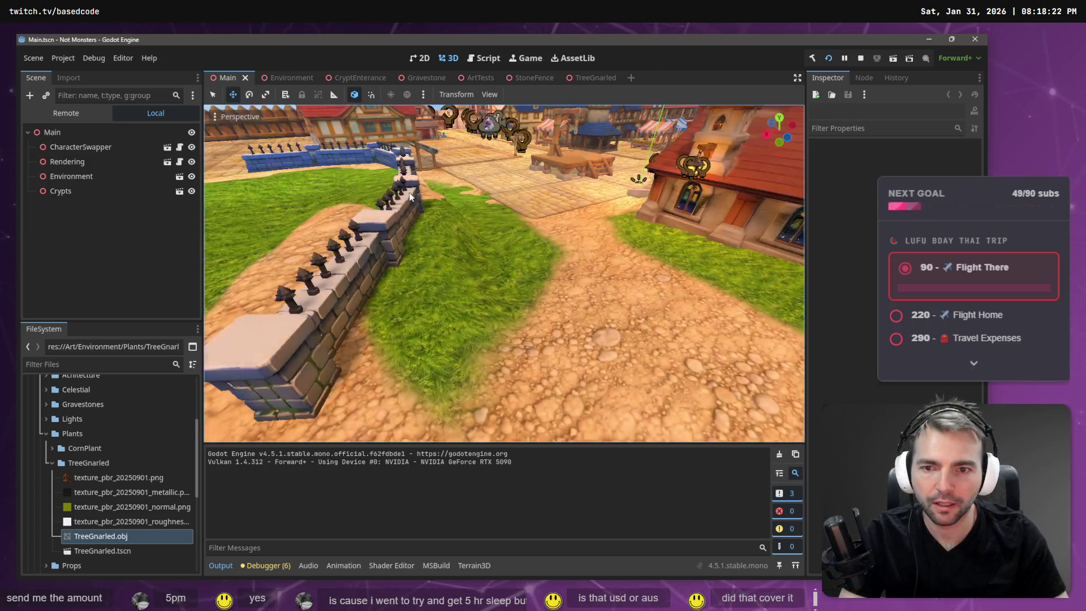
right_click(443, 205)
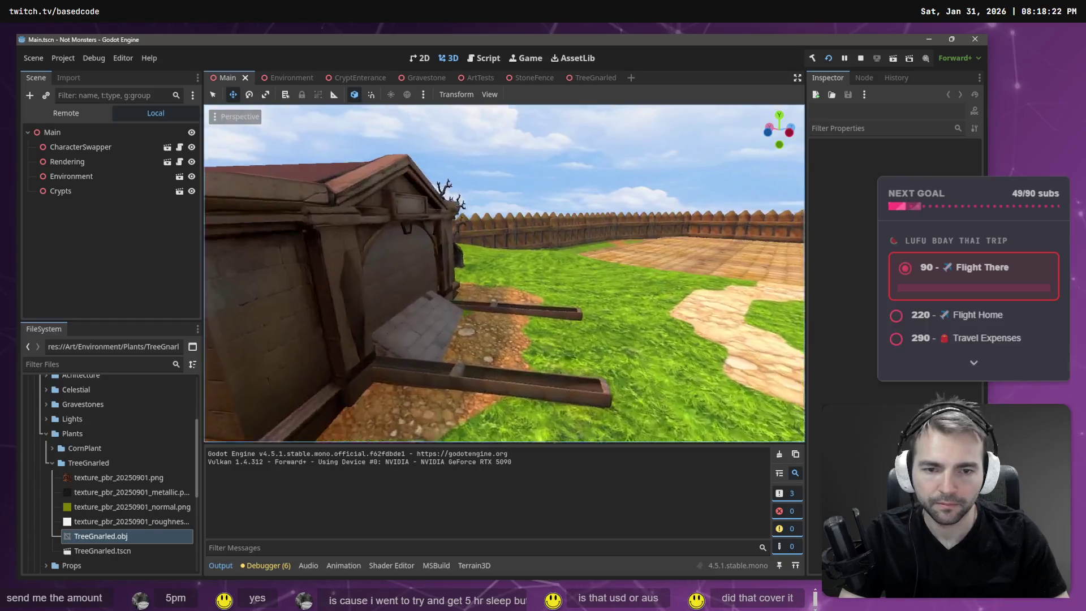
key("w")
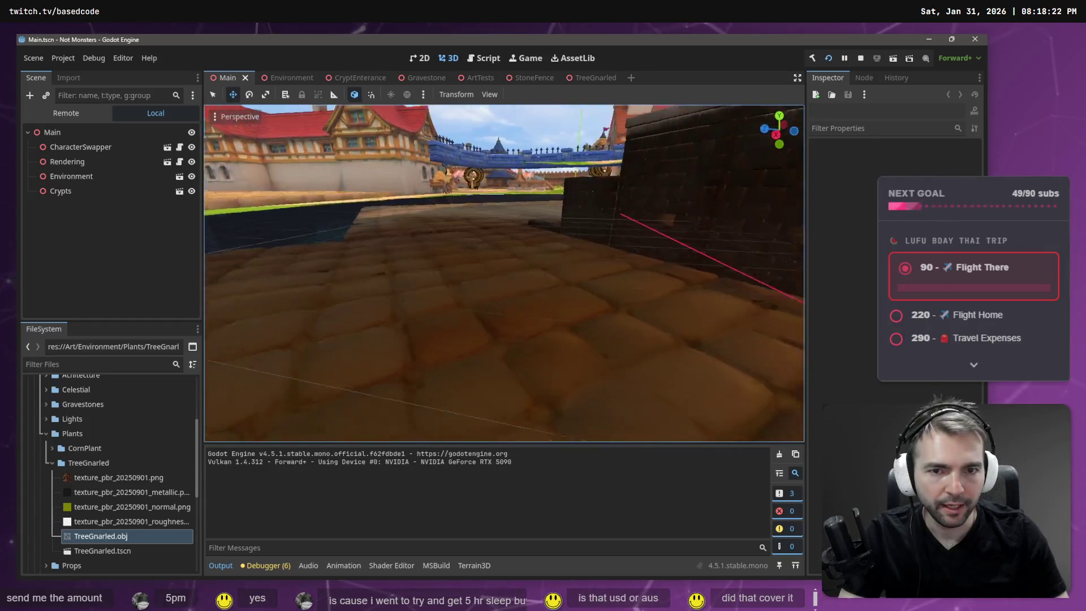
key("w")
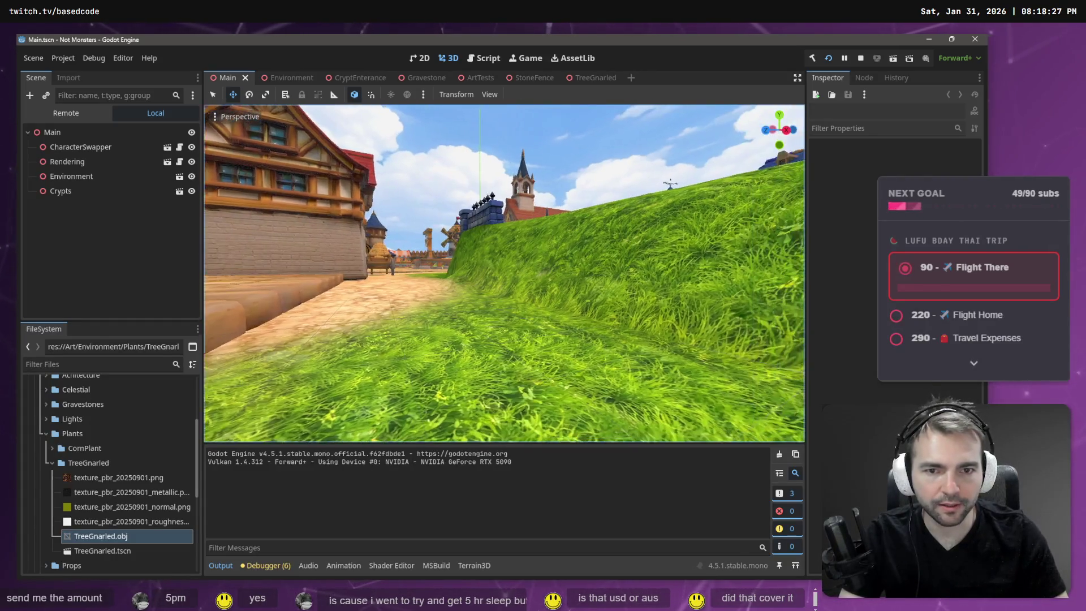
key("w")
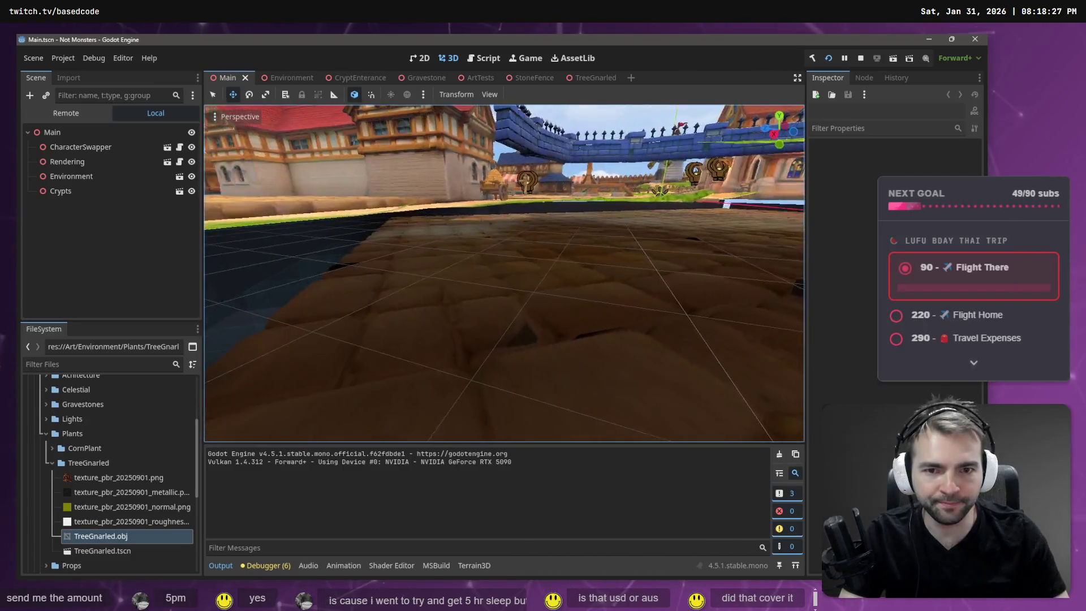
key("w")
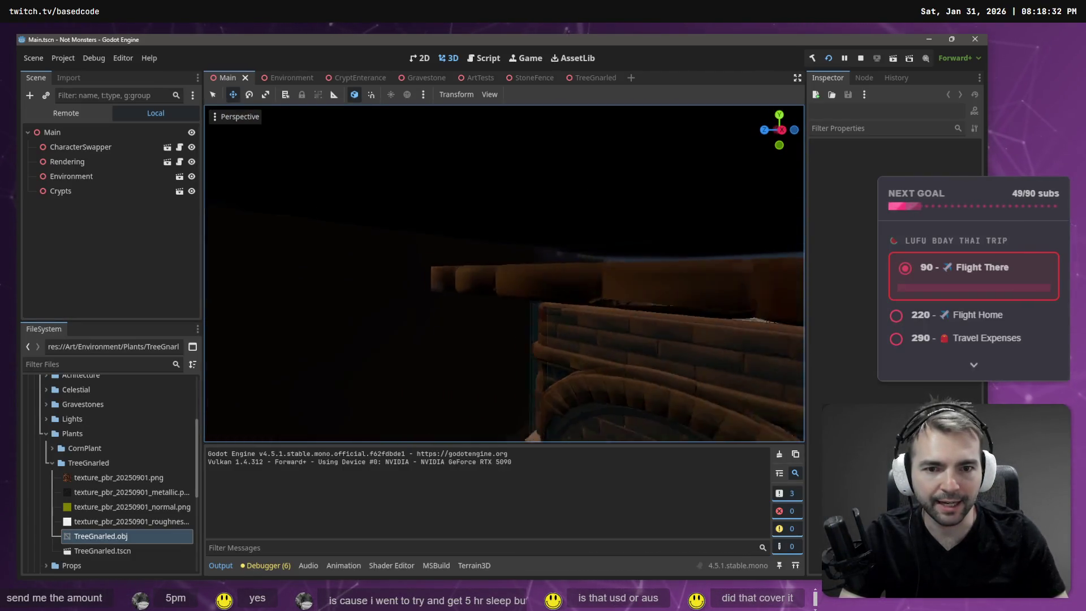
Step: Fly out over the town square up to the spiked stone wall, then pull back
key("w")
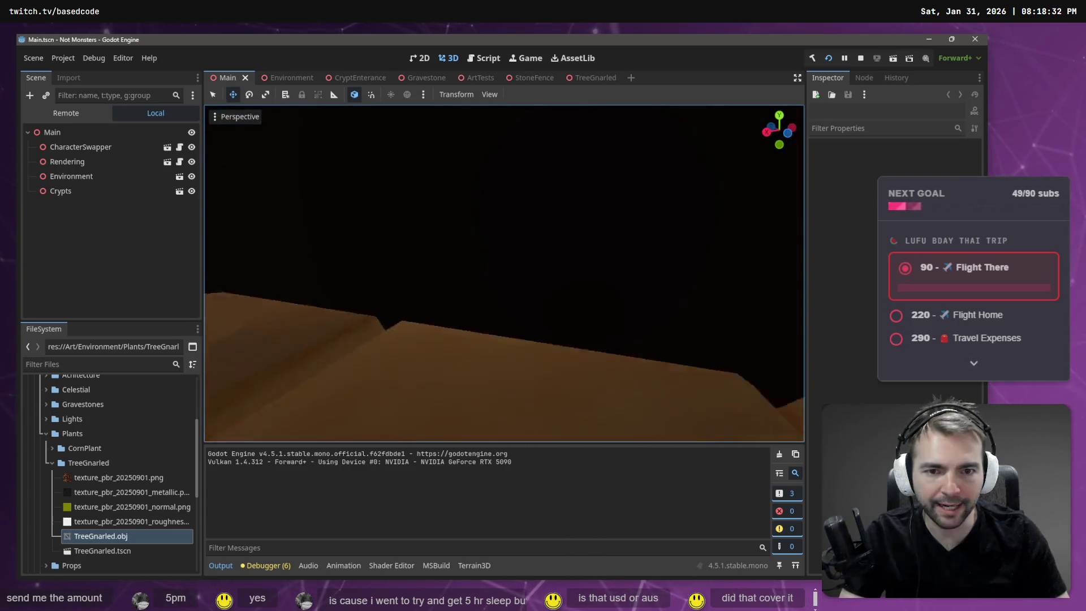
key("w")
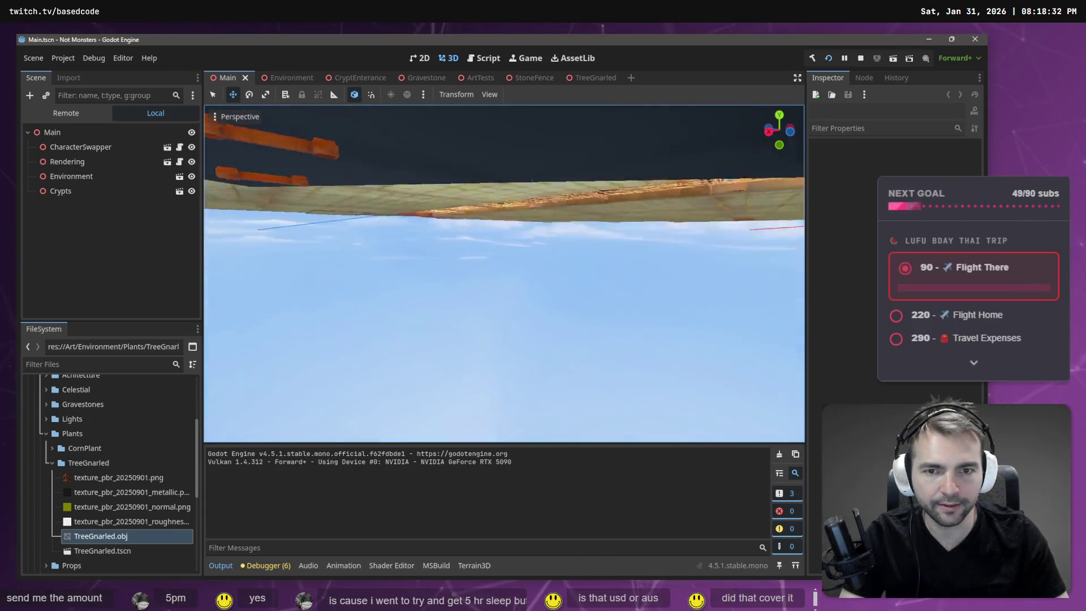
key("w")
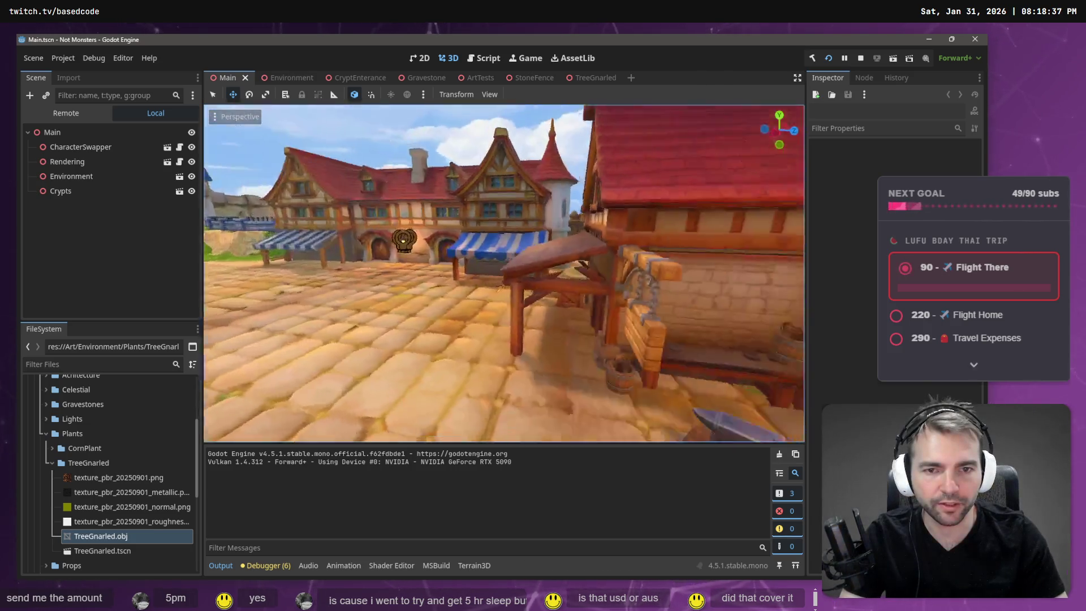
key("w")
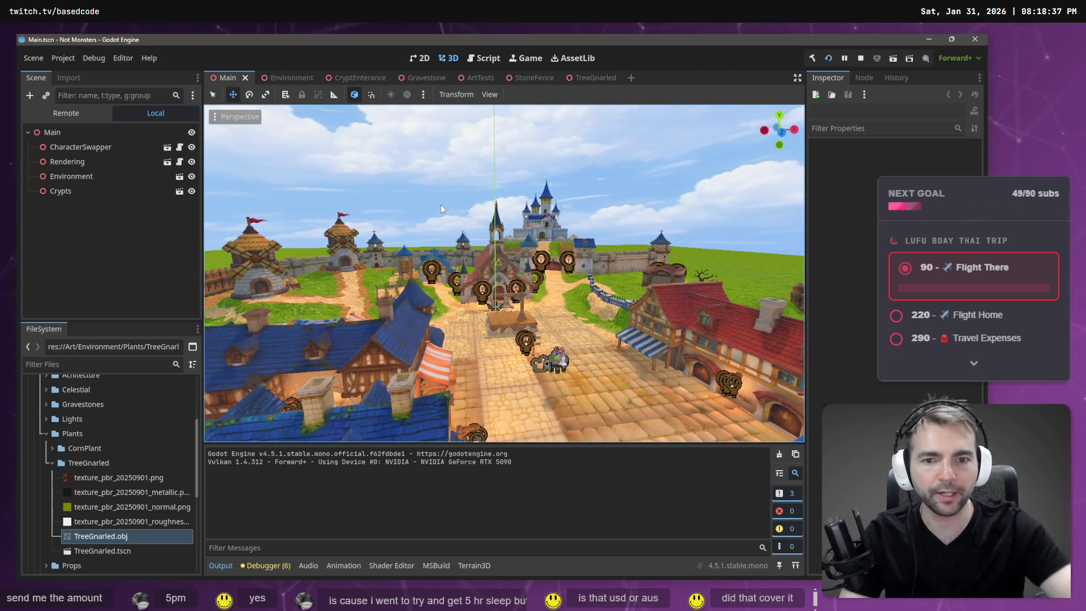
key("w")
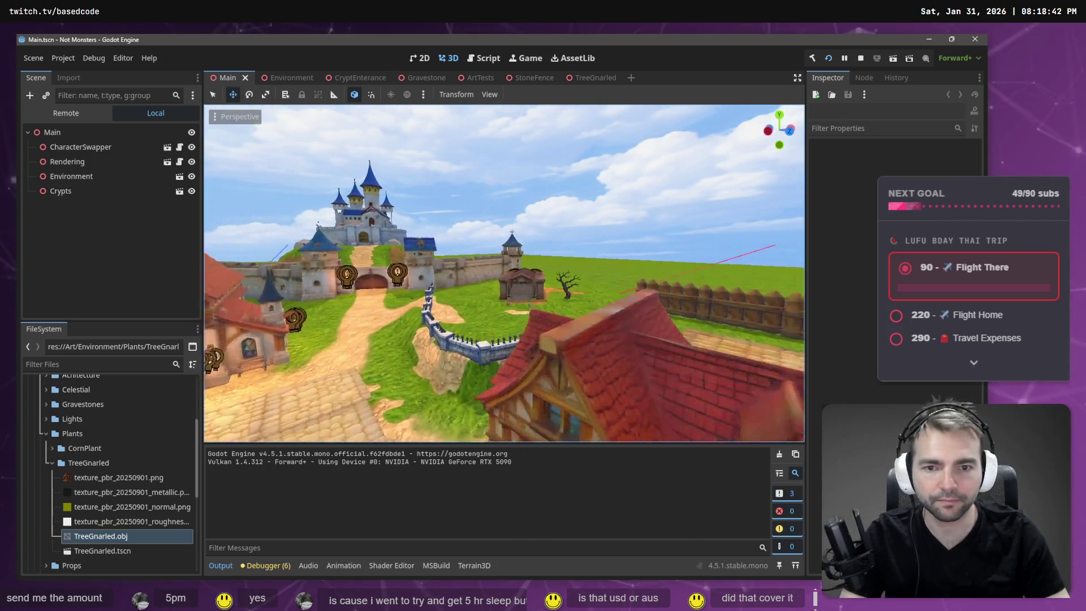
key("w")
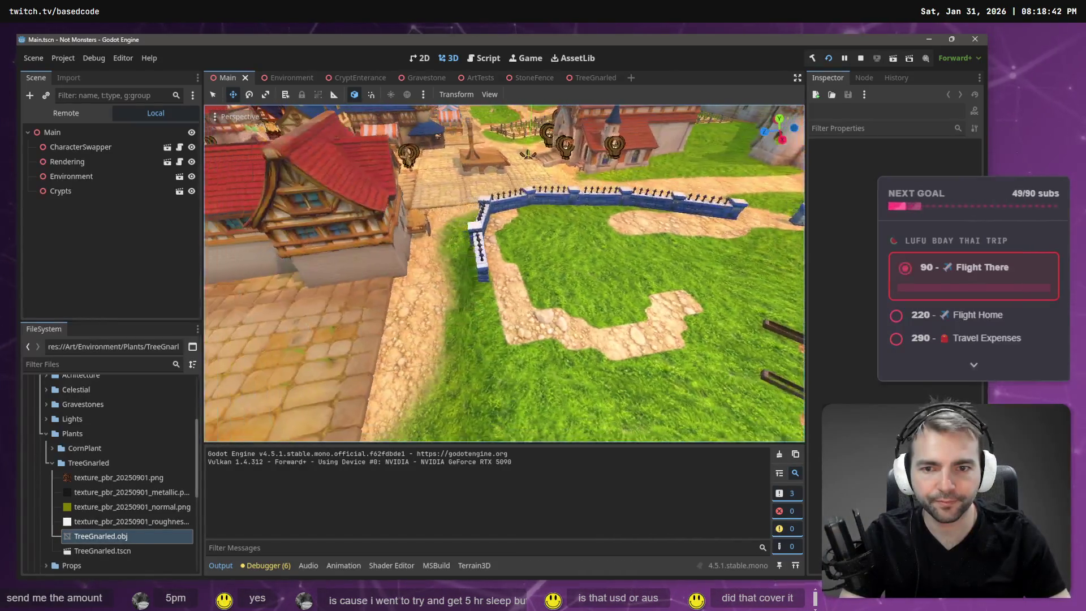
key("w")
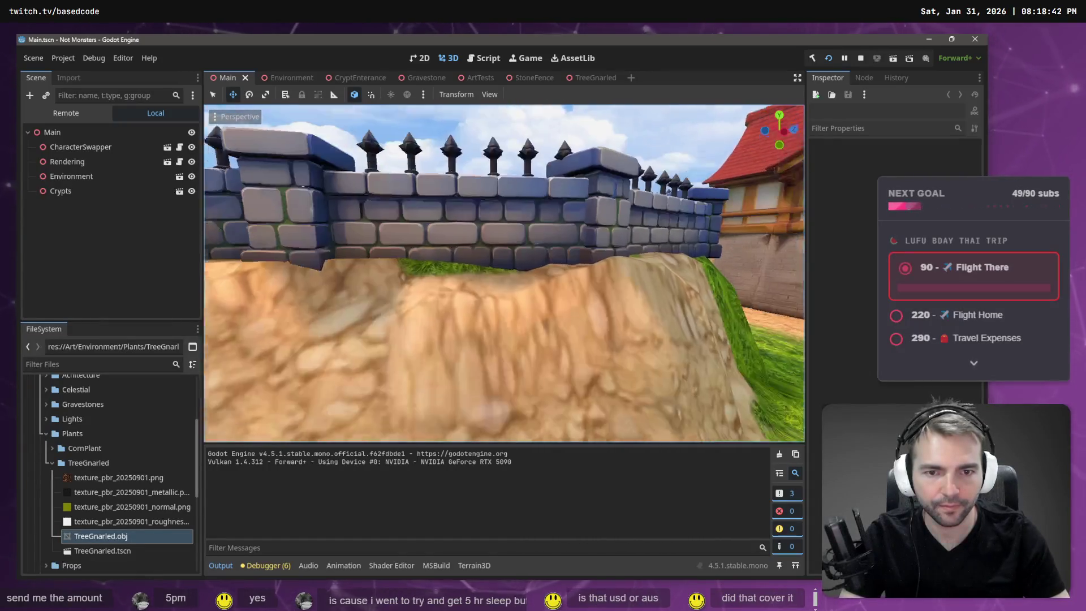
key("s")
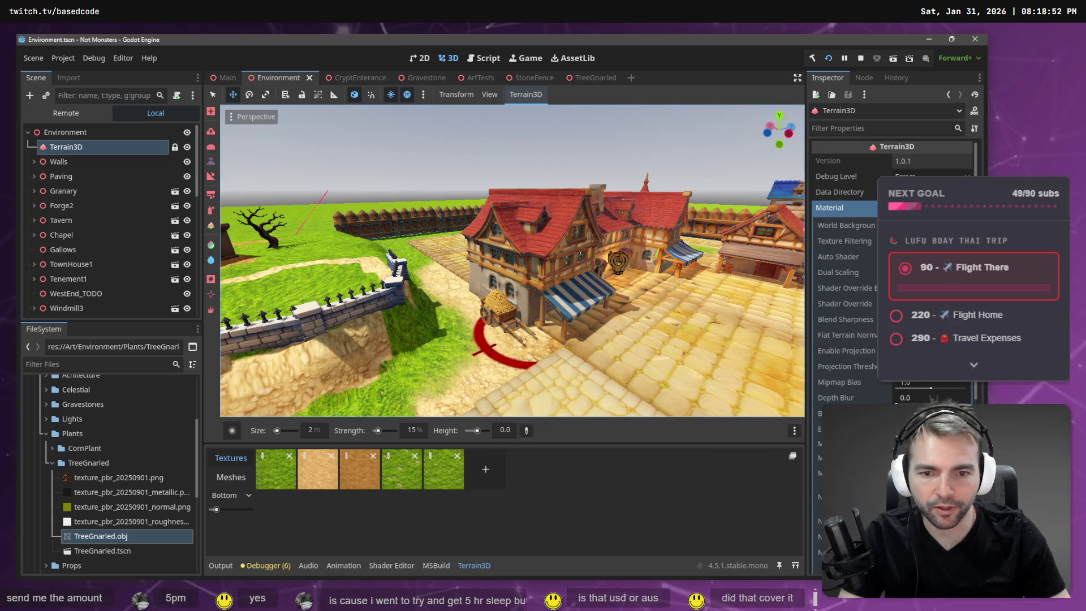
Step: Pick a 3.3 sculpt height from the terrain and sculpt the grass beside the wall
scroll(531, 328, "up", 5)
left_click(494, 336, "ctrl")
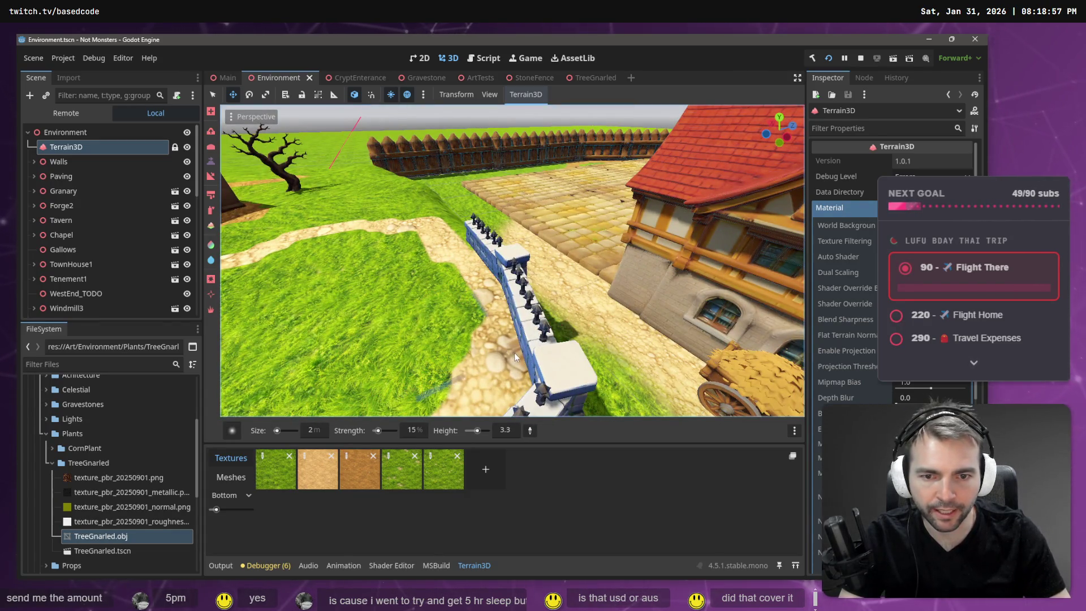
left_click_drag(497, 306, 453, 295)
left_click_drag(498, 328, 521, 348)
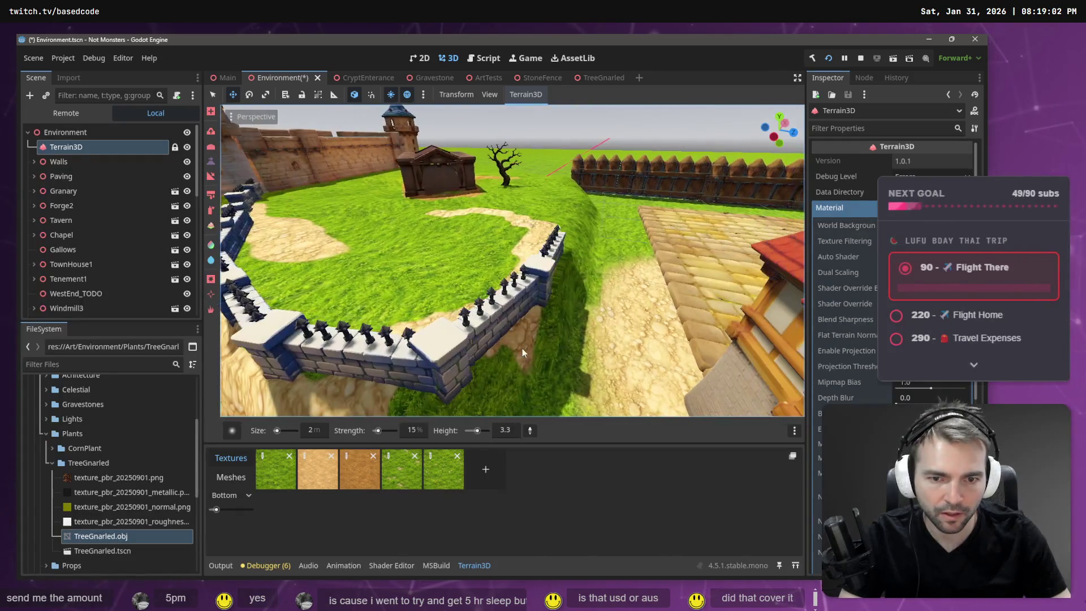
left_click_drag(451, 390, 529, 320)
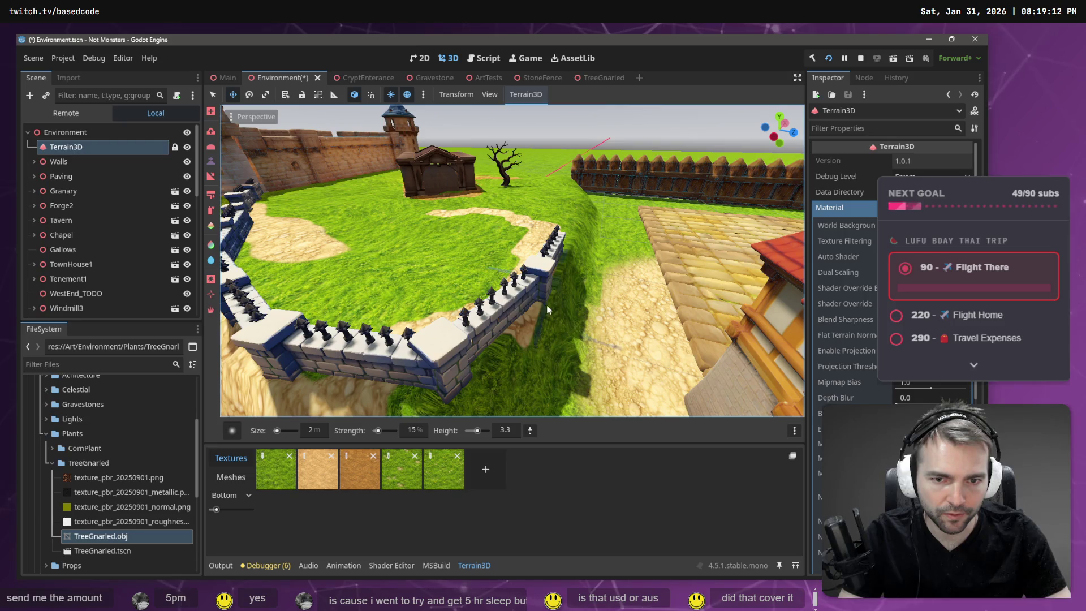
Step: Raise a mound in the dirt and the grass slope below the wall, then overlook the courtyard
left_click_drag(467, 366, 531, 321)
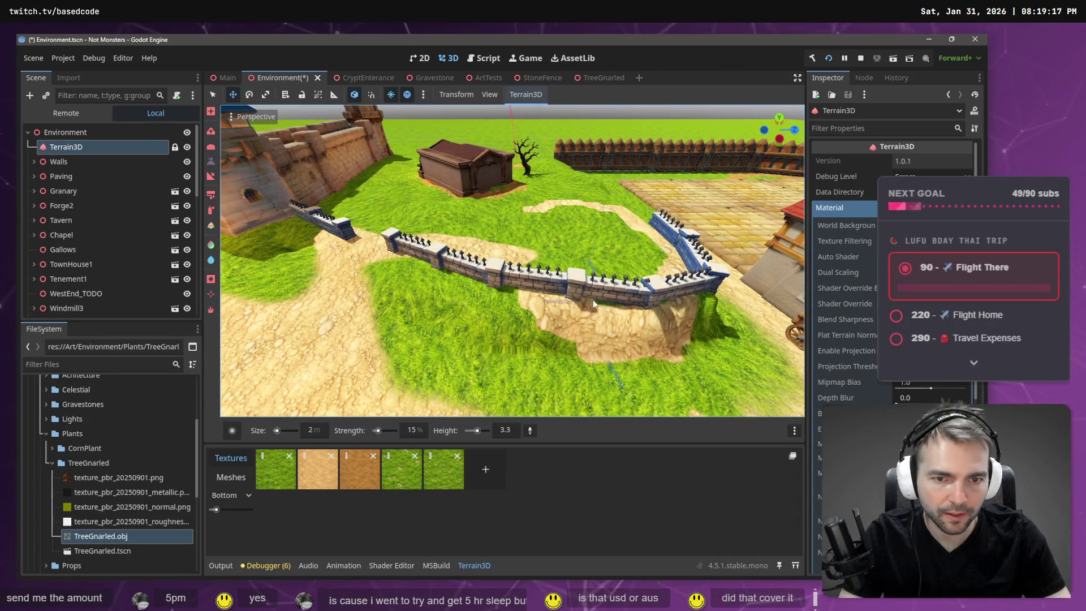
mouse_move(483, 285)
left_mouse_down()
mouse_move(509, 280)
mouse_move(492, 289)
mouse_move(560, 304)
left_mouse_up()
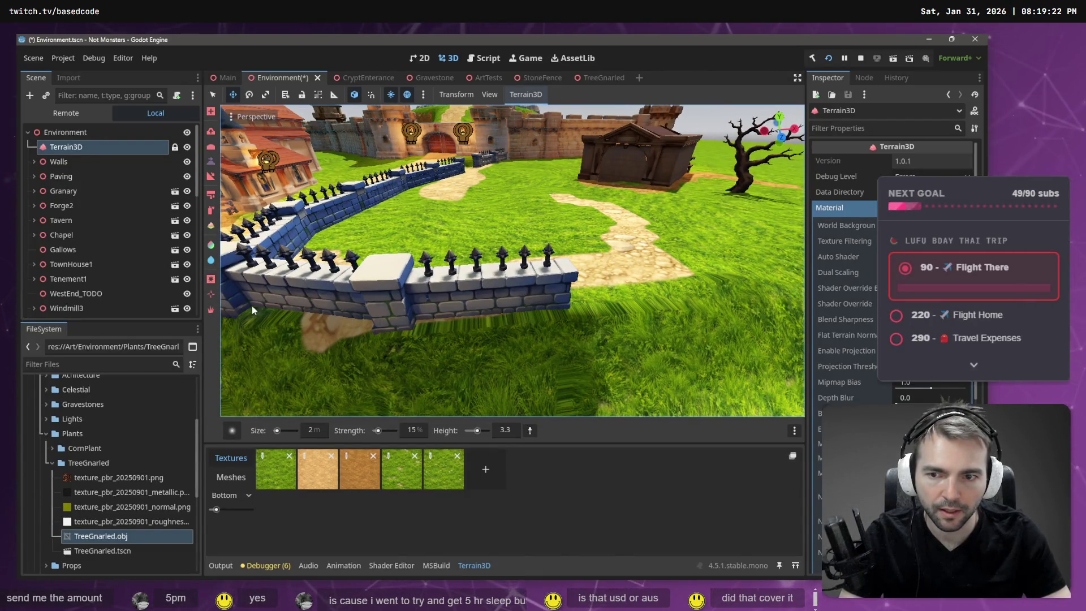
left_click_drag(232, 307, 311, 353)
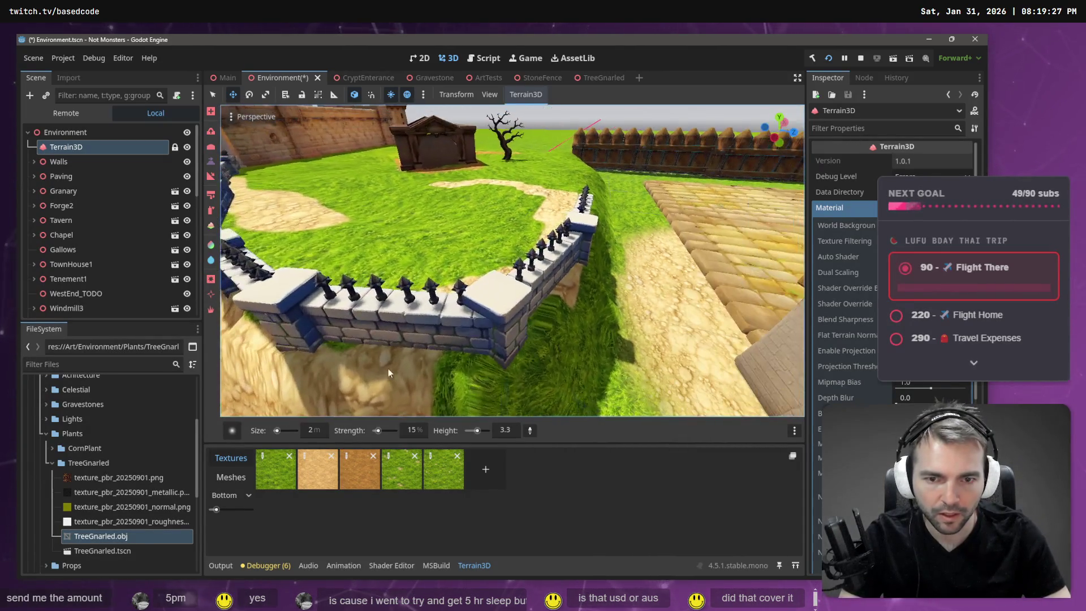
left_click_drag(500, 370, 313, 359)
mouse_move(521, 368)
left_mouse_down()
mouse_move(488, 375)
mouse_move(586, 274)
mouse_move(594, 243)
mouse_move(525, 259)
left_mouse_up()
left_click_drag(629, 272, 549, 240)
mouse_move(643, 274)
left_mouse_down()
mouse_move(605, 263)
mouse_move(578, 285)
left_mouse_up()
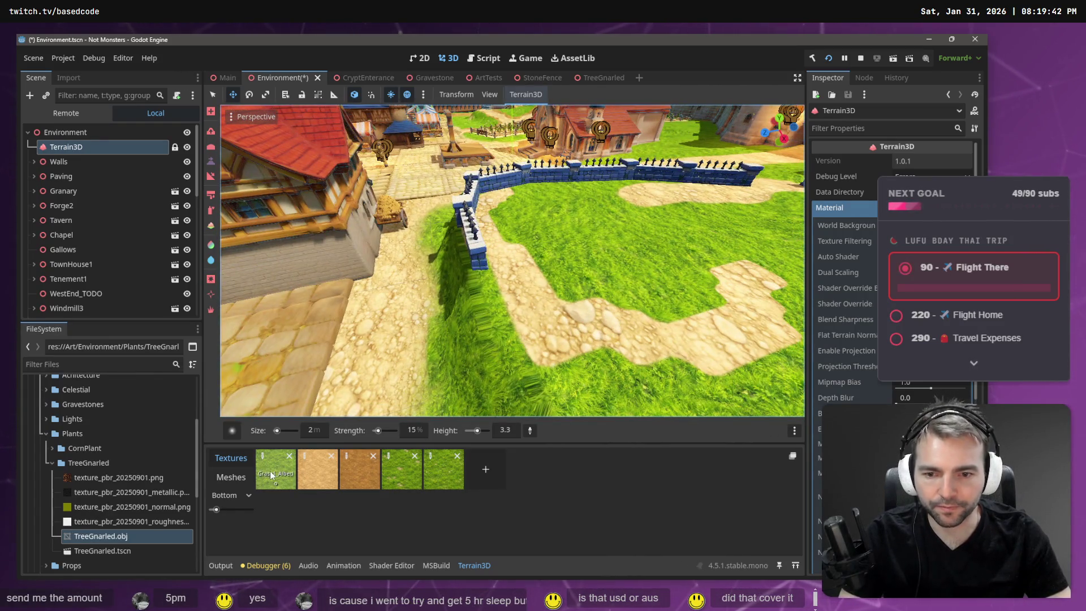
Step: Select the GrassRocks texture and paint grass over the cobblestone path below and in front of the wall
left_click(270, 471)
left_click(403, 477)
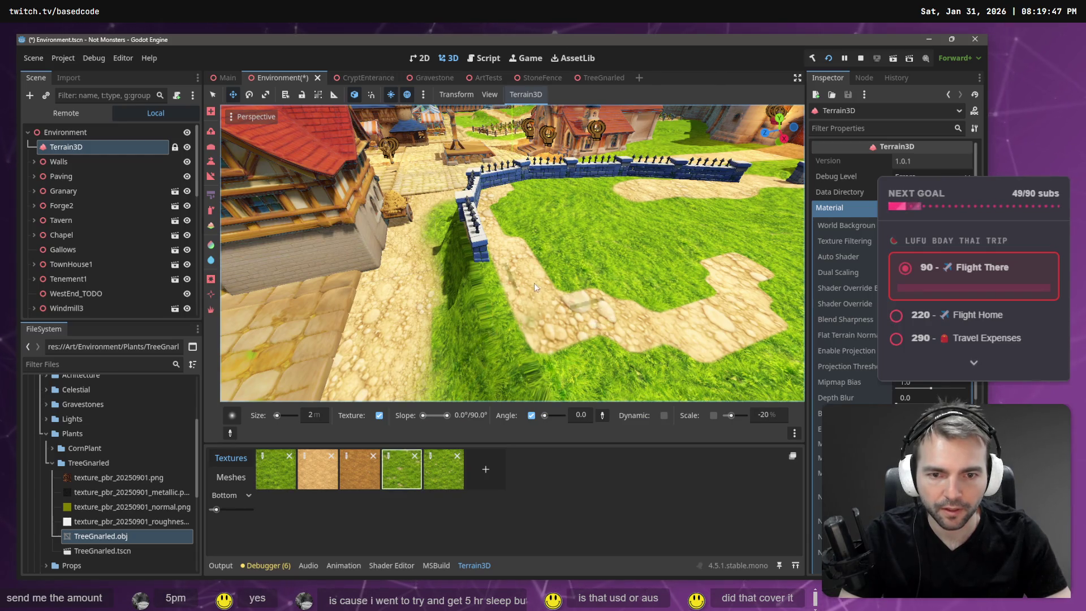
mouse_move(520, 232)
left_mouse_down()
mouse_move(543, 322)
mouse_move(507, 246)
left_mouse_up()
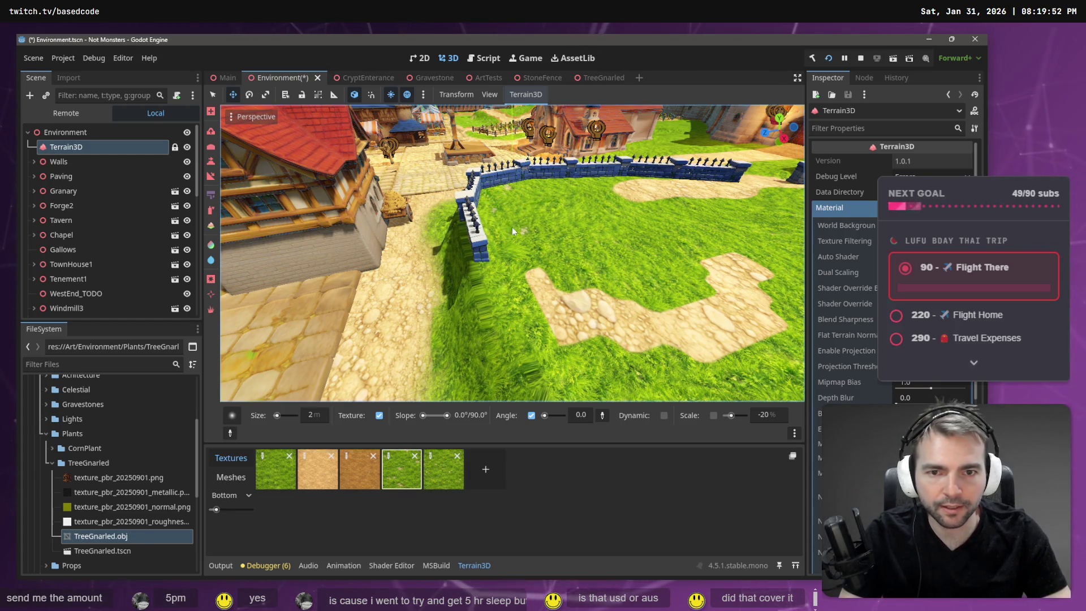
mouse_move(539, 249)
left_mouse_down()
mouse_move(585, 306)
mouse_move(586, 359)
mouse_move(653, 351)
mouse_move(718, 317)
mouse_move(756, 277)
mouse_move(773, 317)
left_mouse_up()
left_click_drag(712, 259, 750, 267)
mouse_move(674, 195)
left_mouse_down()
mouse_move(615, 203)
mouse_move(708, 181)
mouse_move(619, 191)
mouse_move(700, 195)
mouse_move(631, 199)
mouse_move(653, 190)
mouse_move(632, 181)
left_mouse_up()
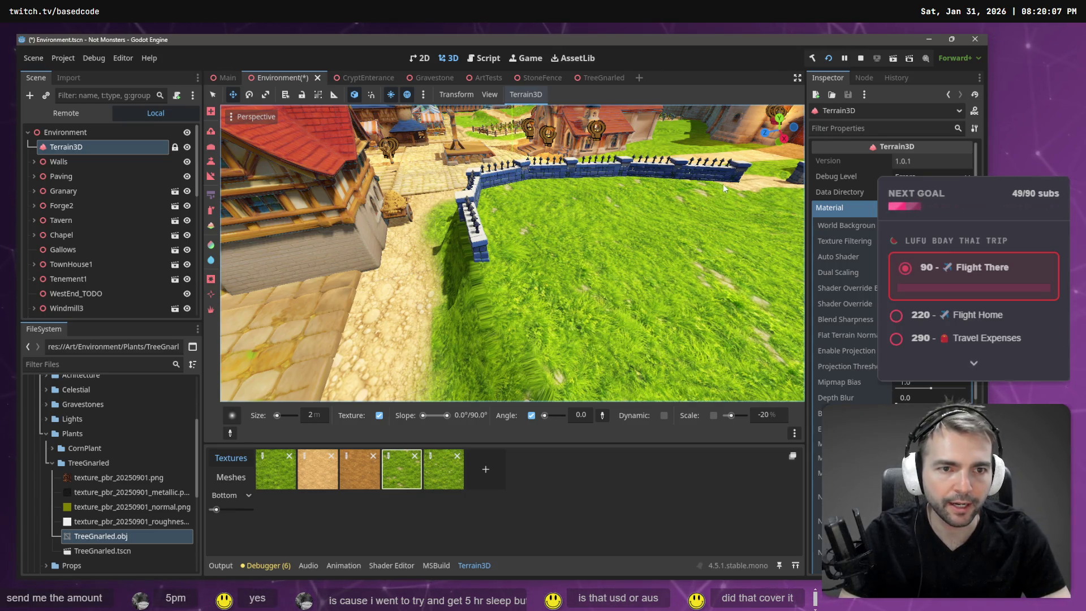
Step: Paint brown dirt across the grassy slope and green stripes beneath the stone wall
key("w")
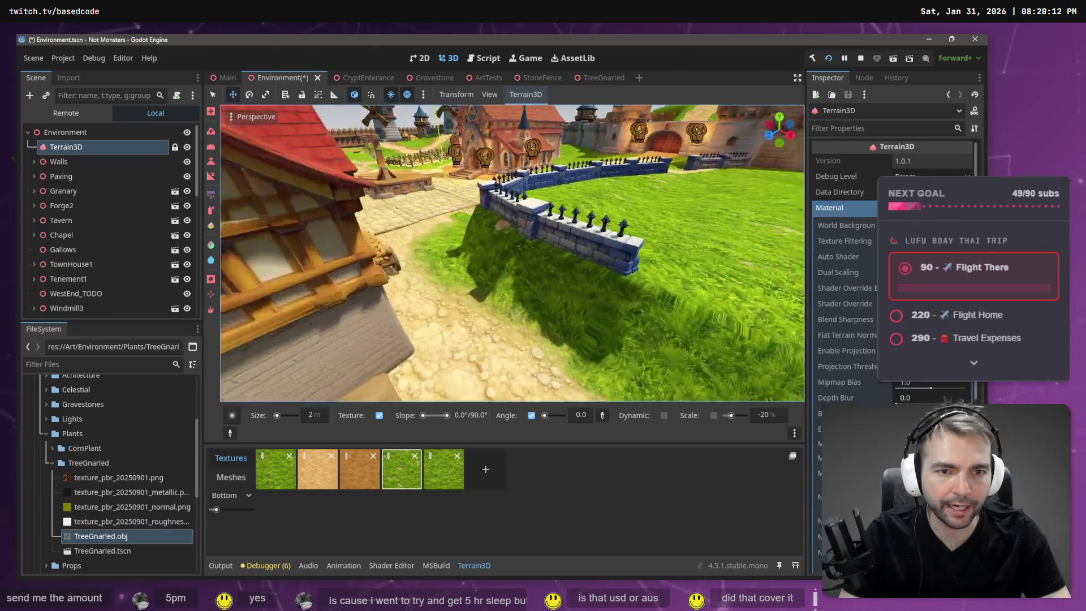
key("s")
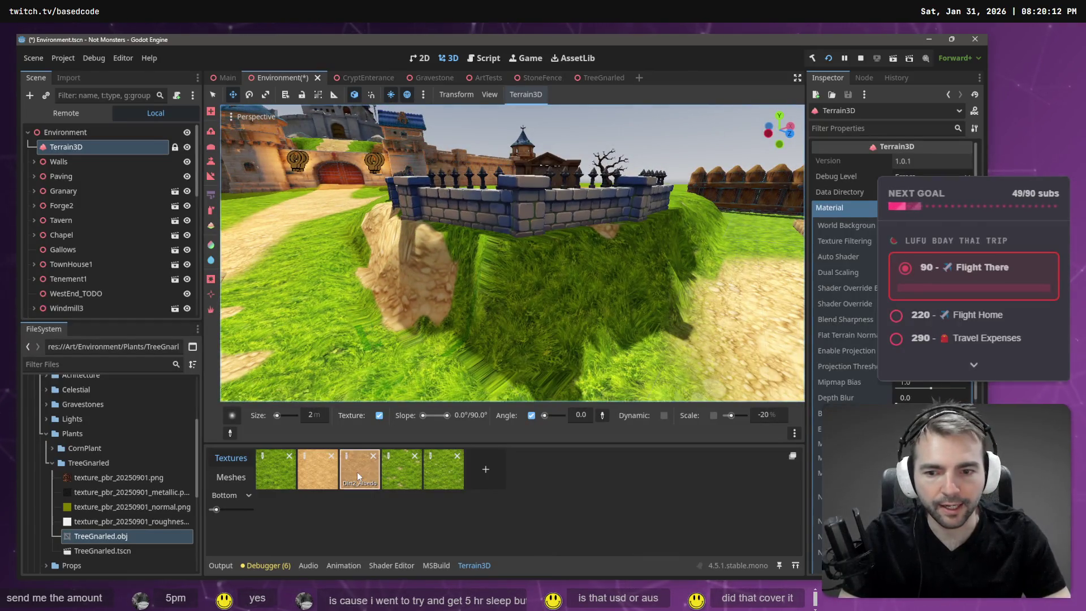
left_click_drag(528, 305, 409, 287)
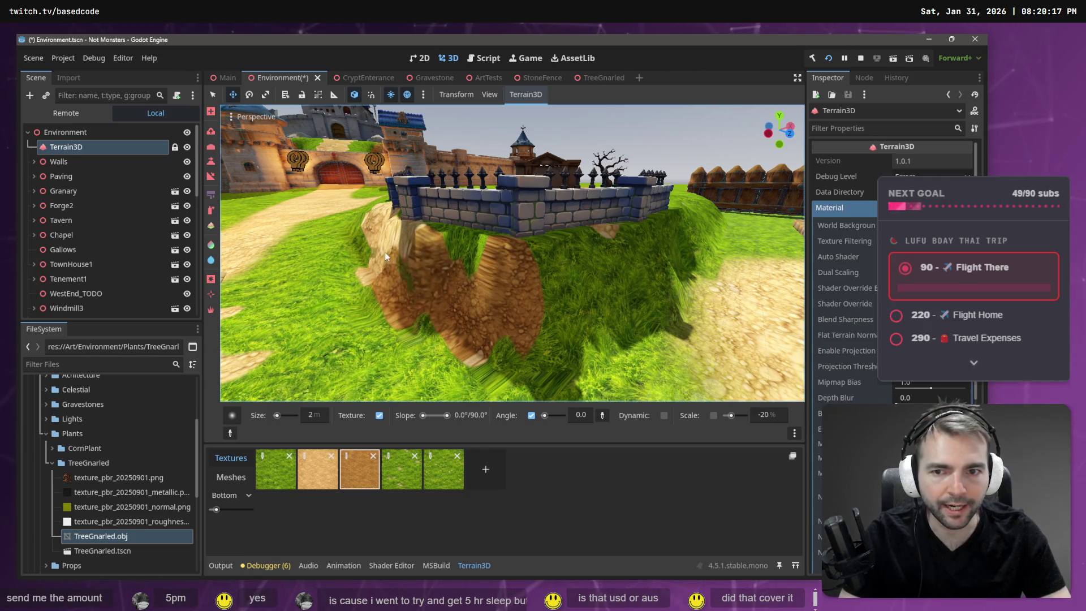
mouse_move(480, 284)
left_mouse_down()
mouse_move(444, 270)
mouse_move(452, 252)
mouse_move(439, 279)
mouse_move(541, 332)
mouse_move(571, 320)
left_mouse_up()
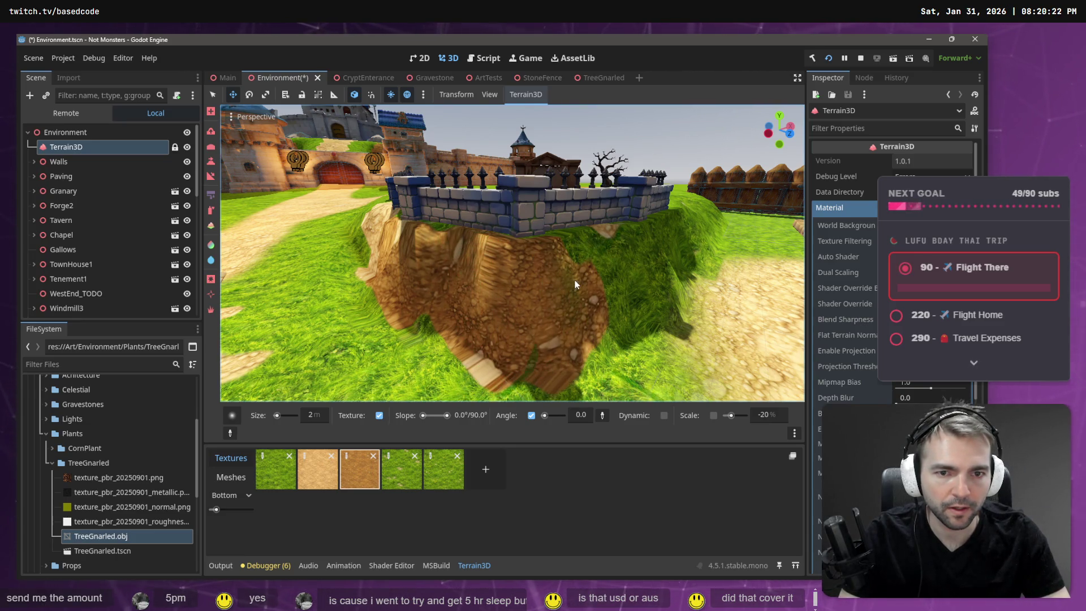
mouse_move(585, 270)
left_mouse_down()
mouse_move(611, 280)
mouse_move(582, 333)
mouse_move(592, 351)
mouse_move(605, 325)
mouse_move(650, 297)
mouse_move(633, 268)
left_mouse_up()
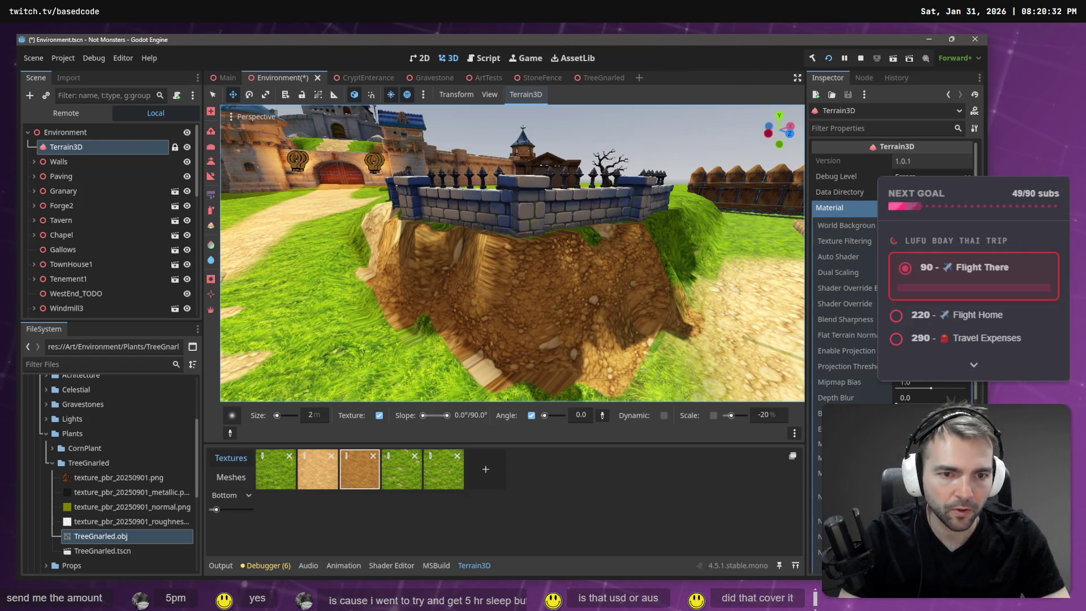
key("w")
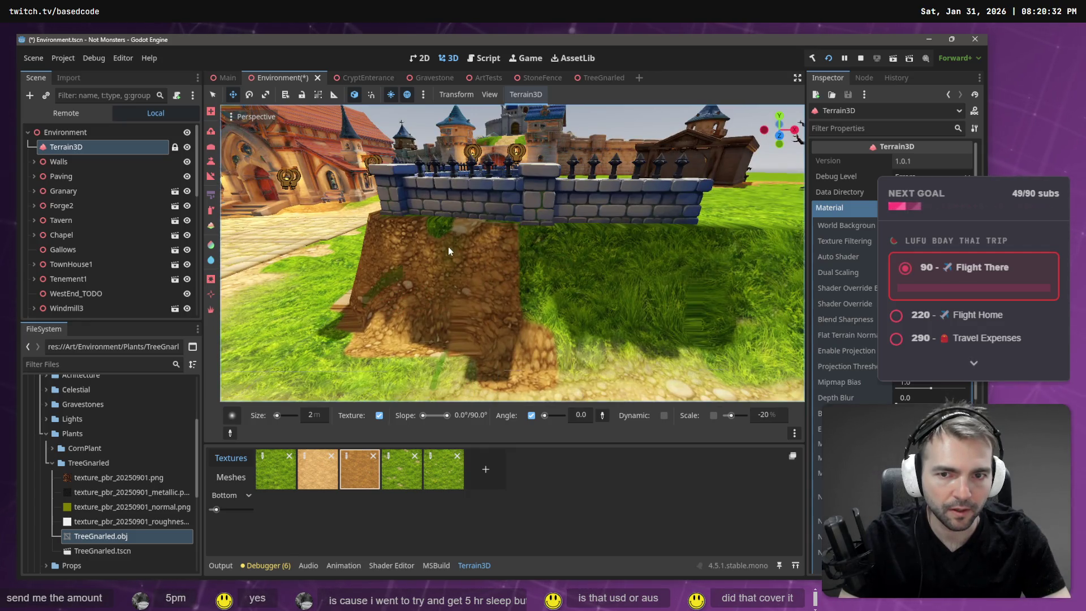
mouse_move(440, 240)
left_mouse_down()
mouse_move(579, 336)
mouse_move(586, 326)
mouse_move(548, 336)
mouse_move(662, 351)
mouse_move(572, 302)
mouse_move(560, 267)
mouse_move(520, 259)
mouse_move(498, 272)
mouse_move(691, 266)
mouse_move(730, 276)
left_mouse_up()
mouse_move(505, 332)
left_mouse_down()
mouse_move(651, 345)
mouse_move(713, 317)
mouse_move(633, 317)
mouse_move(528, 295)
mouse_move(592, 294)
mouse_move(472, 261)
mouse_move(565, 265)
mouse_move(532, 247)
mouse_move(678, 264)
left_mouse_up()
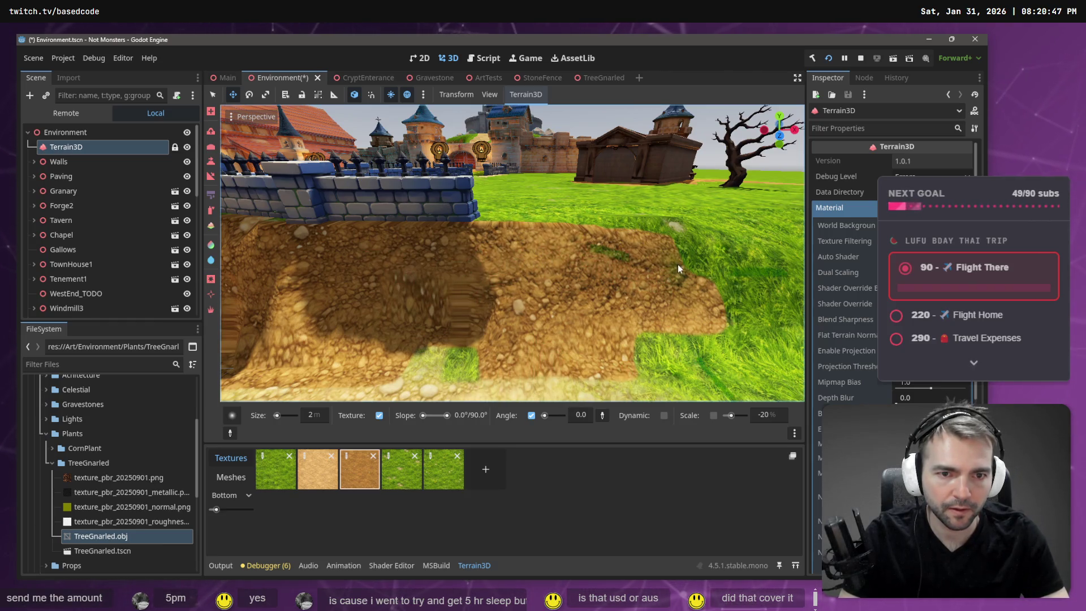
Step: Cover the remaining cliff-top grass with dirt and add a few grassy patches to the slope
right_click(678, 264)
key("s")
key("w")
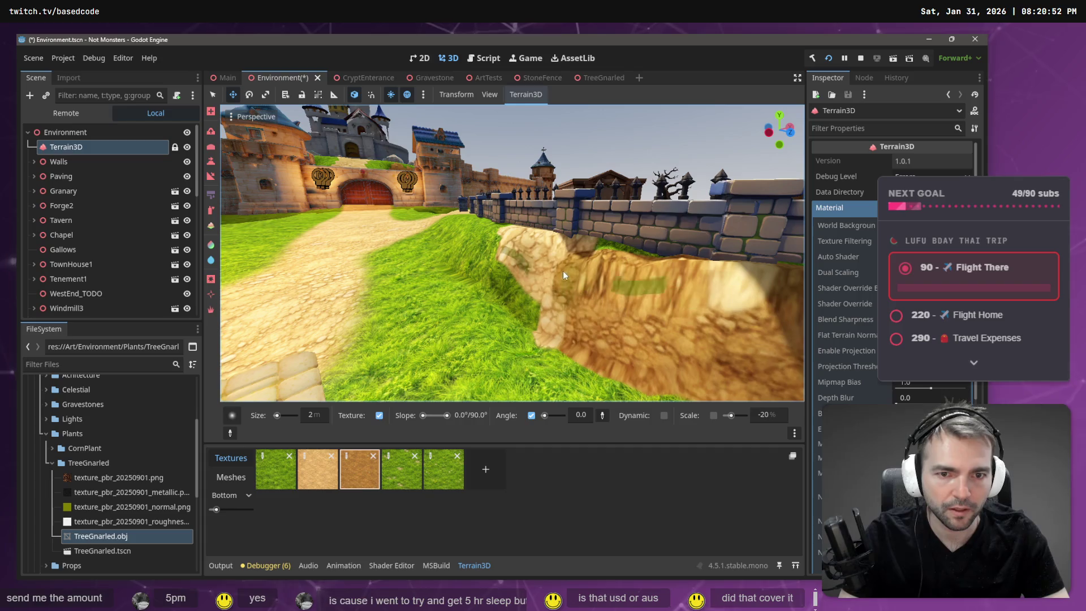
mouse_move(499, 239)
left_mouse_down()
mouse_move(581, 266)
mouse_move(546, 246)
left_mouse_up()
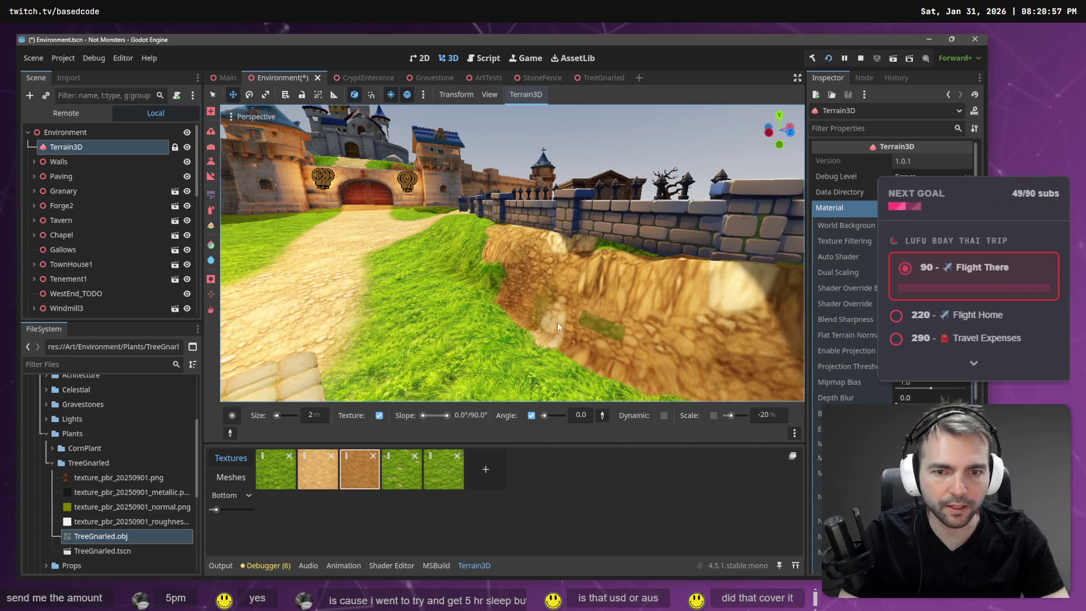
left_click_drag(557, 326, 563, 327)
left_click_drag(481, 237, 463, 263)
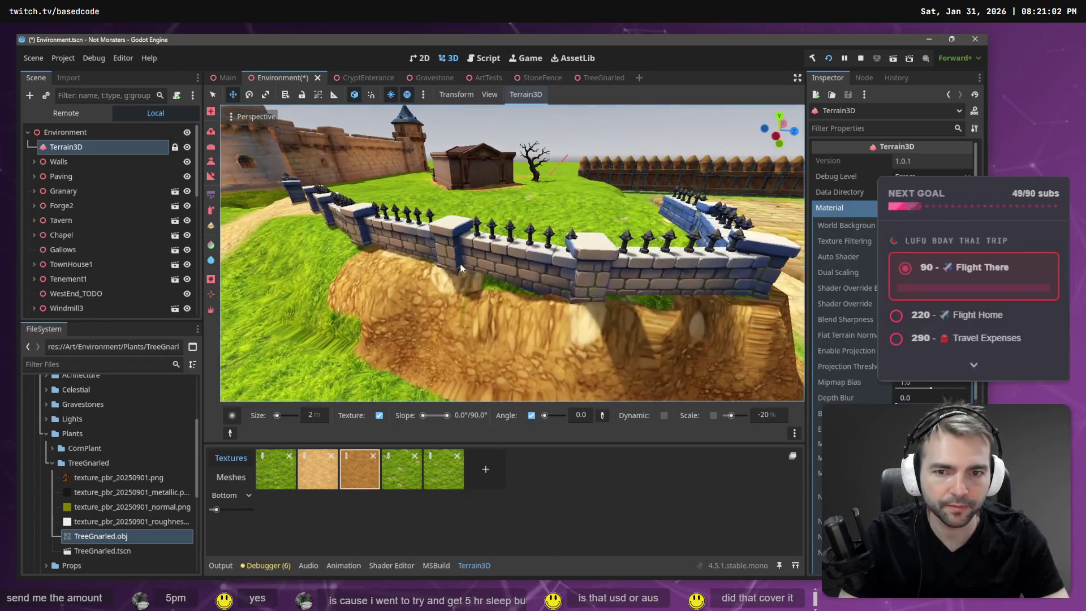
left_click_drag(447, 303, 480, 311)
Step: Fly through the town square and back to a view of the dirt wall
key("w")
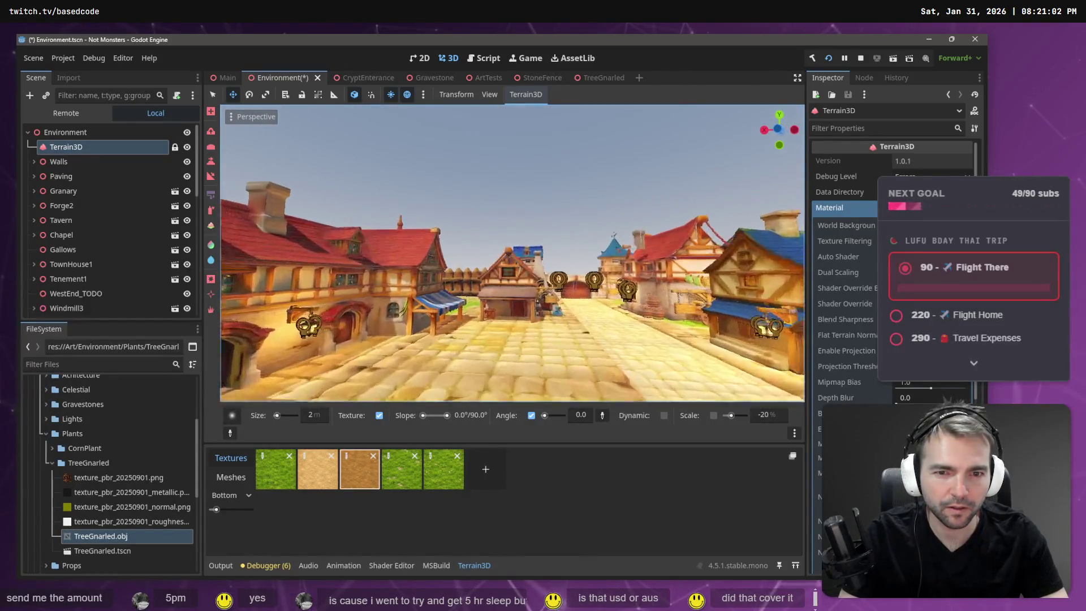
key("w")
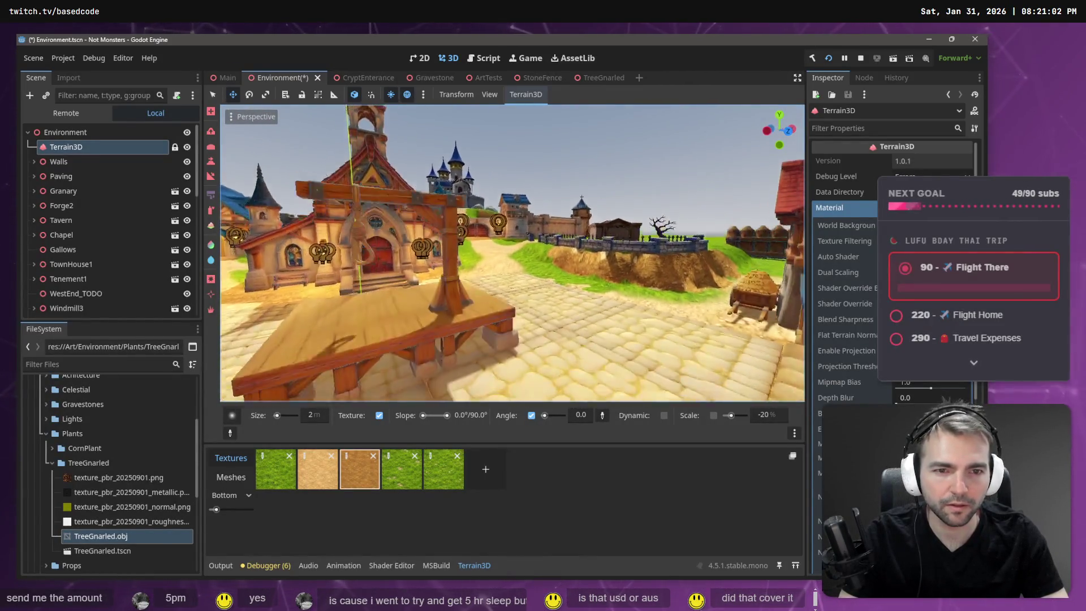
key("s")
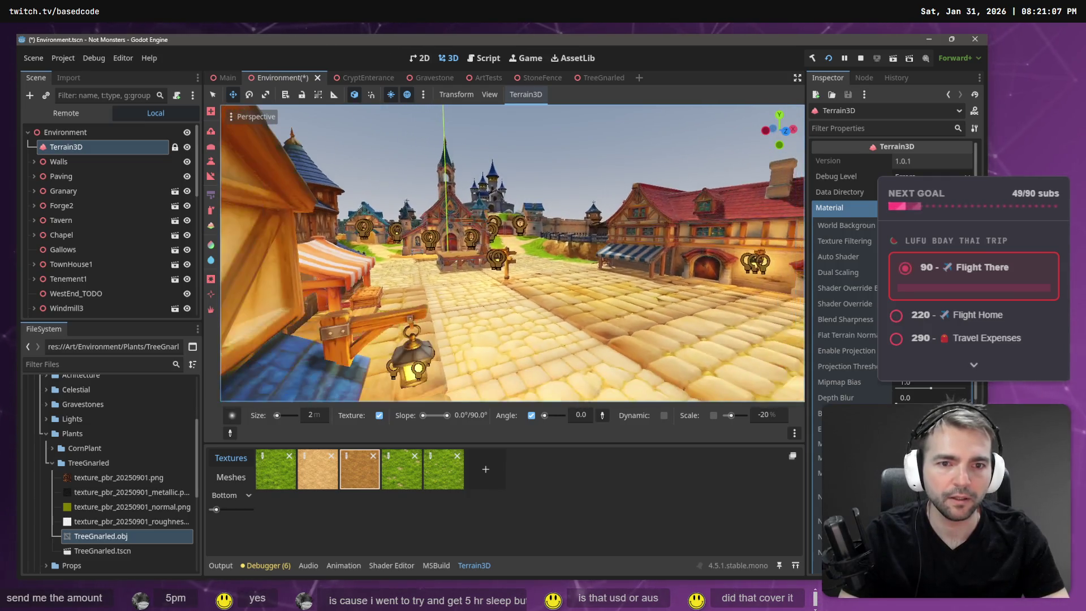
key("w")
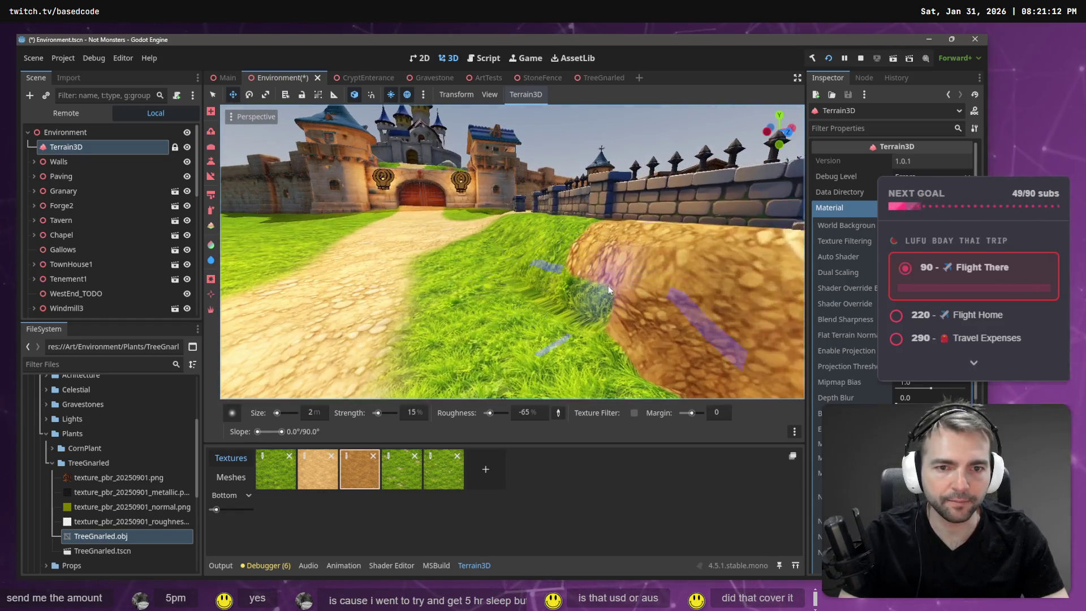
left_click_drag(619, 315, 415, 352)
Step: Cancel clearing the sand texture, then make sand the active paint texture
key("Delete")
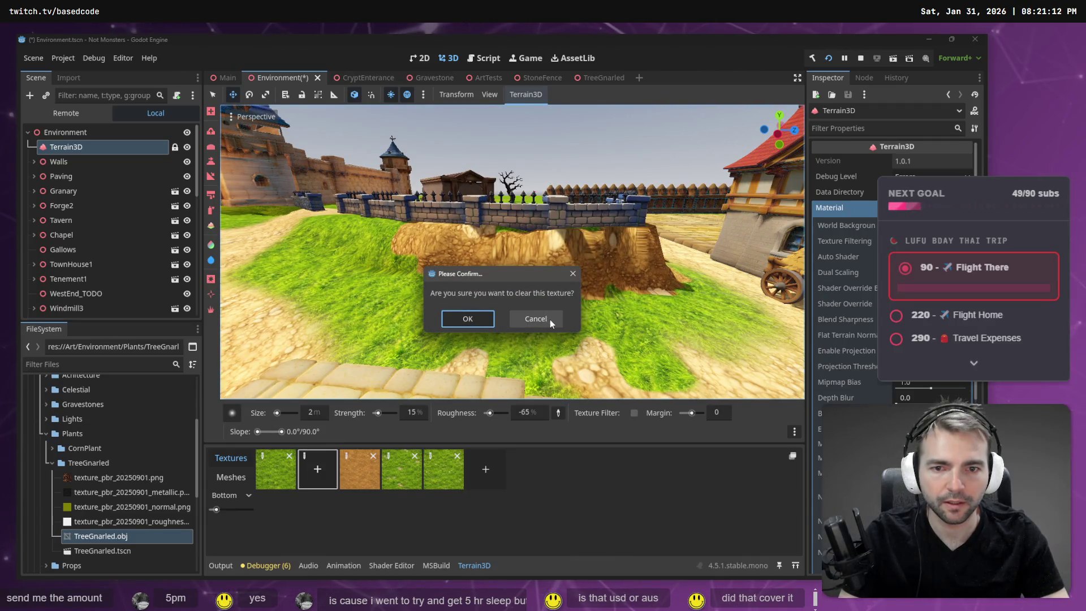
key("Tab")
left_click(550, 320)
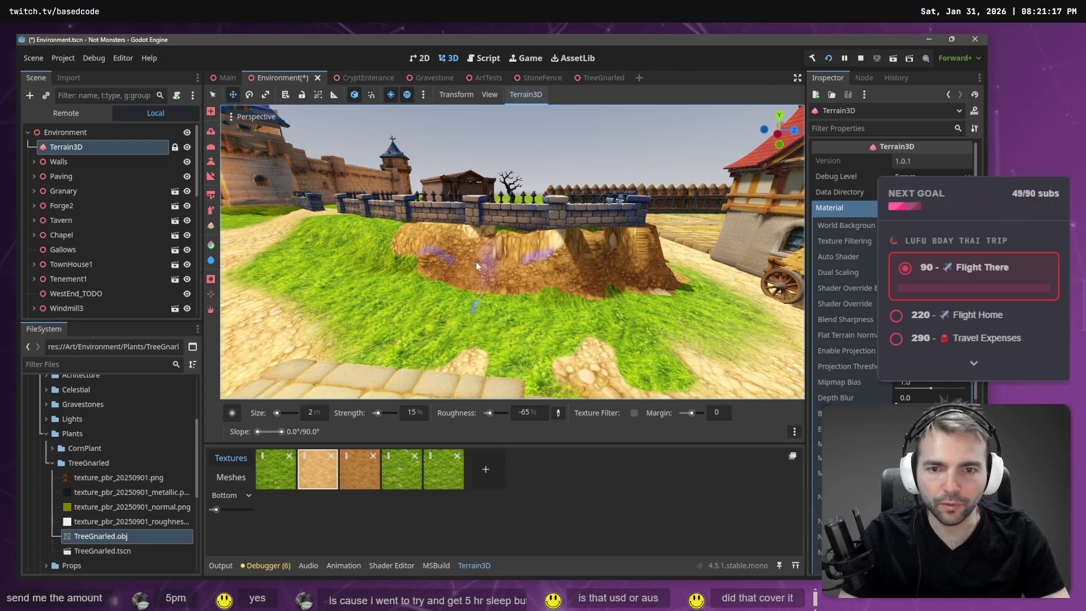
left_click(211, 194)
left_click(505, 278)
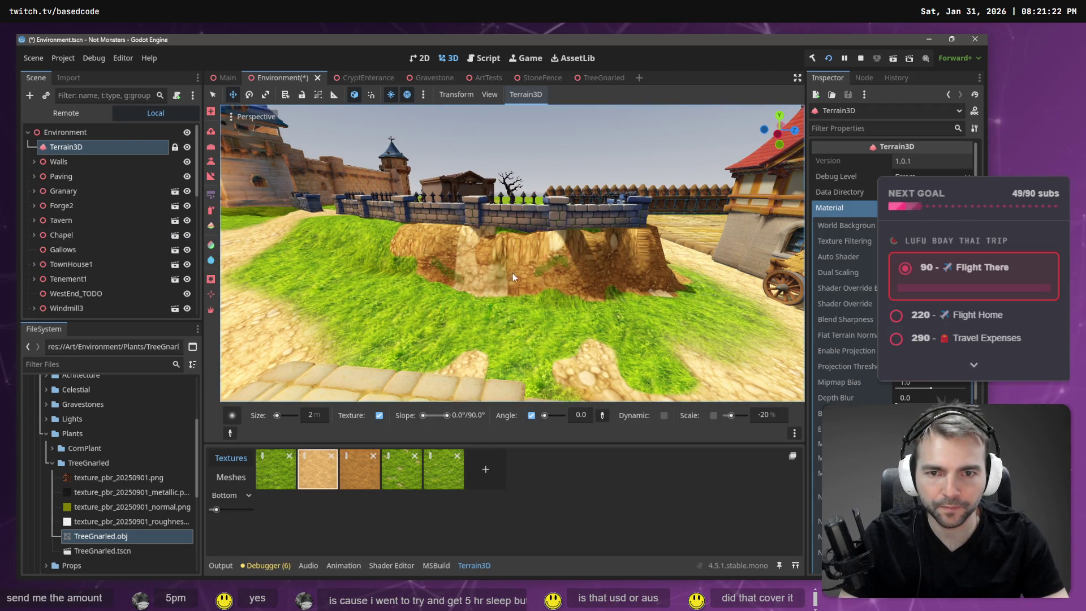
Step: Paint light sand over the dark dirt band on the cliff face under the wall
left_click_drag(579, 267, 579, 267)
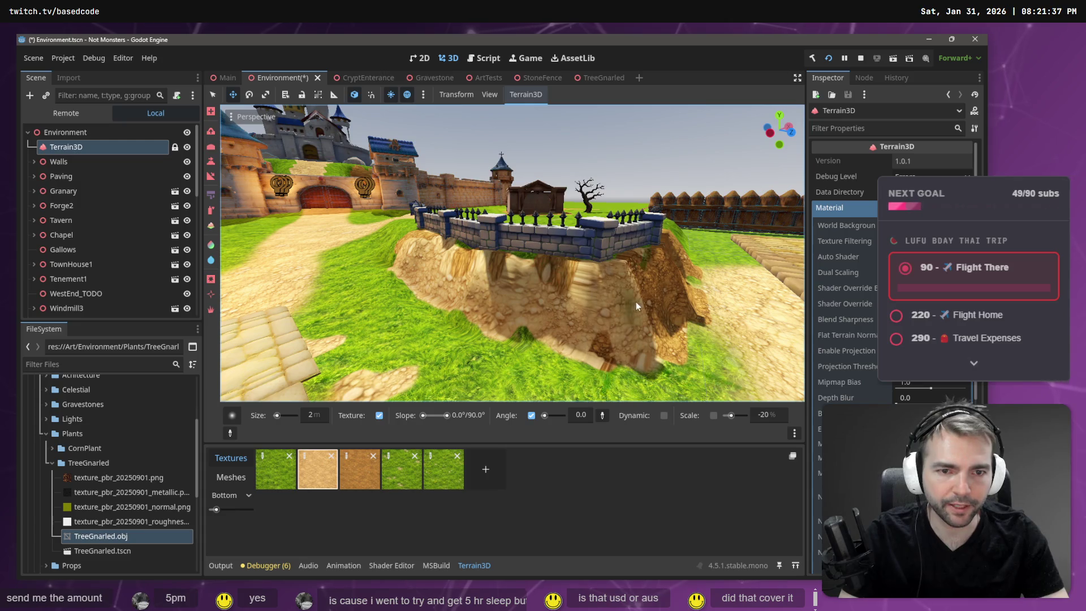
scroll(651, 302, "up", 5)
scroll(599, 304, "down", 5)
key("t")
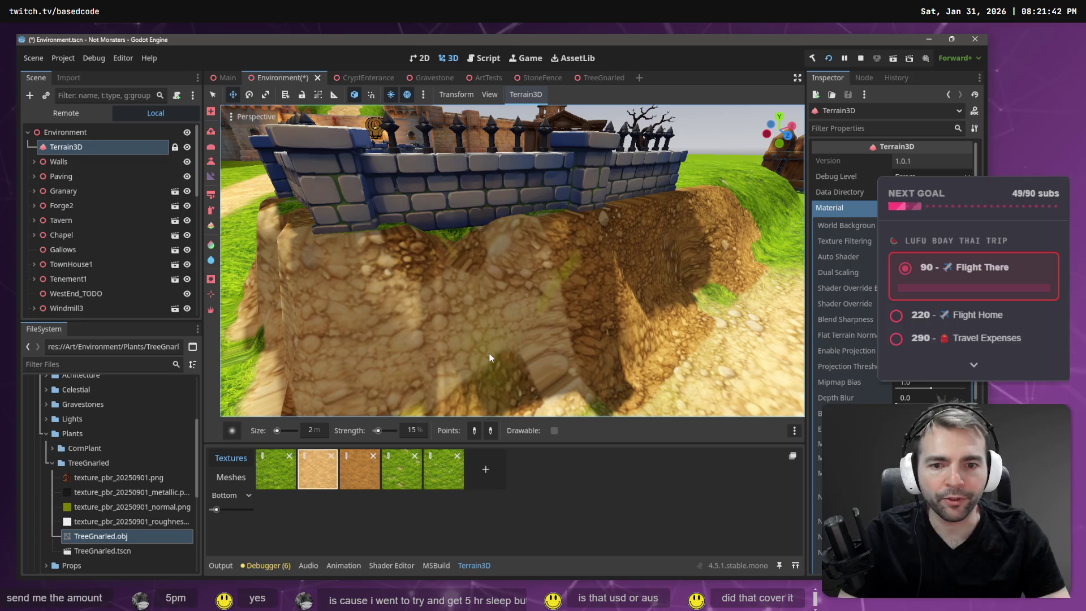
left_click_drag(508, 357, 464, 243)
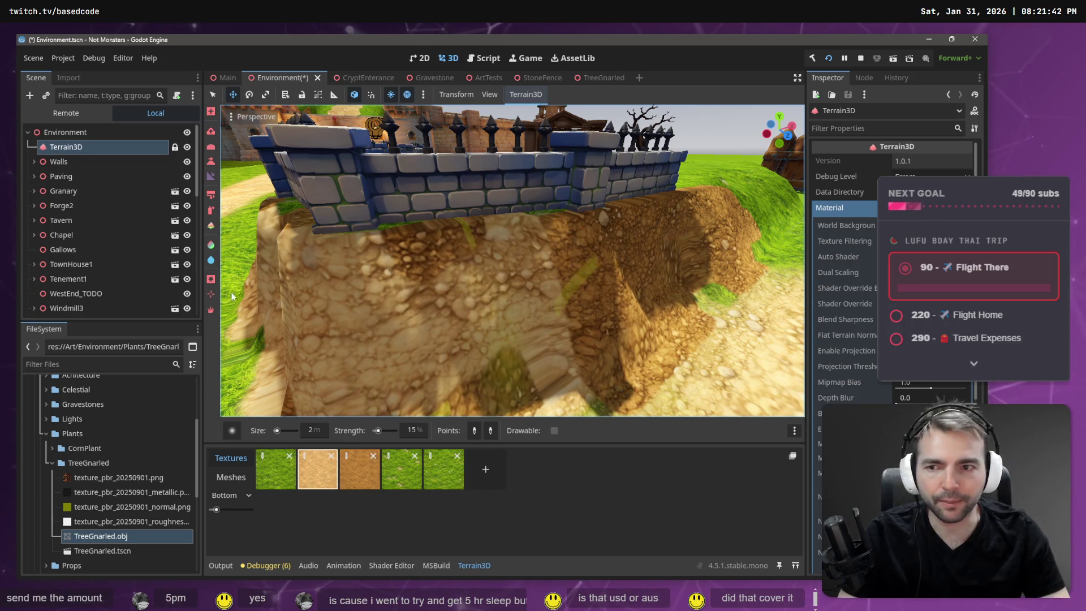
left_click(211, 226)
mouse_move(547, 326)
left_mouse_down()
mouse_move(708, 235)
mouse_move(609, 245)
mouse_move(527, 278)
mouse_move(720, 248)
left_mouse_up()
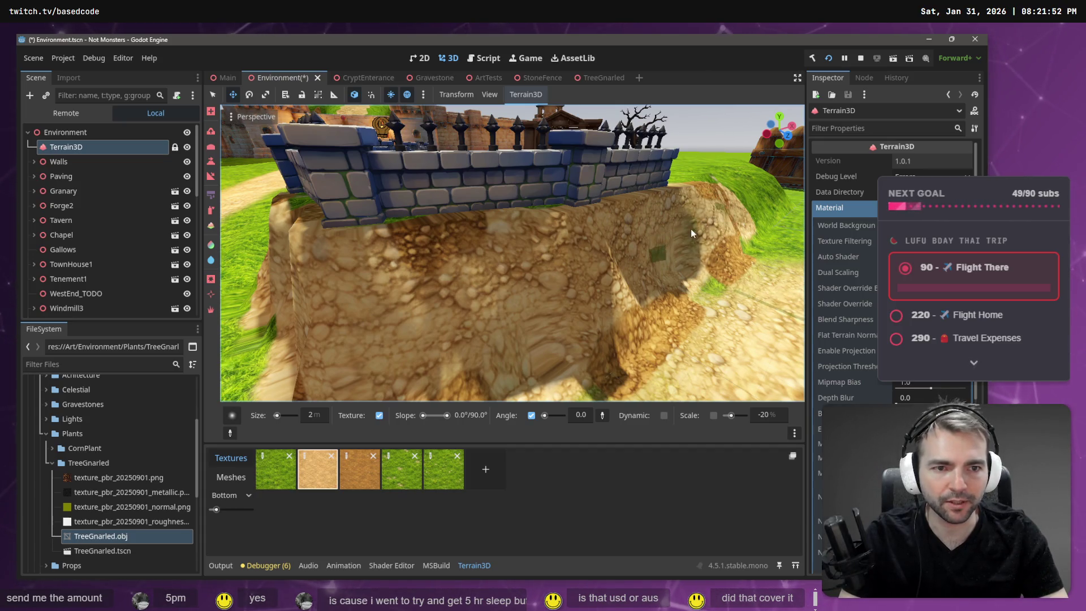
left_click_drag(700, 266, 658, 285)
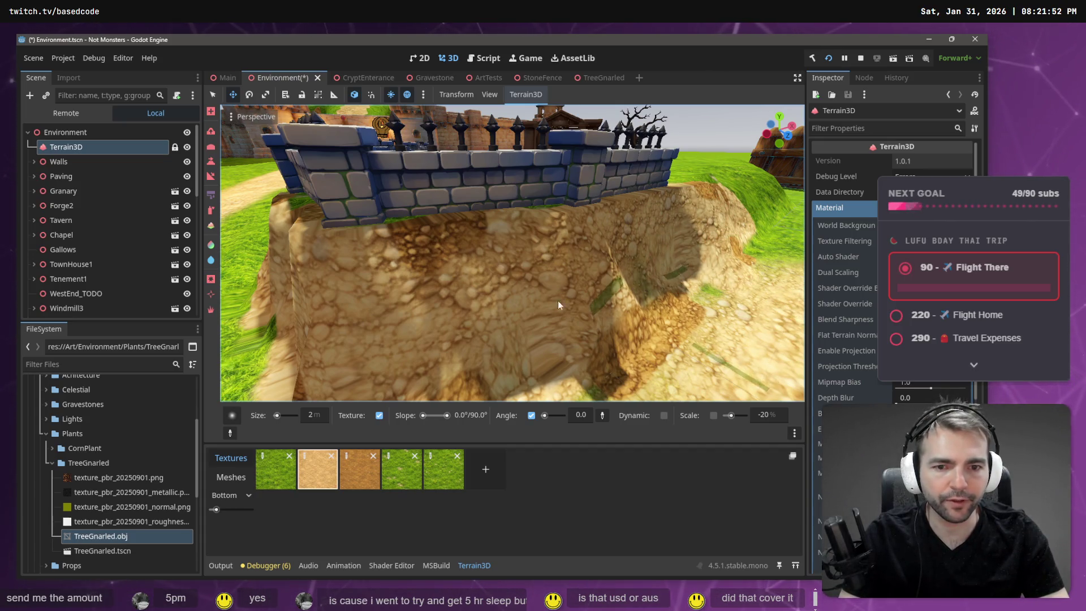
scroll(592, 301, "down", 10)
key("w")
key("s")
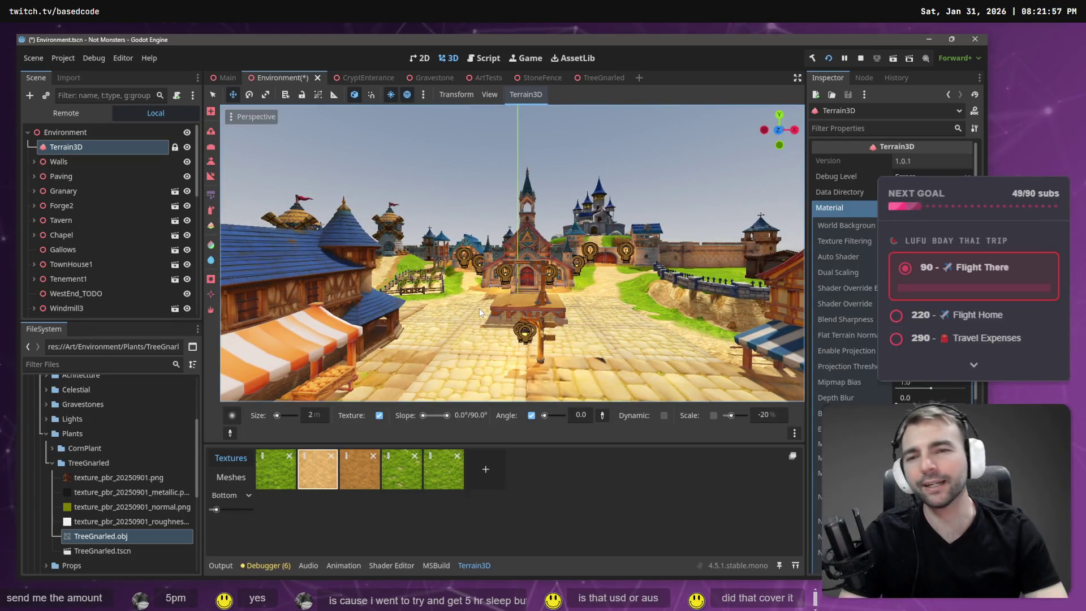
Step: Return the view to the walled mound and brush sand leftward across the grass
left_click_drag(469, 300, 623, 300)
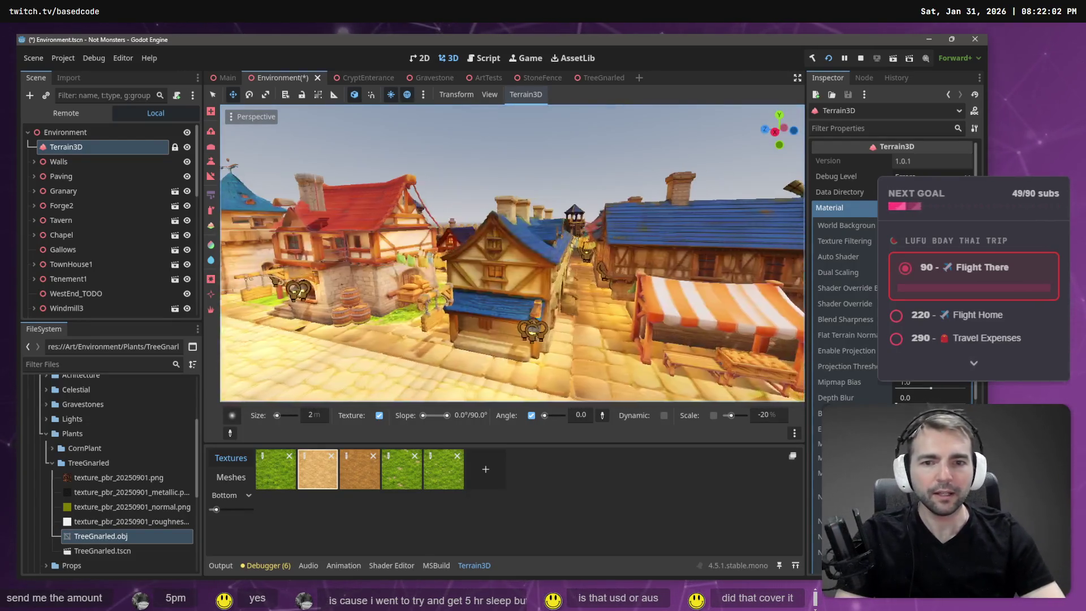
key("s")
key("w")
key("w")
key("s")
key("w")
key("w")
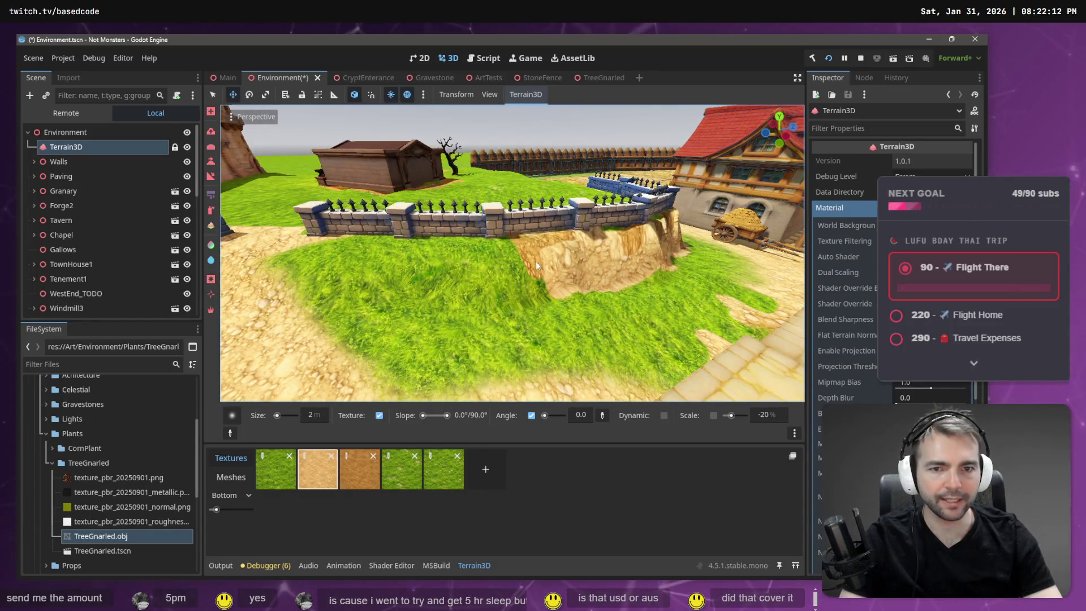
mouse_move(548, 274)
left_mouse_down()
mouse_move(512, 279)
mouse_move(542, 288)
mouse_move(530, 289)
mouse_move(477, 279)
mouse_move(473, 267)
mouse_move(508, 253)
mouse_move(490, 266)
left_mouse_up()
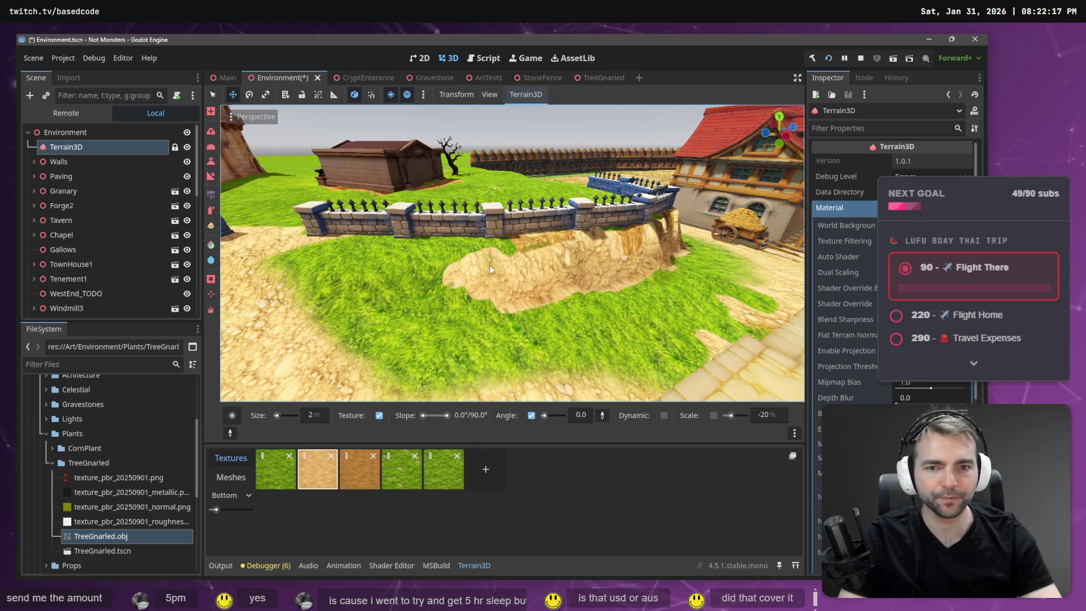
Step: Brush Paint Autoshader strokes back and forth over the dirt slope below the wall
left_click(212, 227)
left_click_drag(452, 309, 537, 328)
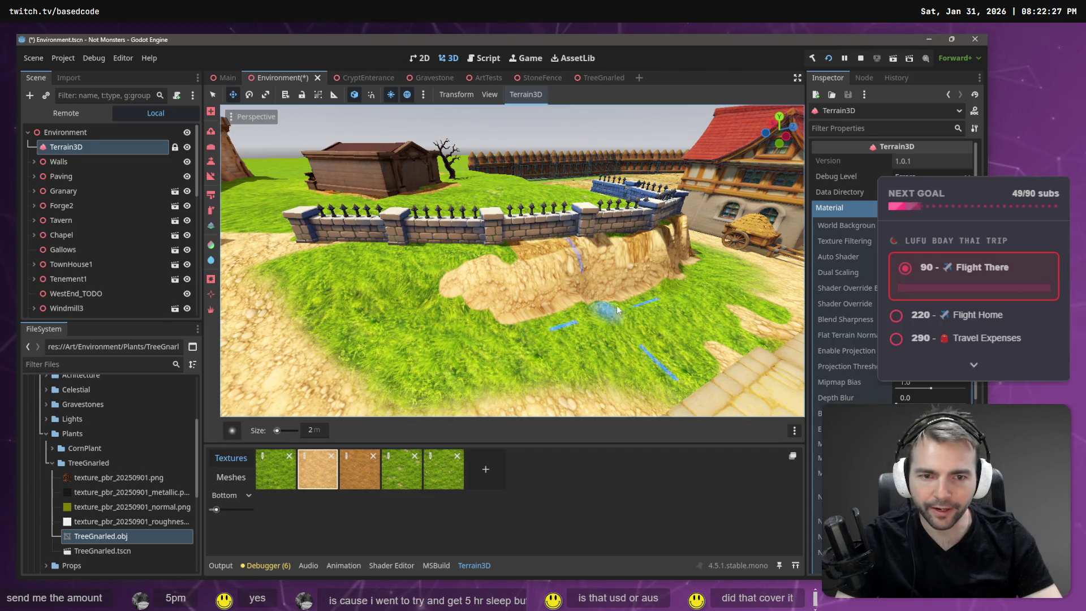
mouse_move(629, 281)
left_mouse_down()
mouse_move(636, 261)
mouse_move(596, 276)
mouse_move(654, 260)
mouse_move(626, 257)
left_mouse_up()
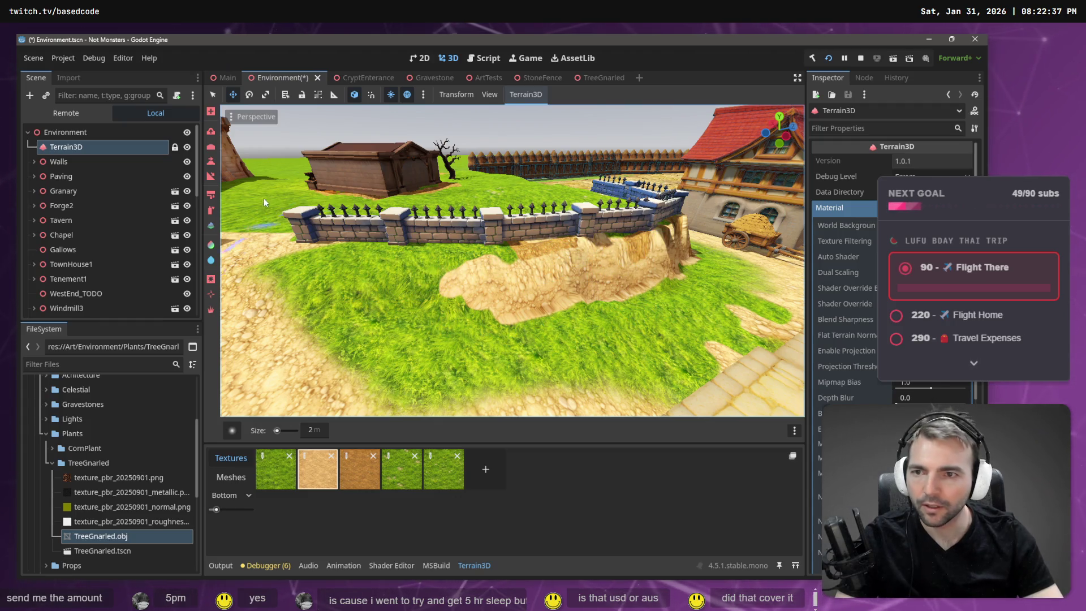
left_click(210, 195)
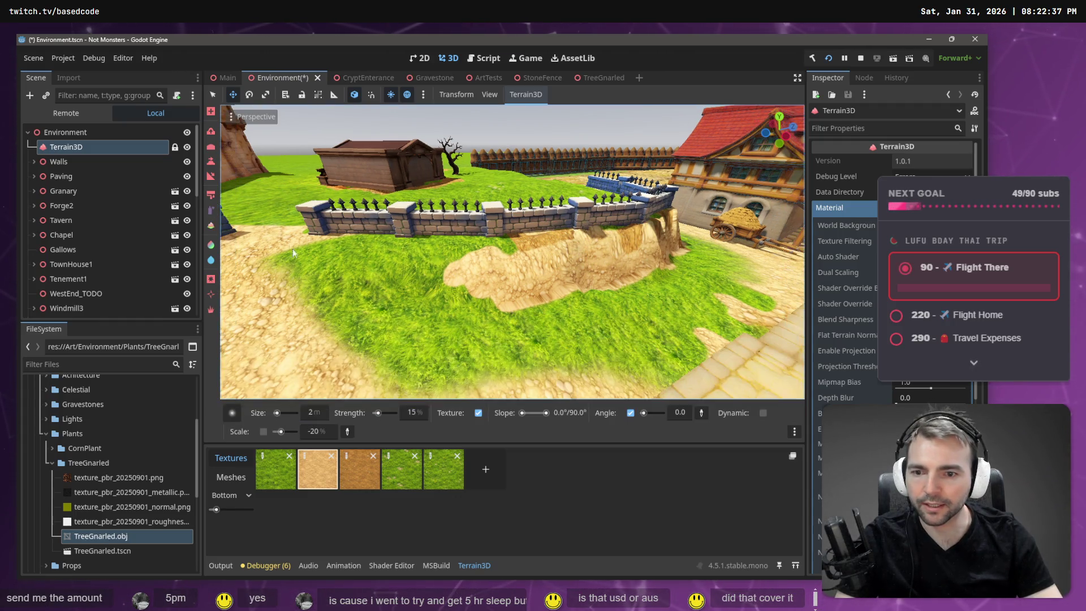
Step: Paint grass over the left edge and tip of the sandy patch
left_click(273, 479)
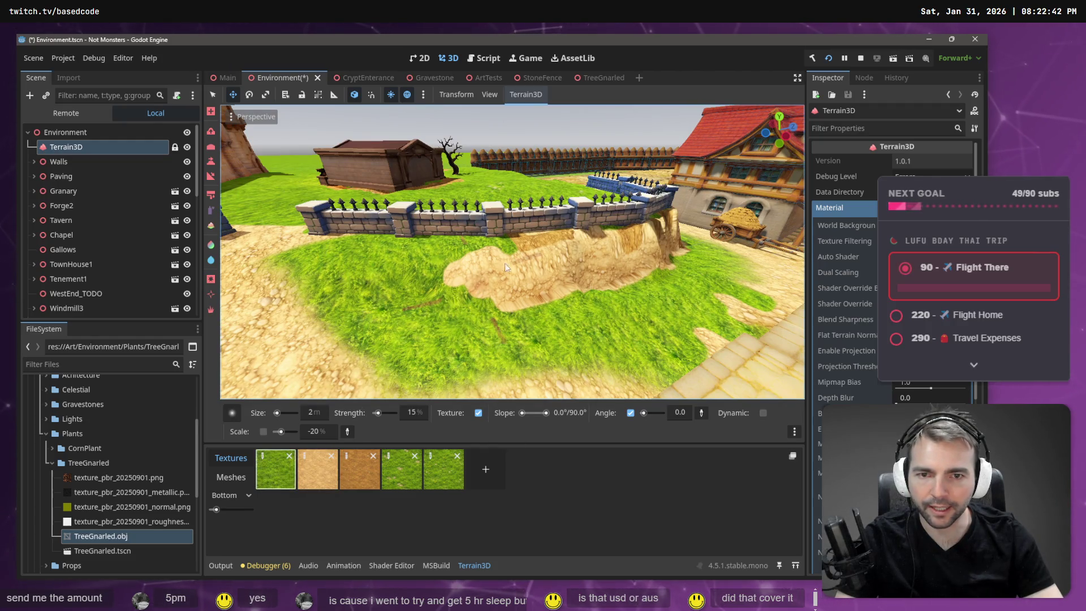
left_click_drag(510, 257, 477, 251)
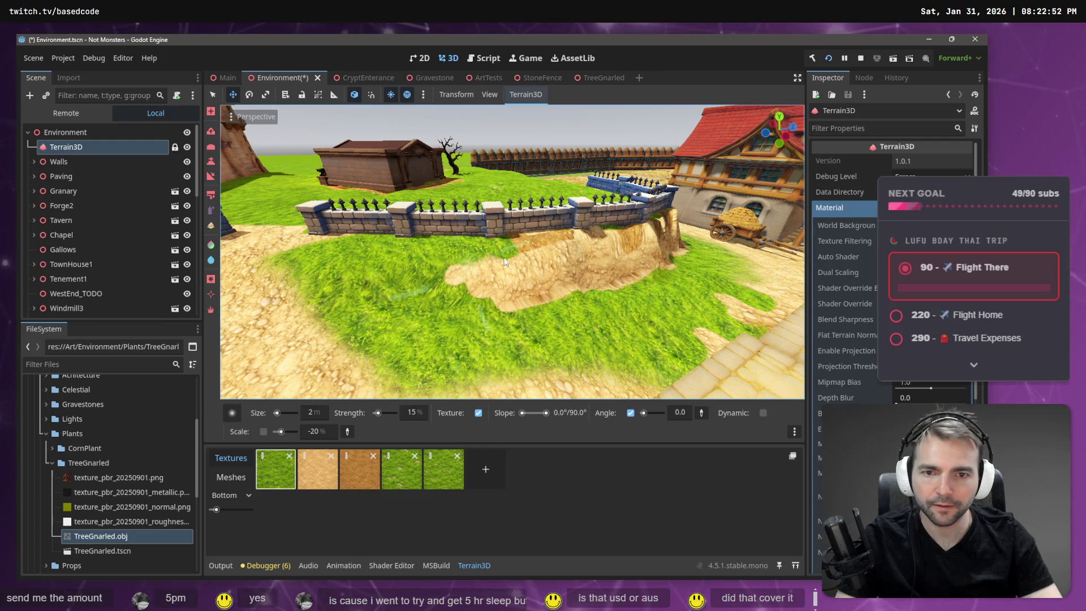
mouse_move(442, 271)
left_mouse_down()
mouse_move(469, 263)
mouse_move(447, 270)
left_mouse_up()
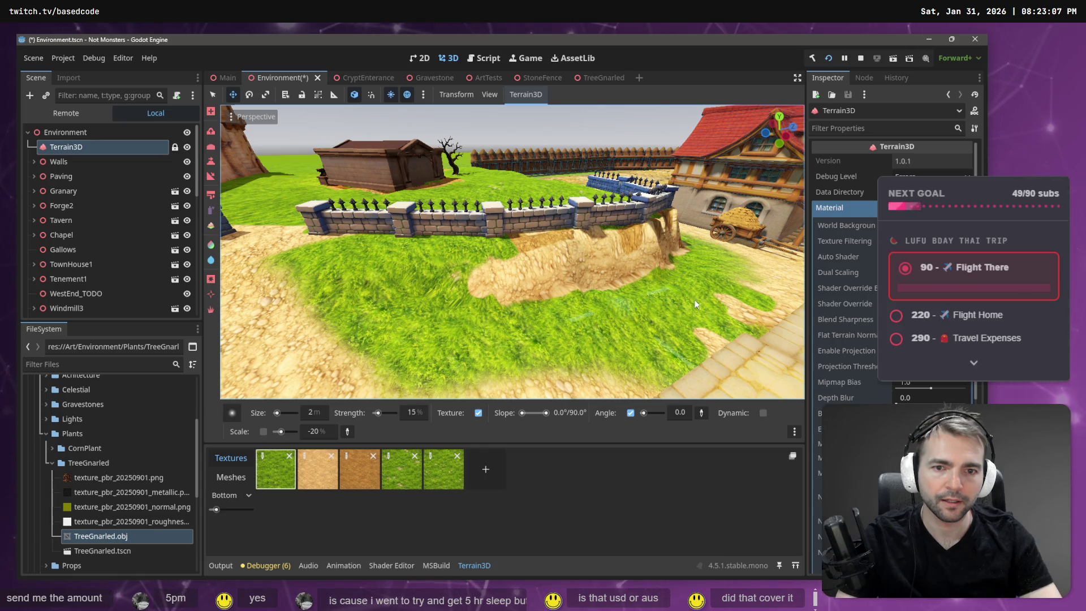
Step: Orbit around the walled mound to inspect the wall, red-roofed house and town
mouse_move(531, 297)
left_mouse_down()
mouse_move(646, 294)
mouse_move(456, 313)
left_mouse_up()
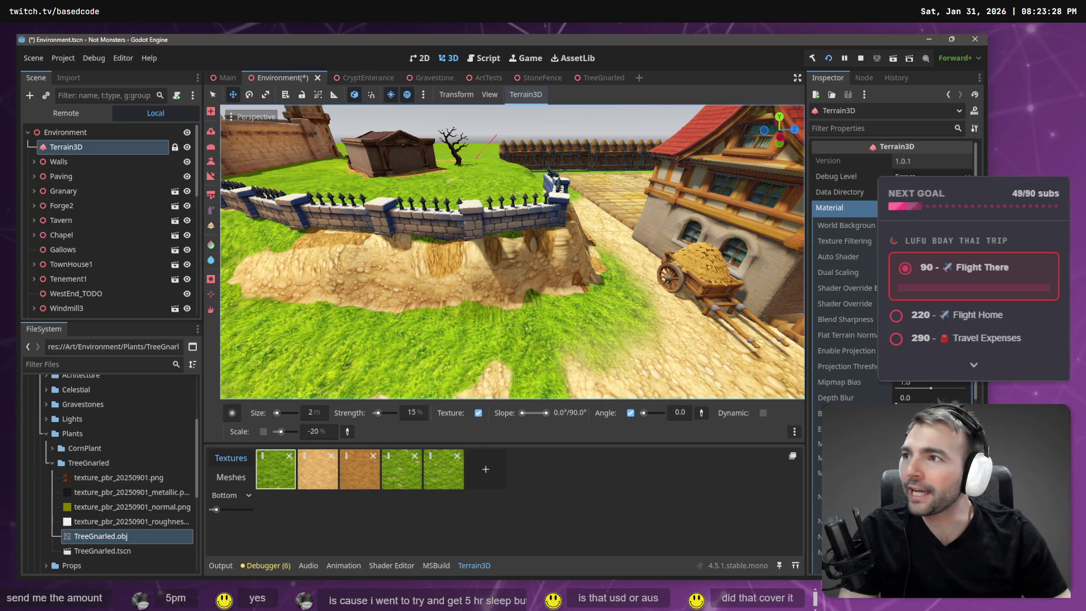
left_click_drag(509, 323, 535, 325)
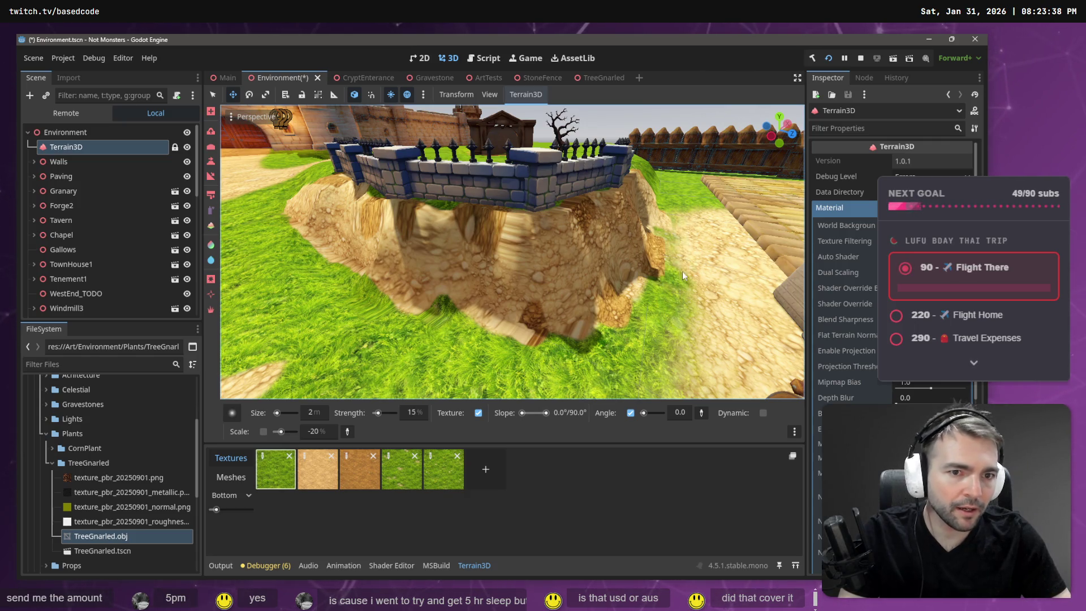
left_click_drag(698, 246, 433, 300)
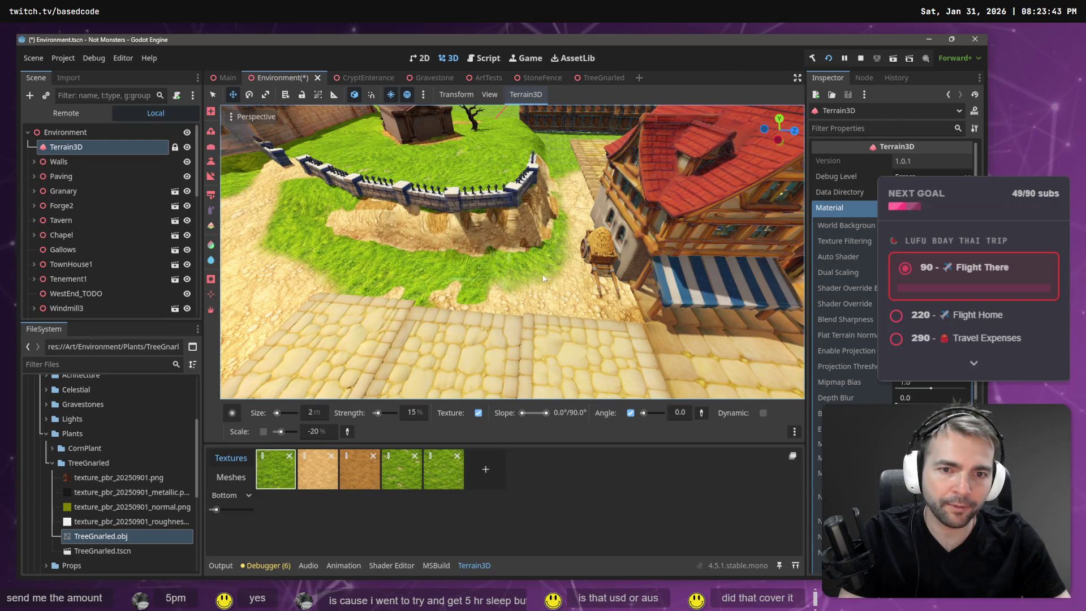
mouse_move(521, 297)
left_mouse_down()
mouse_move(498, 286)
mouse_move(447, 298)
left_mouse_up()
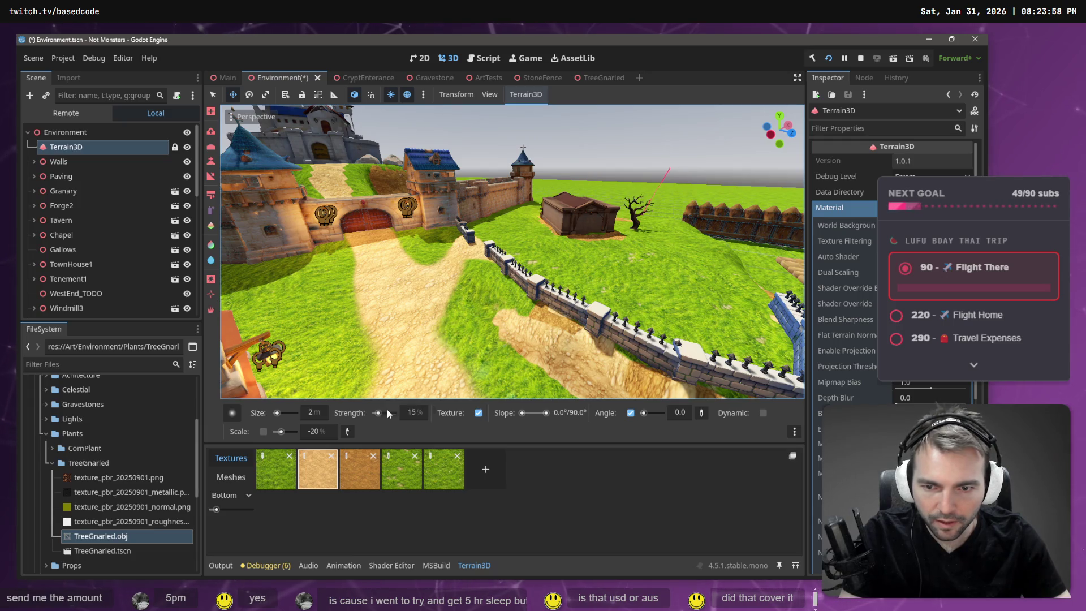
Step: Set the Terrain3D brush Size to 18 m and Strength to 7%
left_click_drag(377, 414, 383, 415)
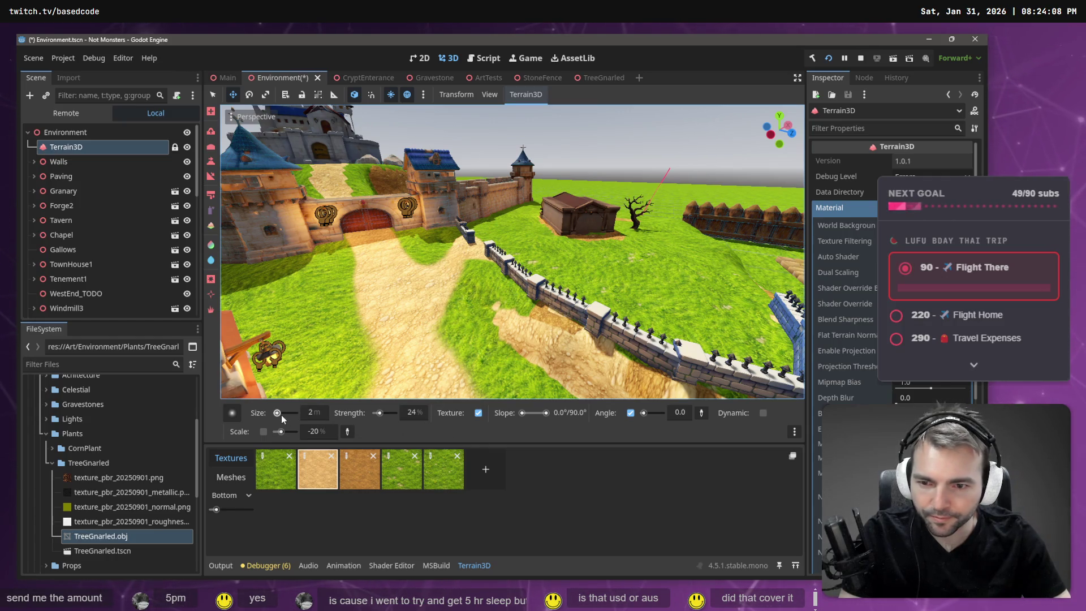
left_click_drag(281, 416, 278, 416)
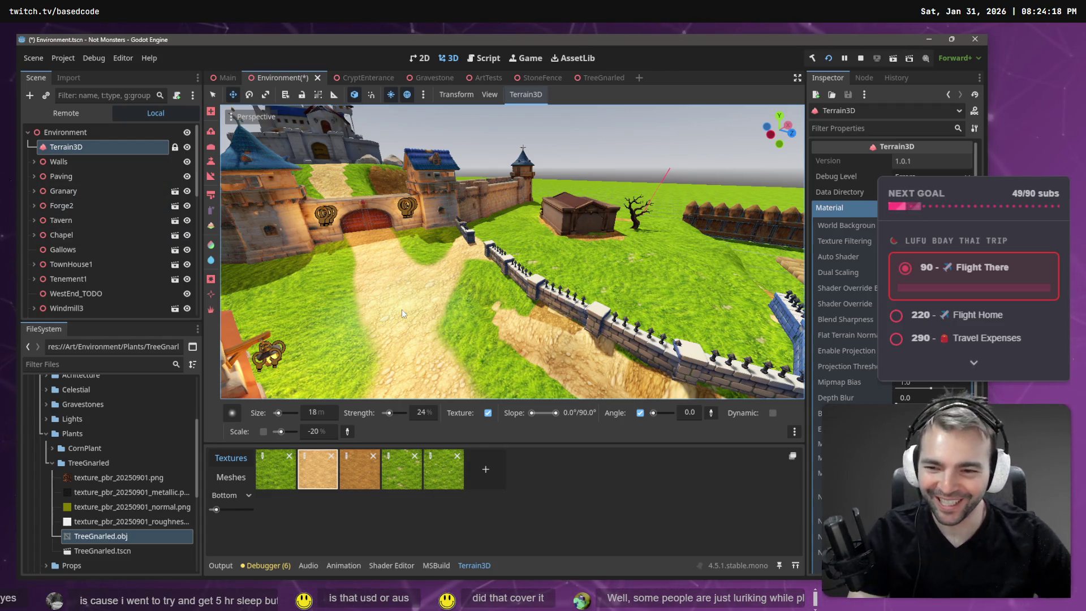
left_click(232, 413)
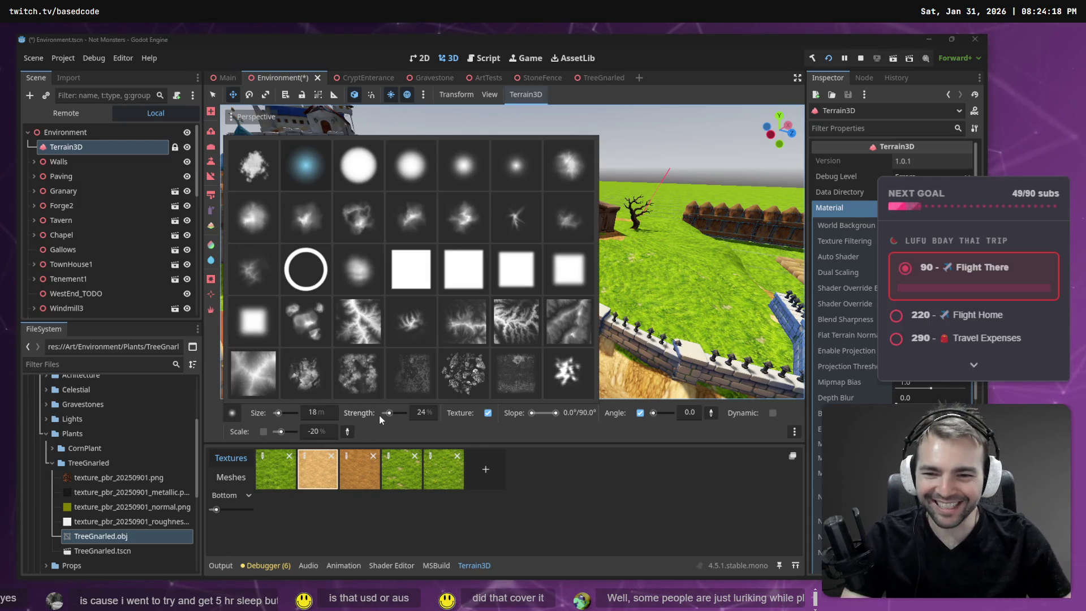
left_click_drag(389, 415, 387, 414)
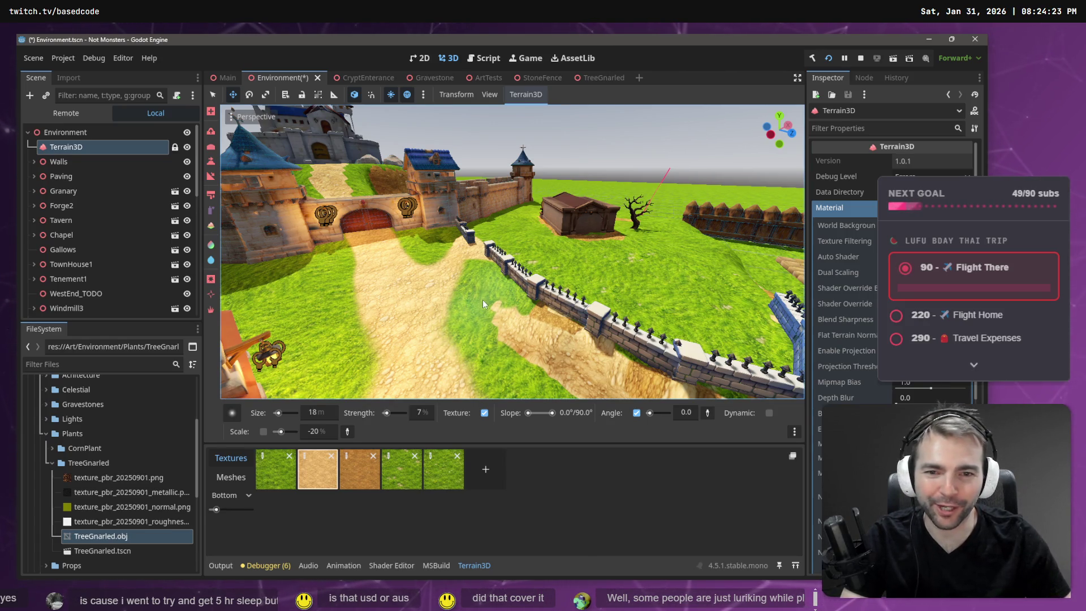
scroll(481, 314, "down", 3)
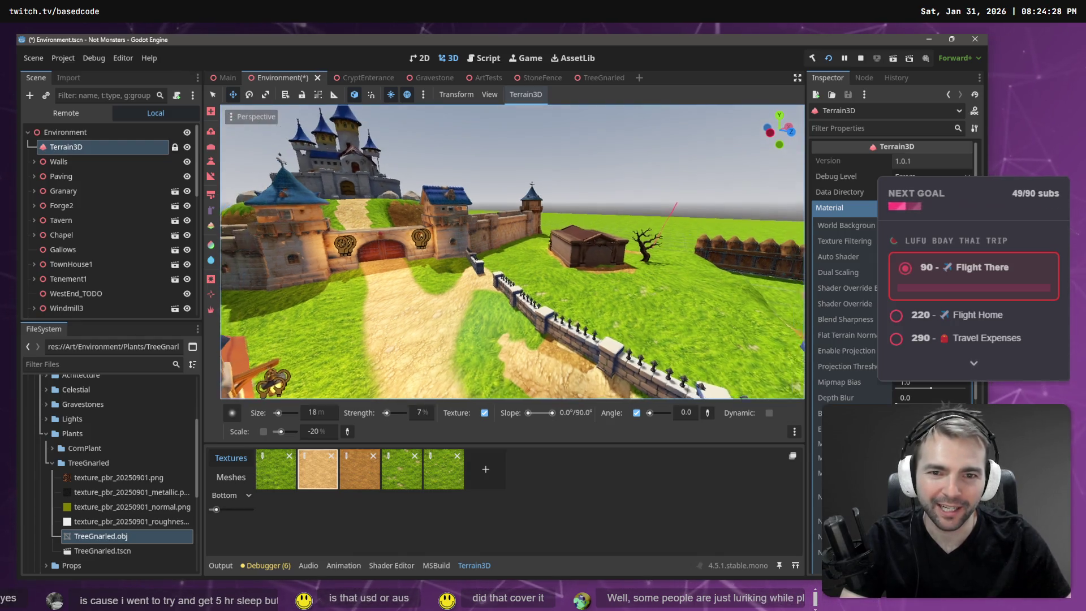
scroll(512, 252, "down", 5)
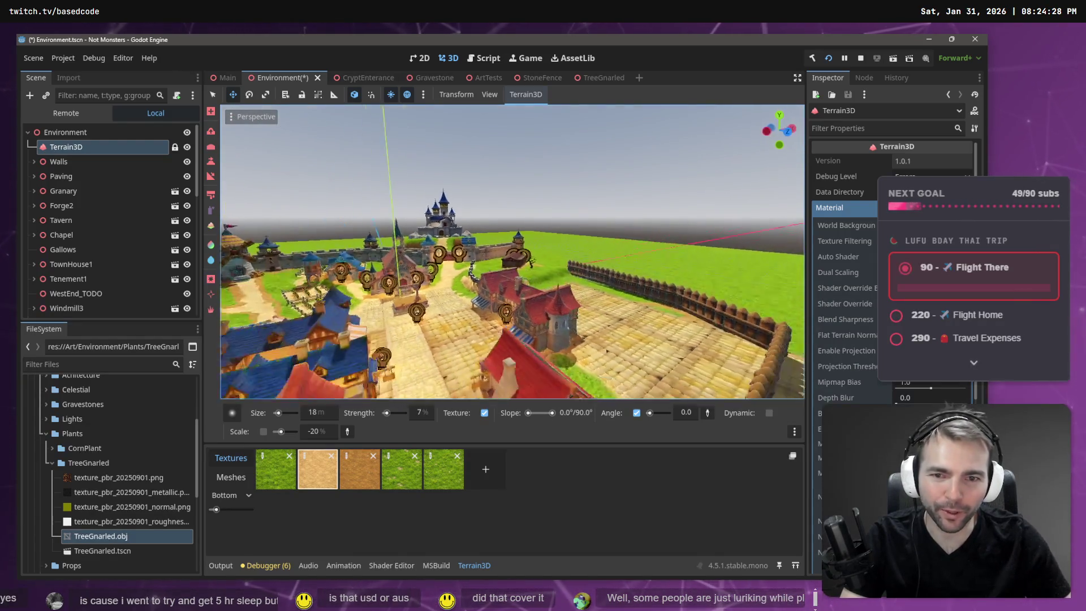
scroll(512, 252, "up", 5)
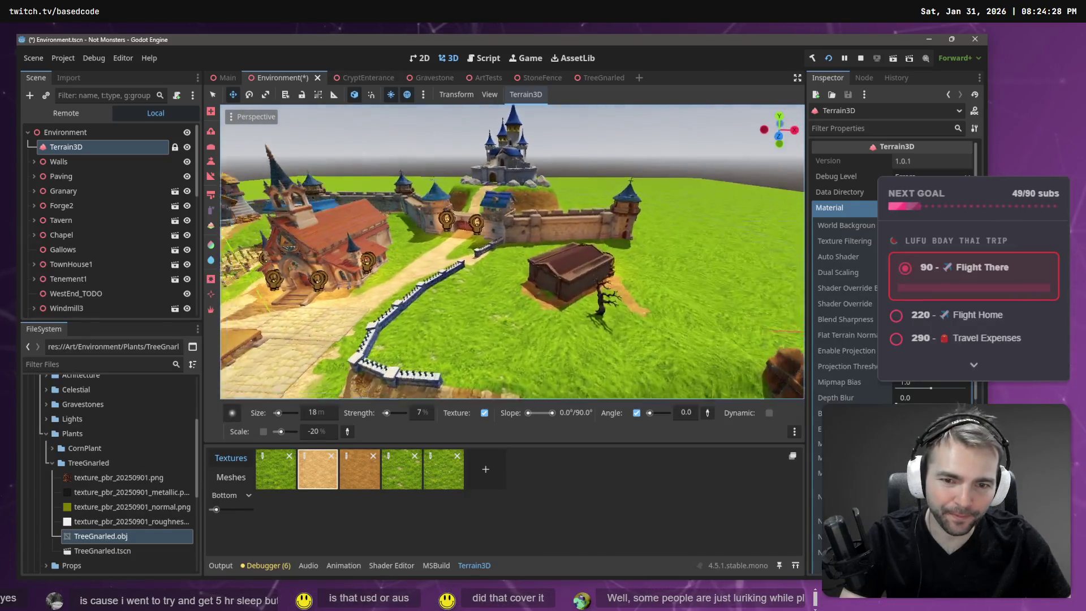
key("w")
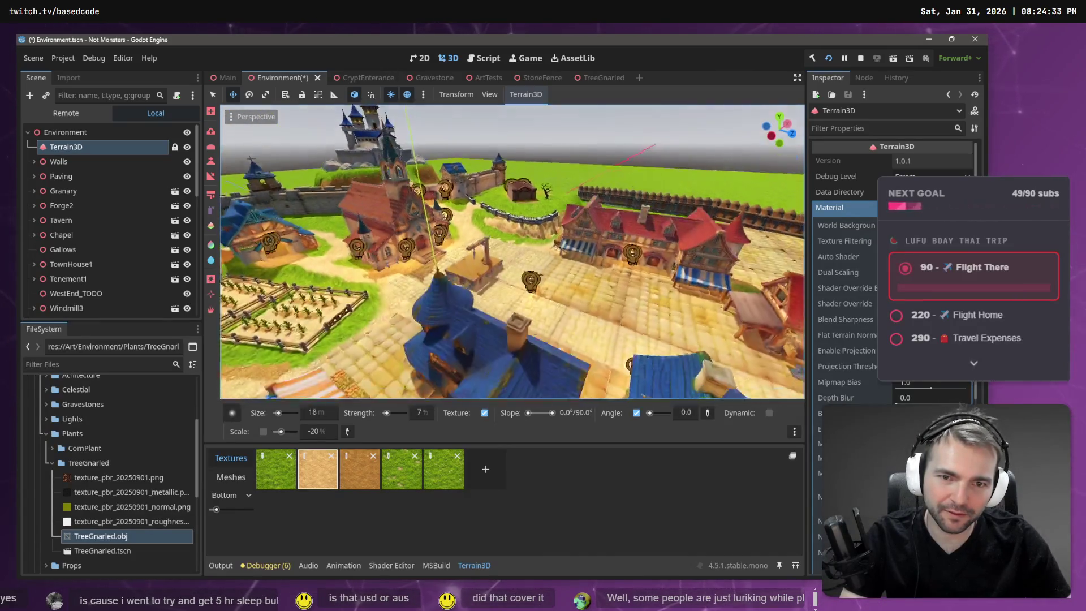
key("w")
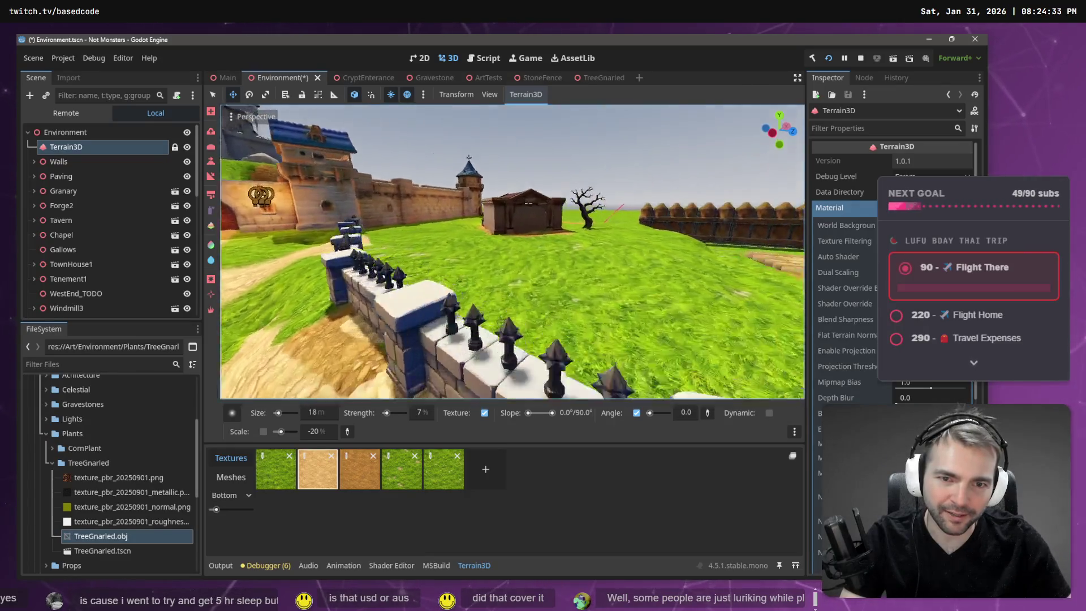
key("w")
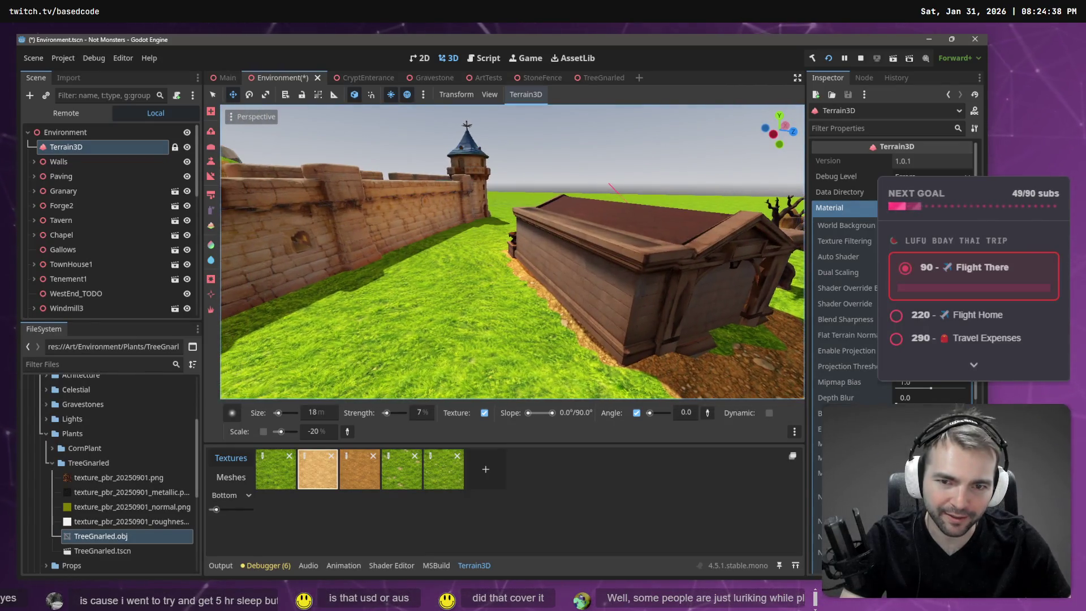
key("s")
key("s")
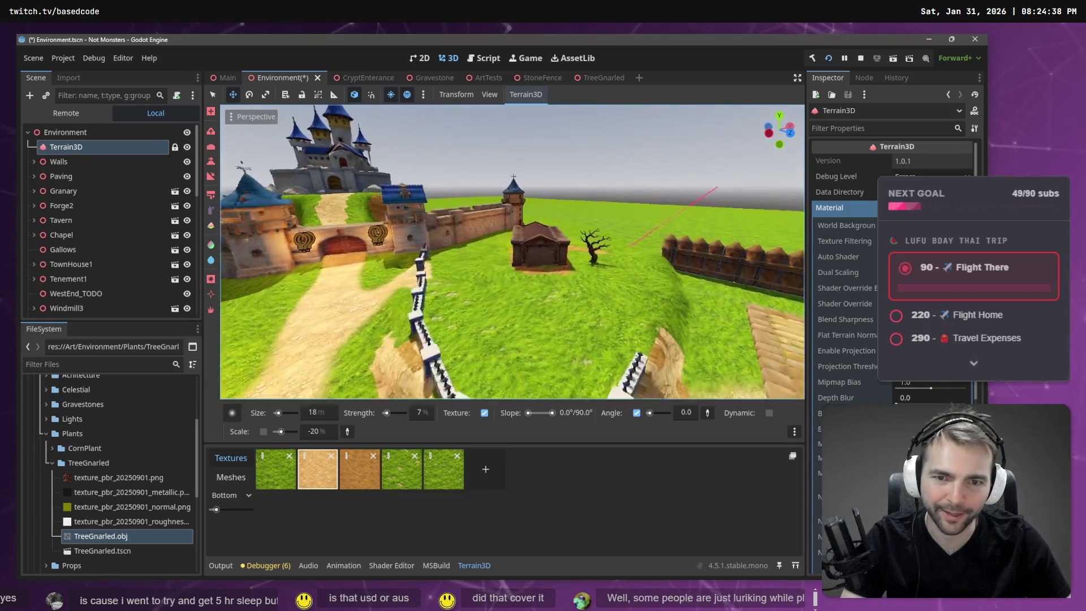
key("w")
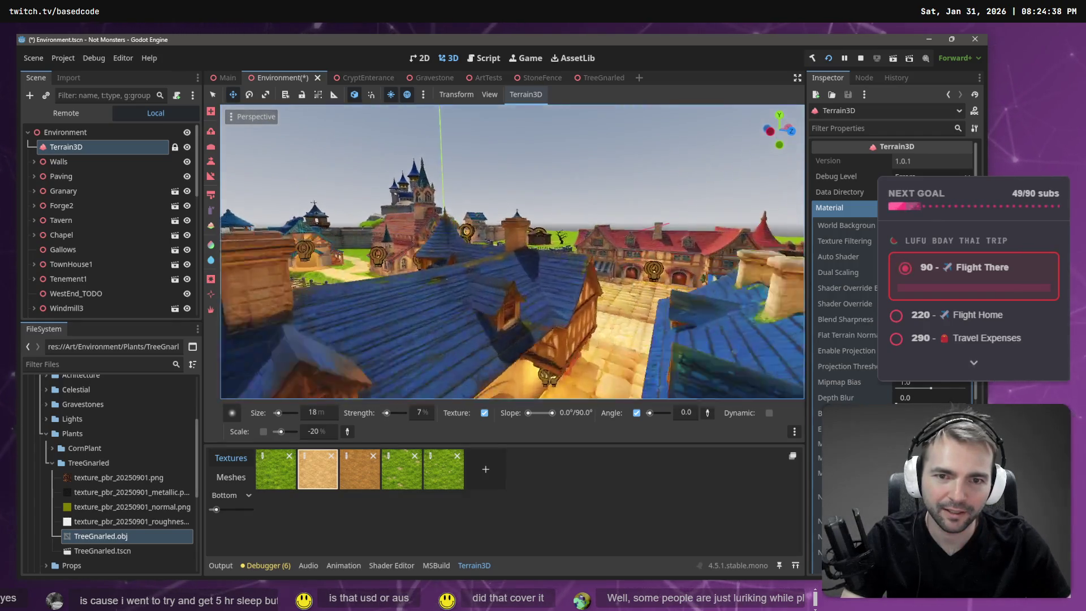
key("w")
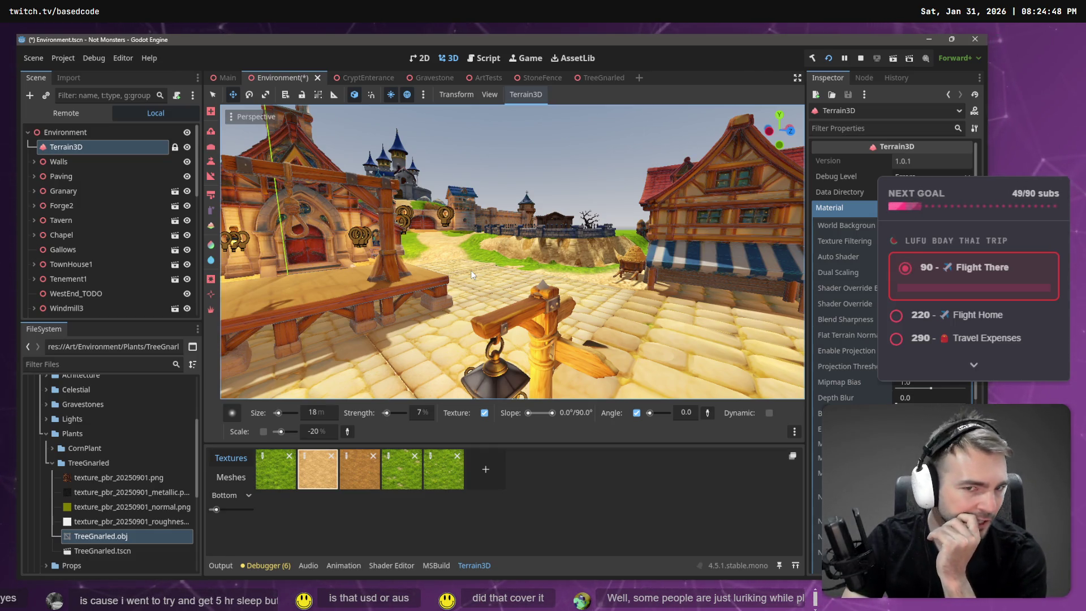
scroll(484, 278, "up", 5)
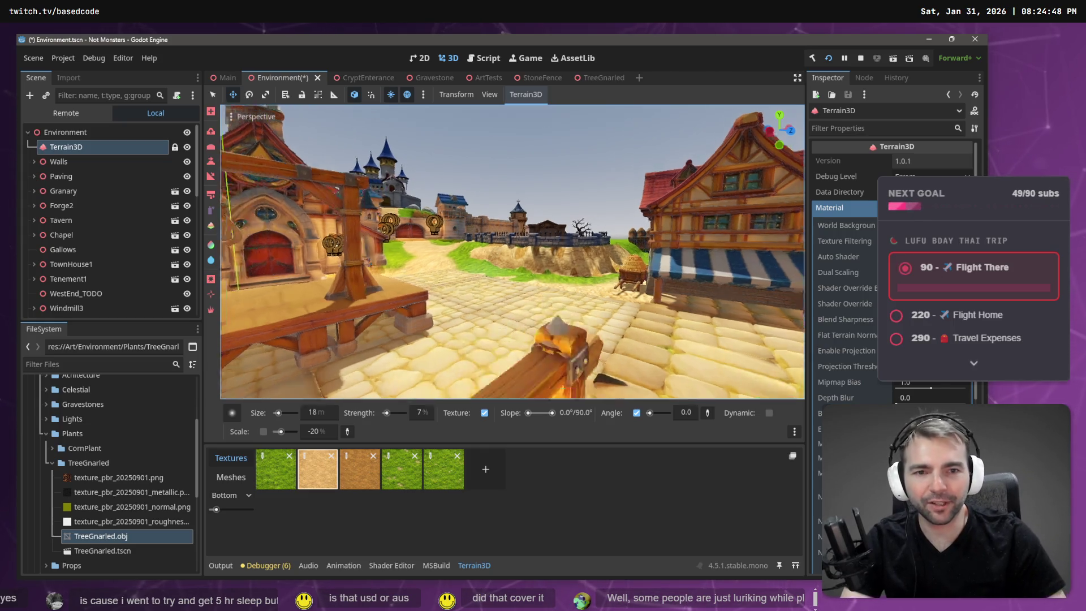
key("s")
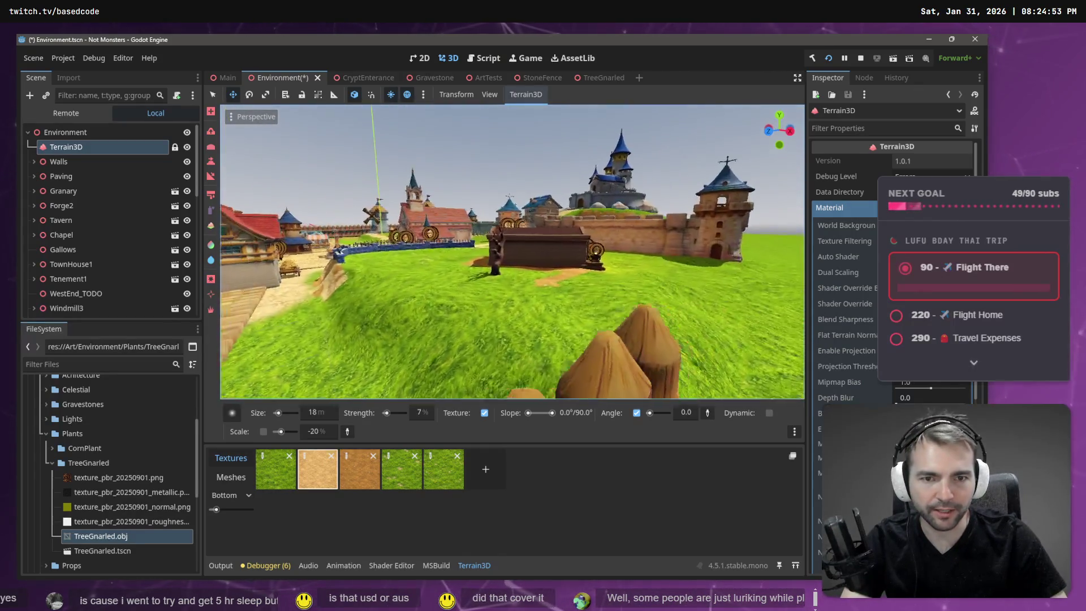
key("a")
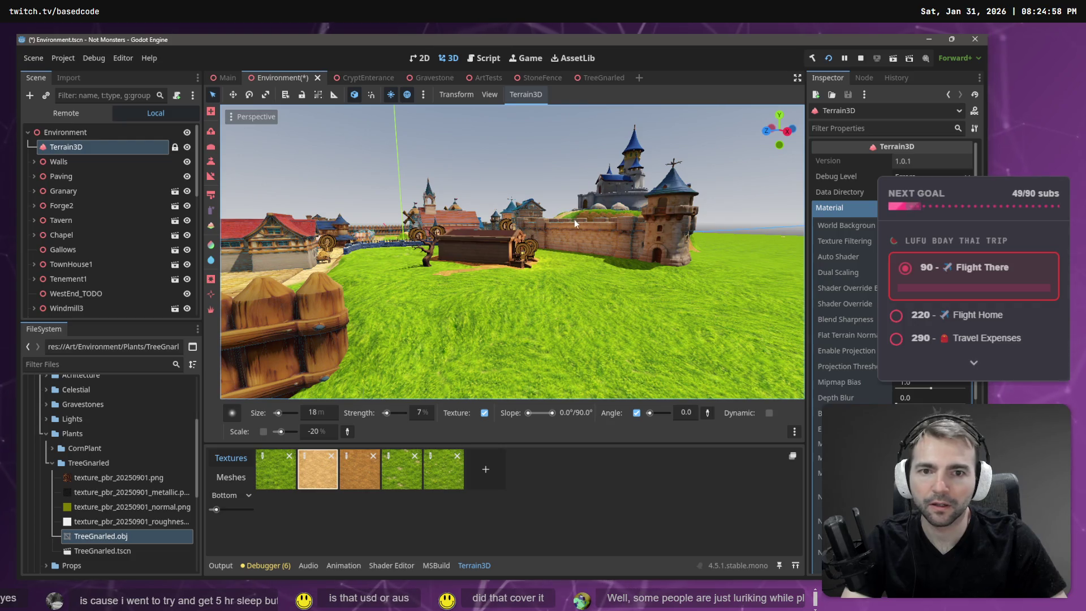
left_click(575, 248)
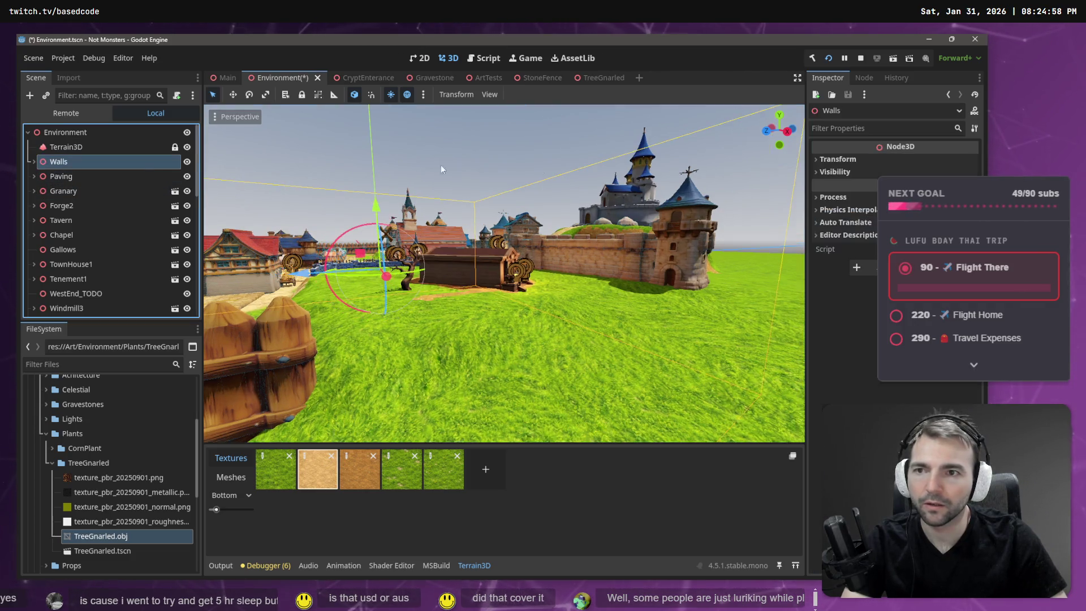
Step: Select WallSegment4, rotate it into line, and move it beside the graveyard shed
mouse_move(575, 247)
left_mouse_down()
mouse_move(532, 223)
mouse_move(590, 217)
left_mouse_up()
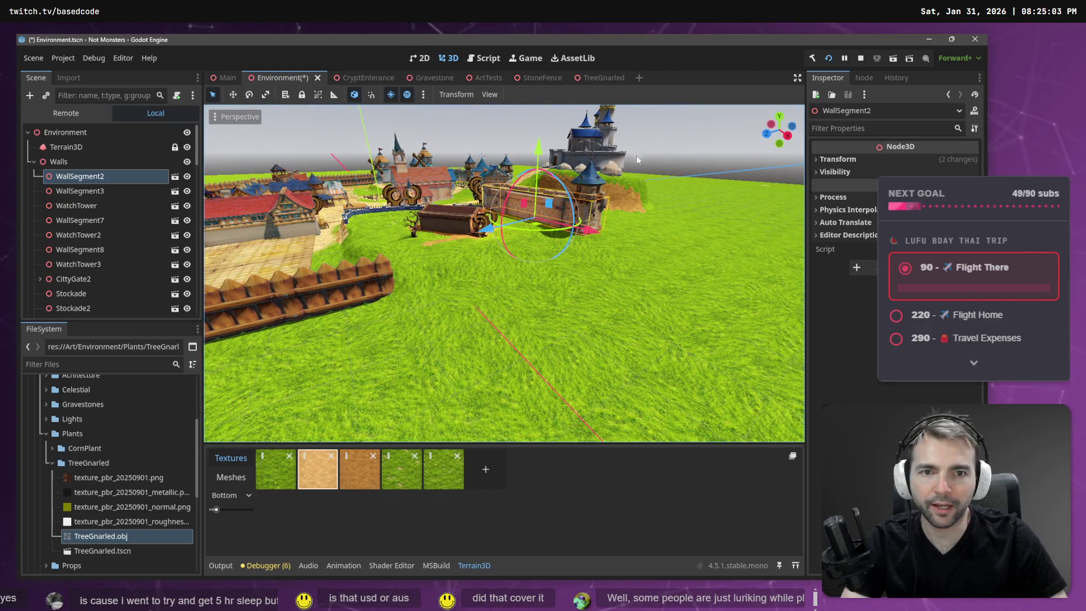
left_click(661, 141)
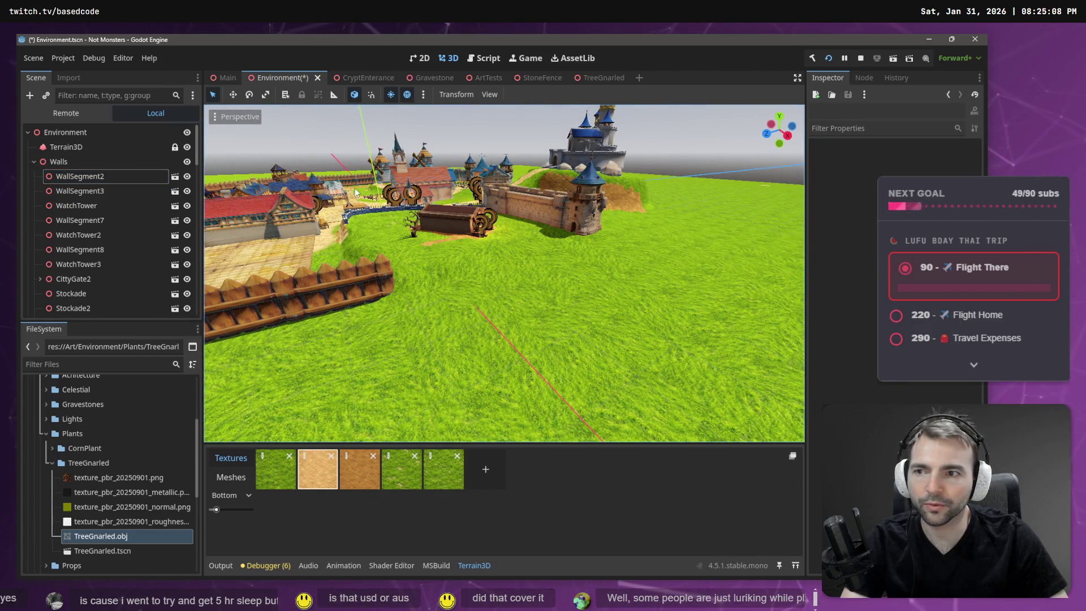
left_click(81, 162)
left_click(555, 207)
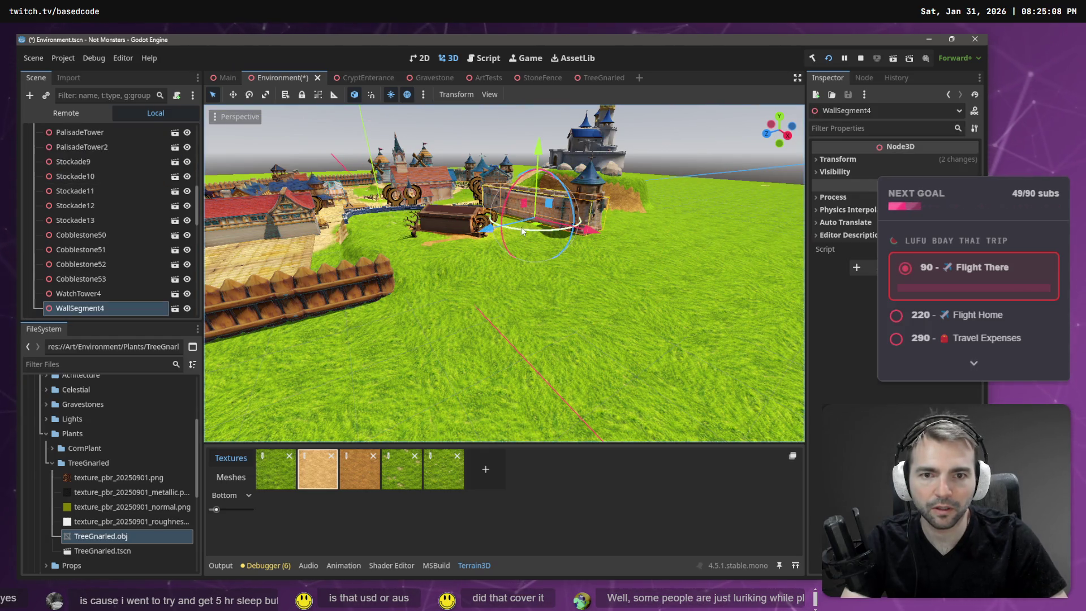
mouse_move(521, 232)
left_mouse_down()
mouse_move(471, 253)
mouse_move(458, 274)
mouse_move(444, 248)
left_mouse_up()
key("e")
key("w")
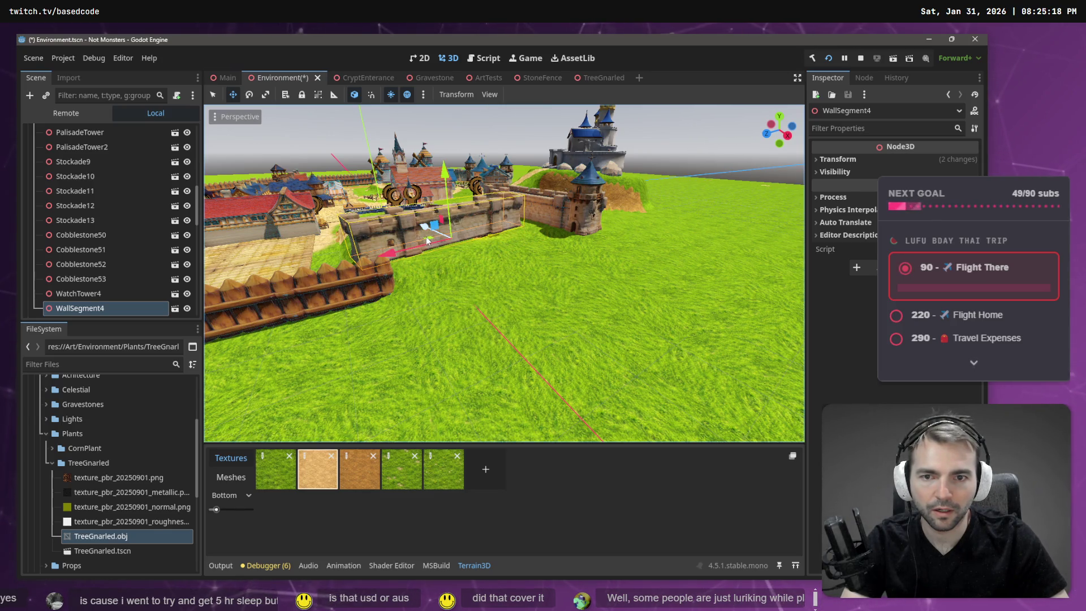
left_click_drag(427, 241, 492, 252)
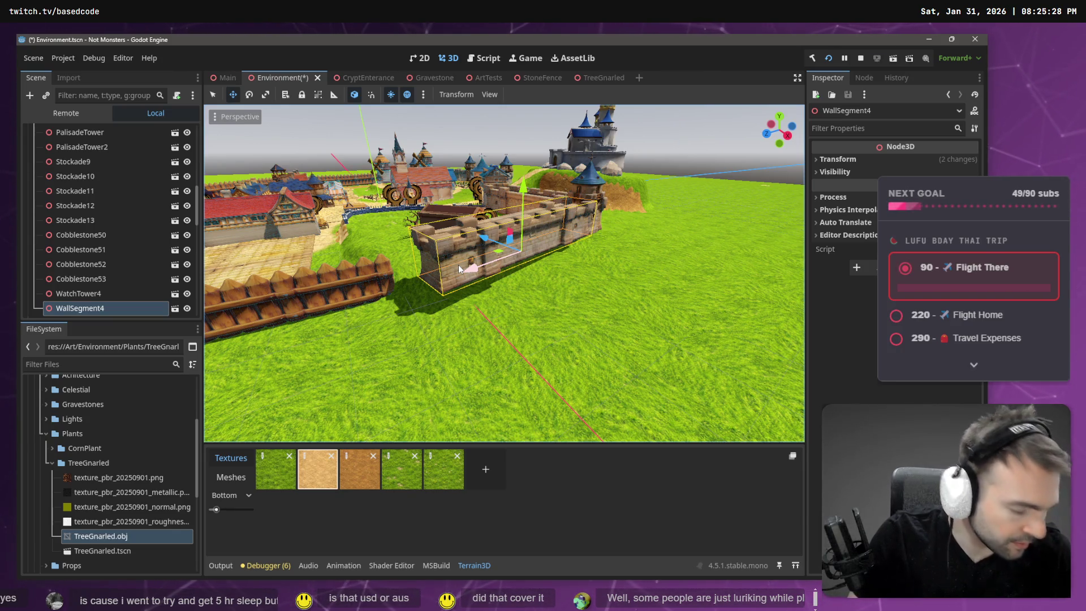
Step: Inspect the placed wall from around the courtyard, then select Stockade12 and Stockade13
right_click(459, 265)
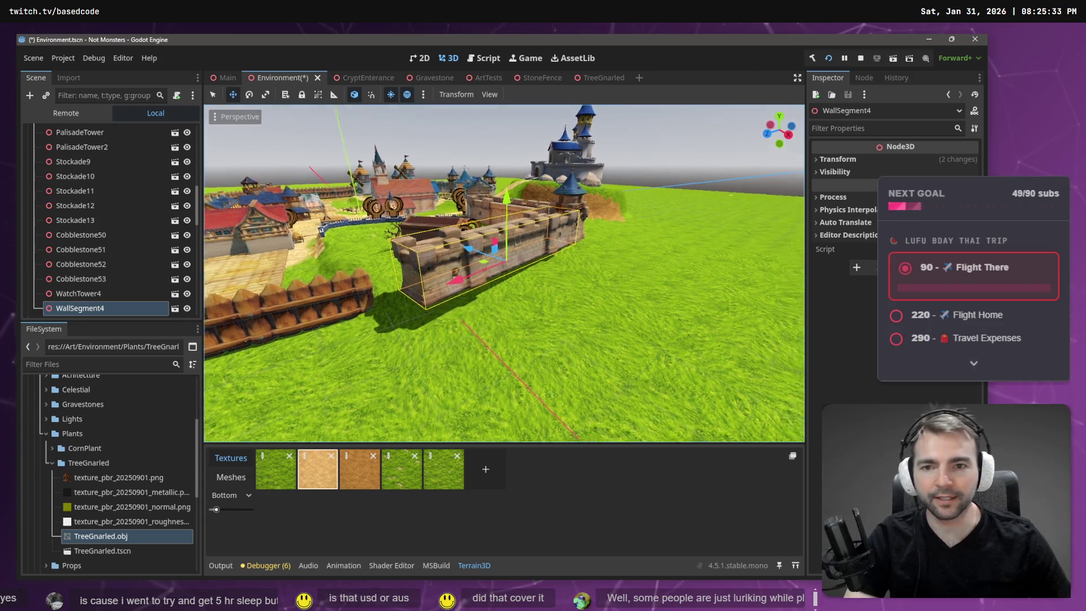
key("s")
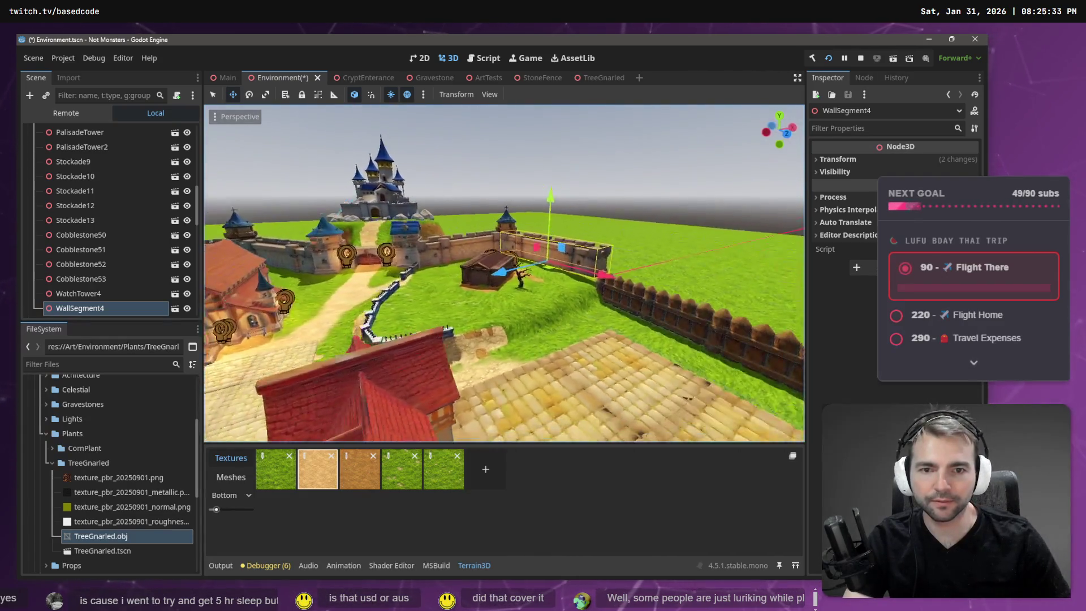
key("a")
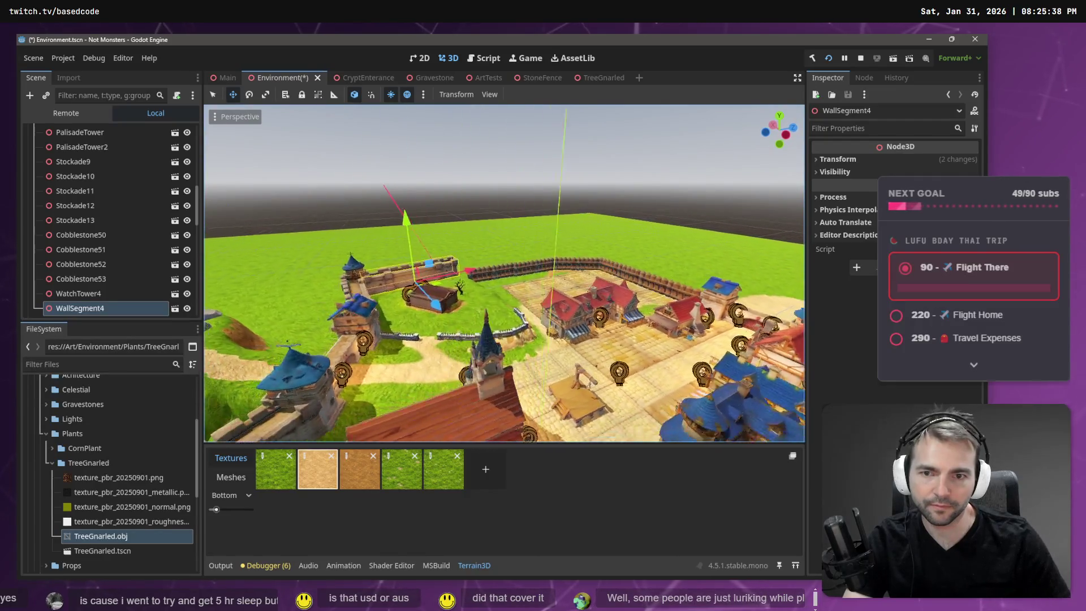
key("w")
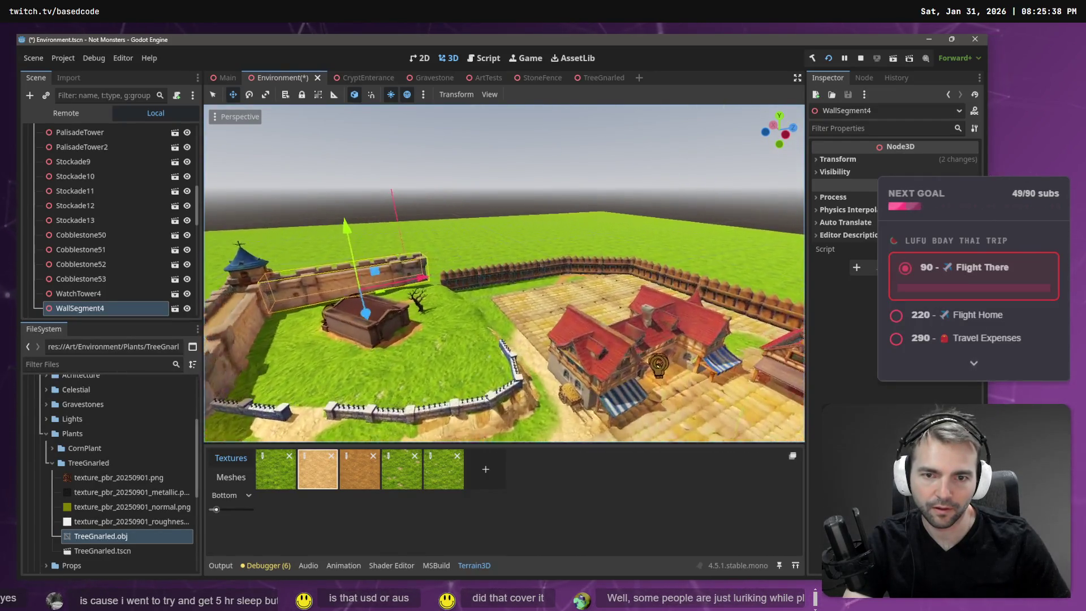
key("a")
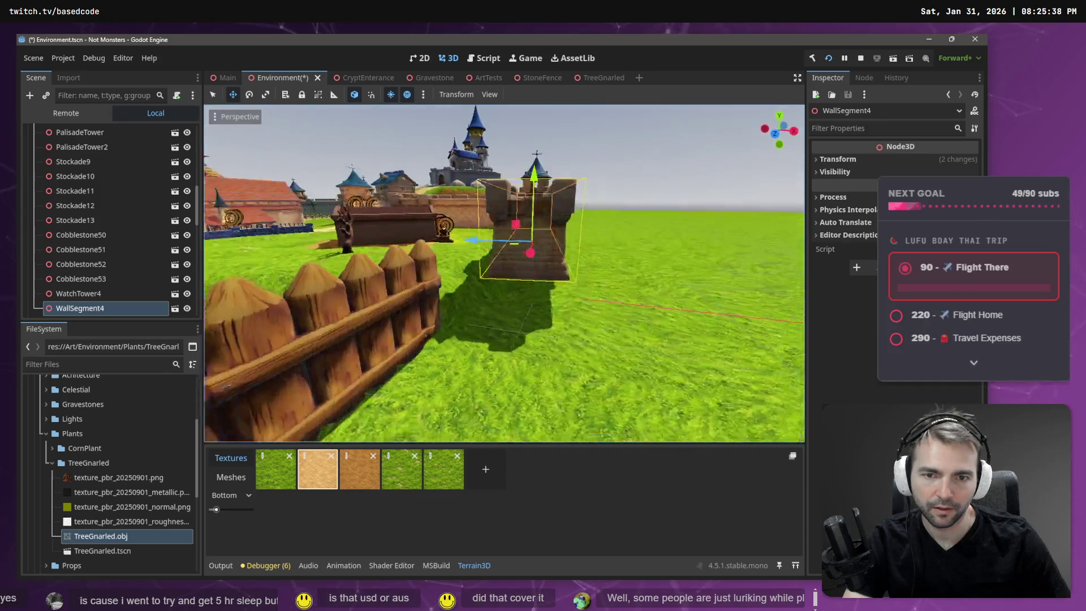
key("a")
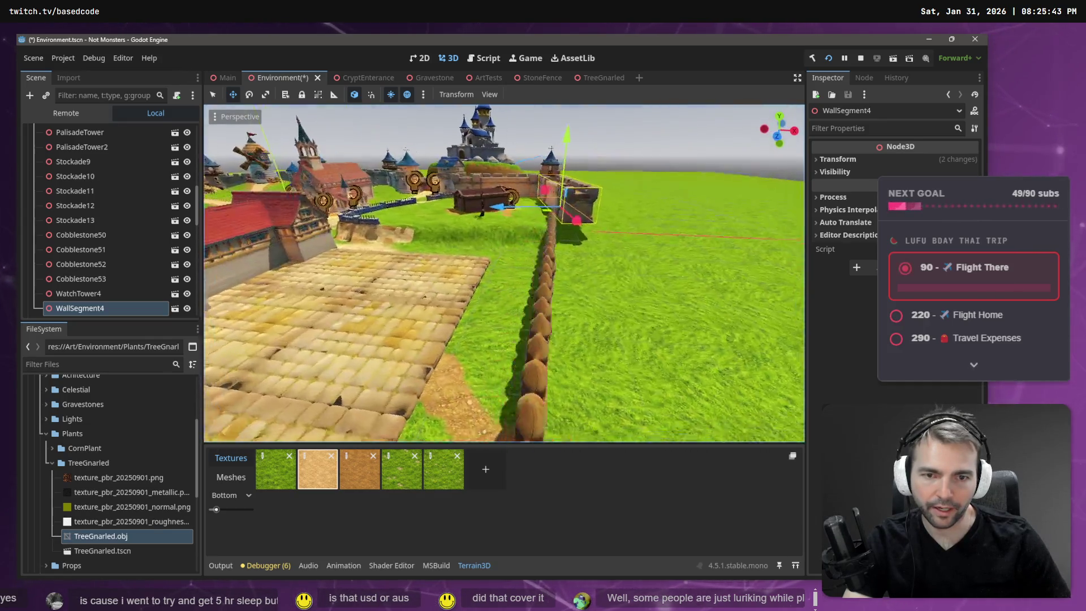
key("s")
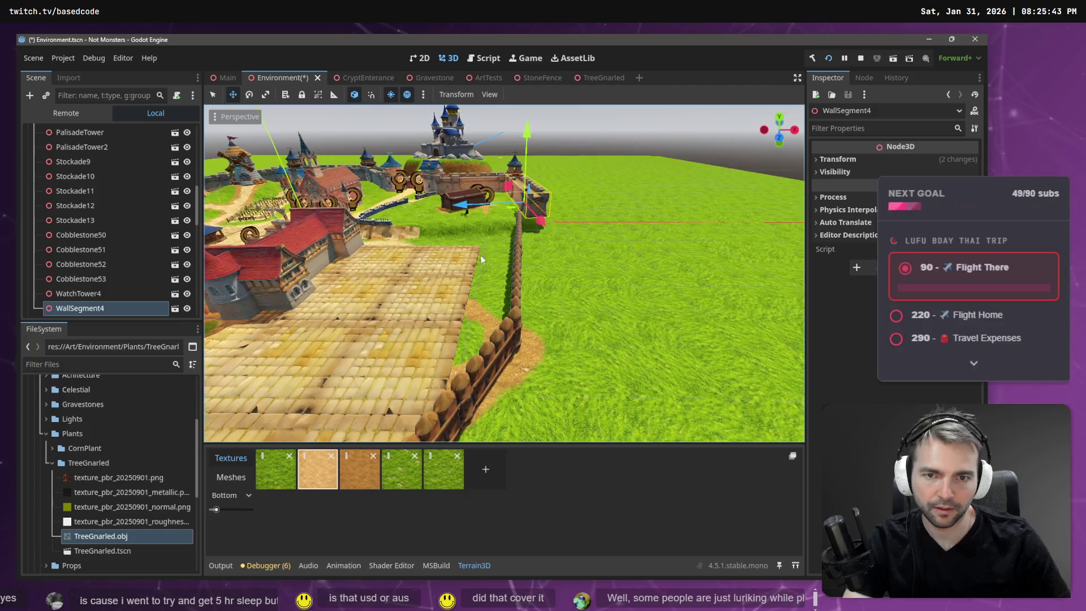
left_click(518, 292)
left_click(522, 226, "shift")
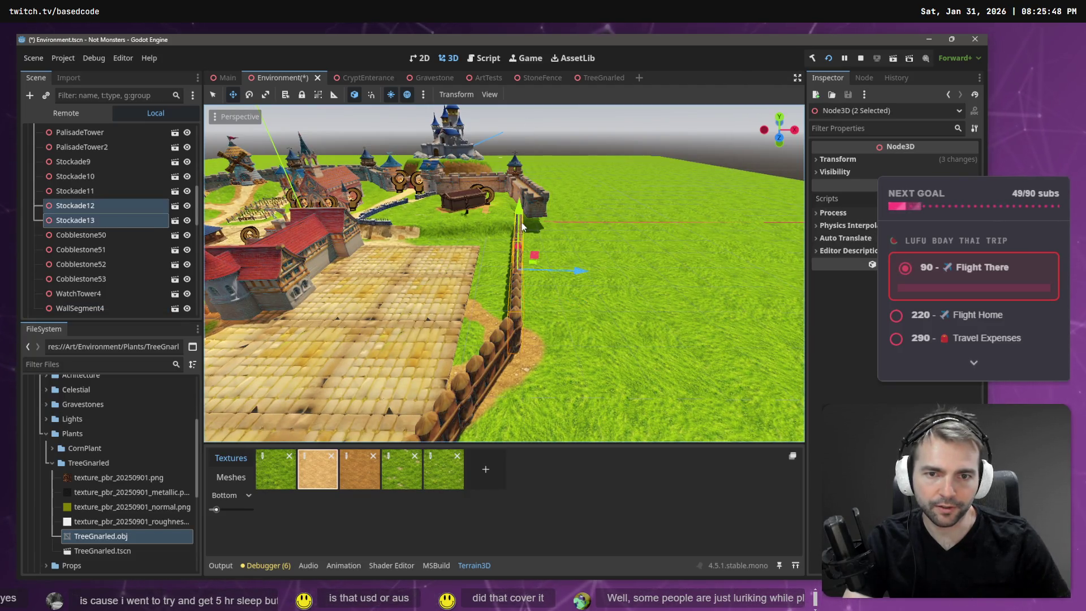
Step: Rotate Stockade12 and Stockade13 about -7.6° and slide them up against the stone wall
key("e")
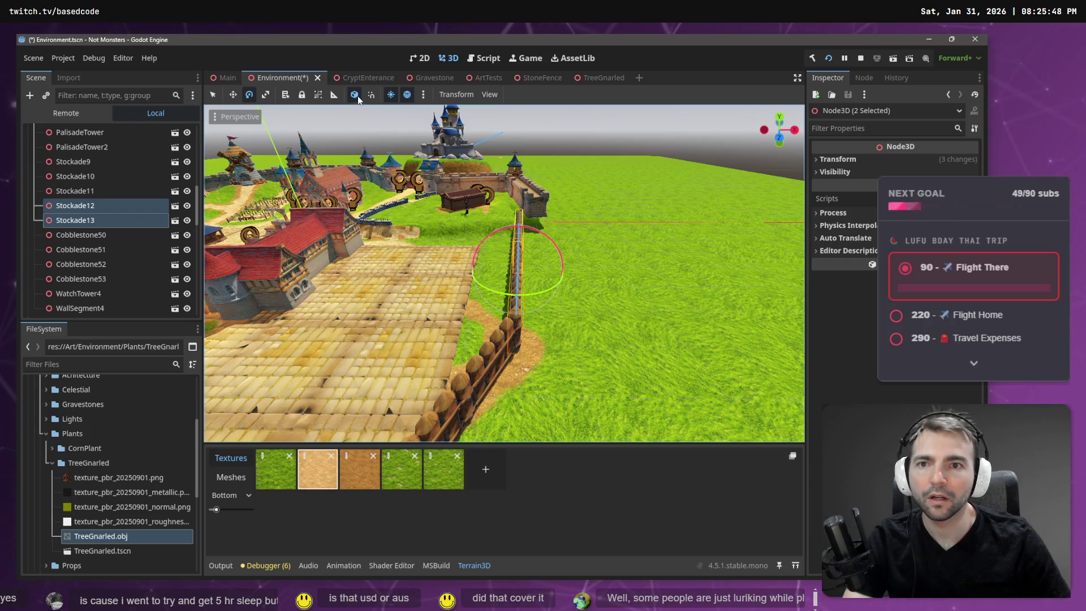
mouse_move(542, 291)
left_mouse_down()
mouse_move(527, 277)
mouse_move(551, 282)
left_mouse_up()
key("w")
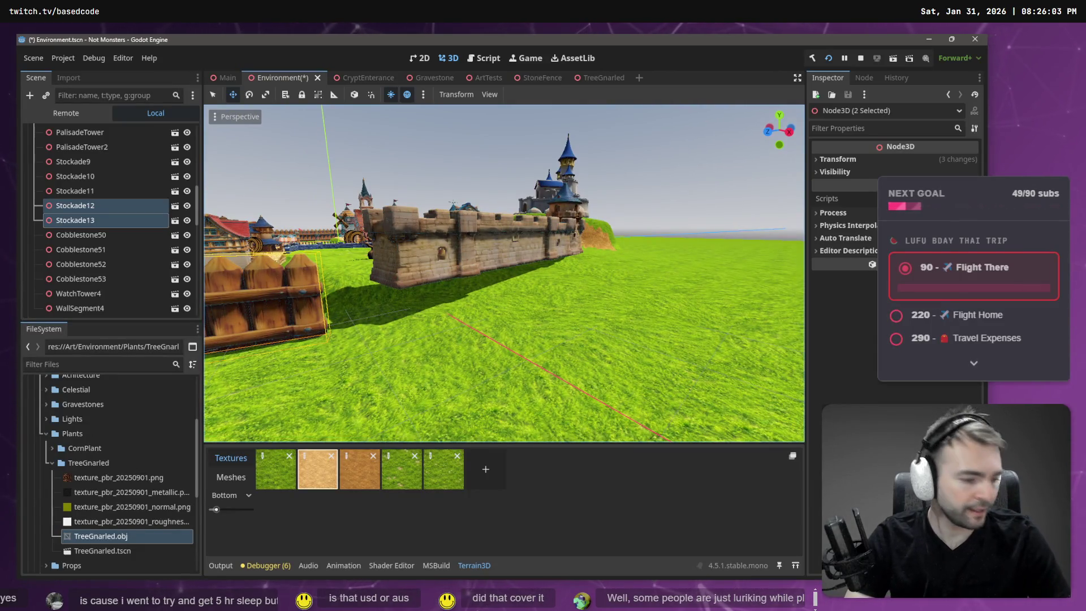
scroll(573, 207, "up", 3)
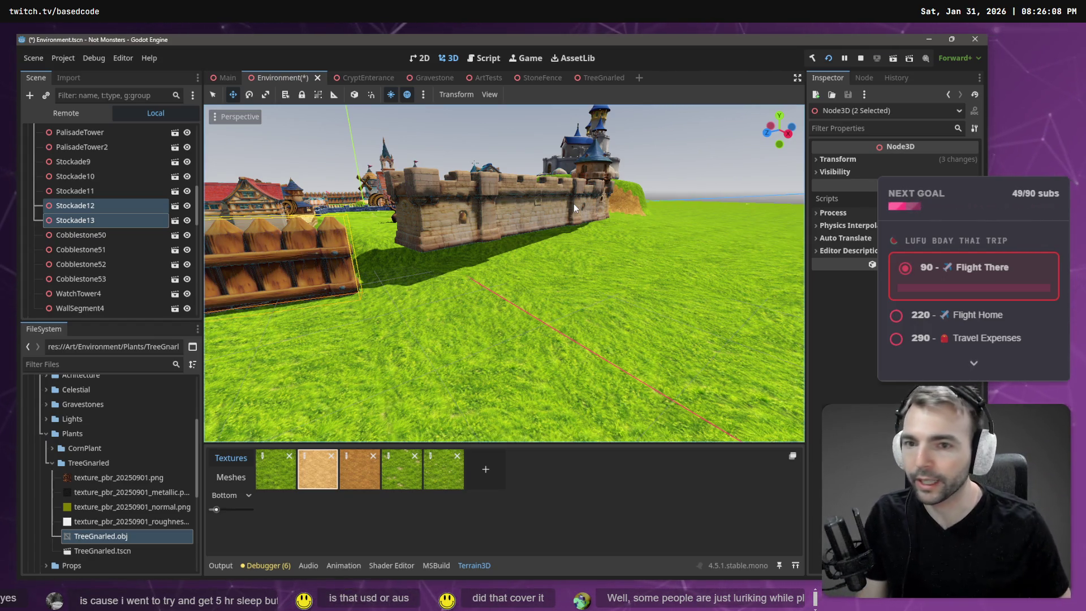
mouse_move(628, 168)
left_mouse_down()
mouse_move(600, 169)
mouse_move(628, 172)
left_mouse_up()
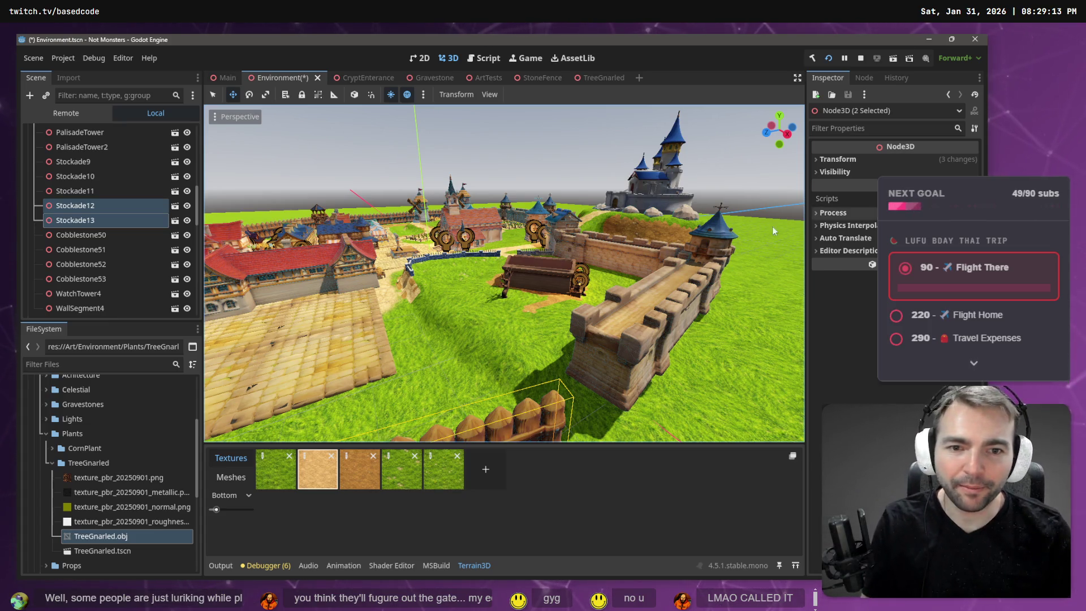
scroll(611, 138, "up", 3)
left_click_drag(504, 273, 448, 269)
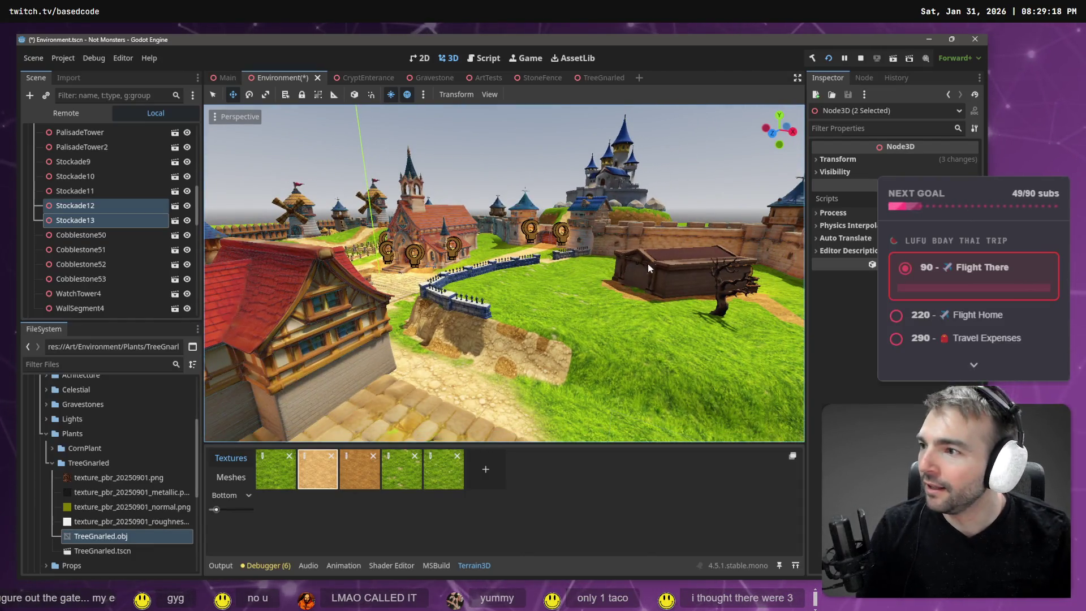
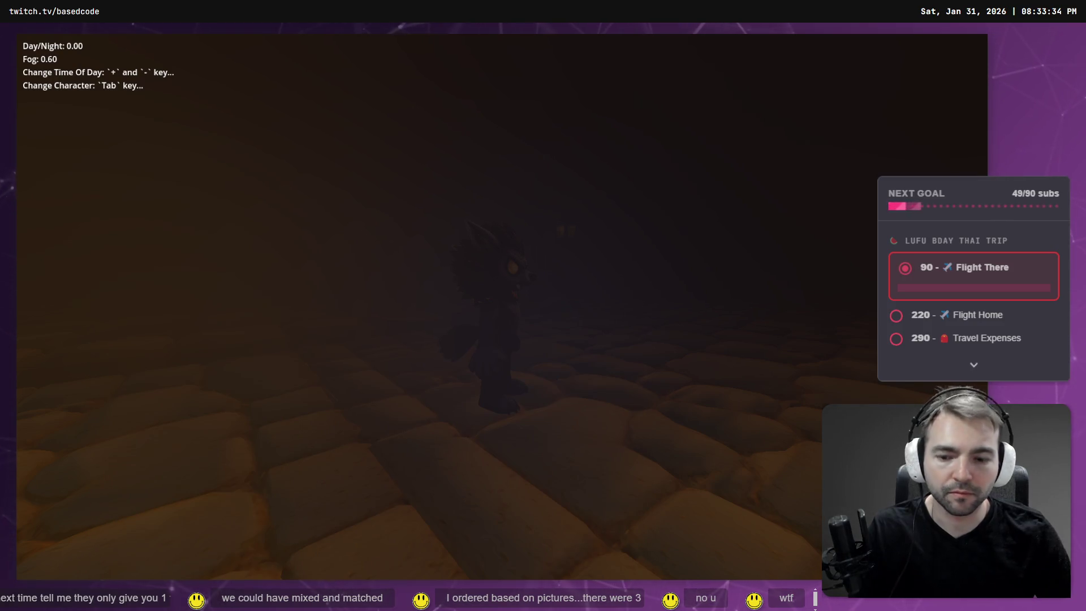
Step: Stop the running Godot game, close the browser, then return to Chrome and open YouTube
key("F8")
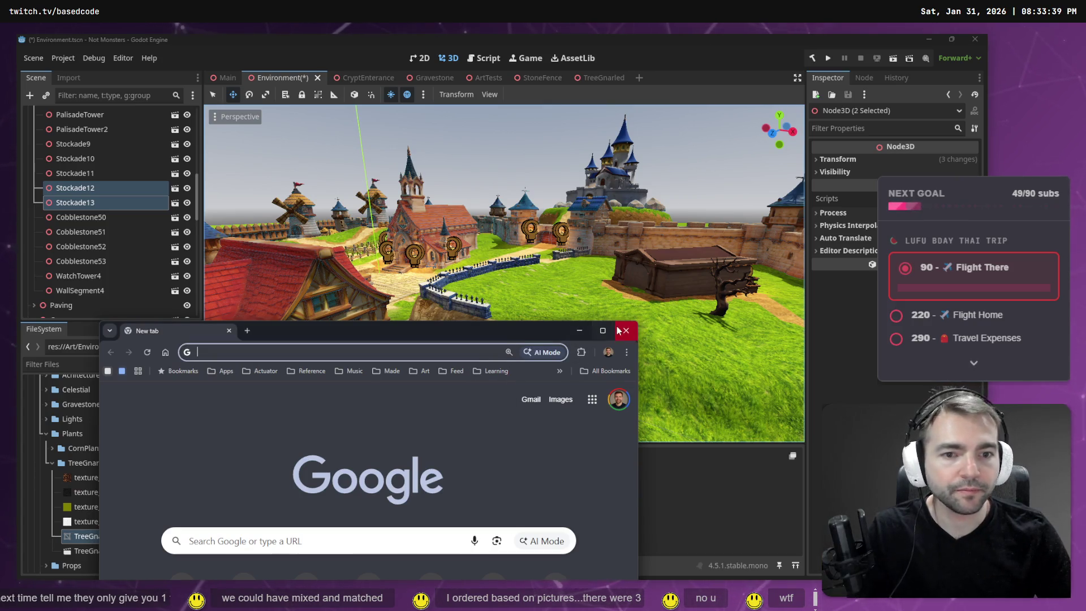
left_click(626, 331)
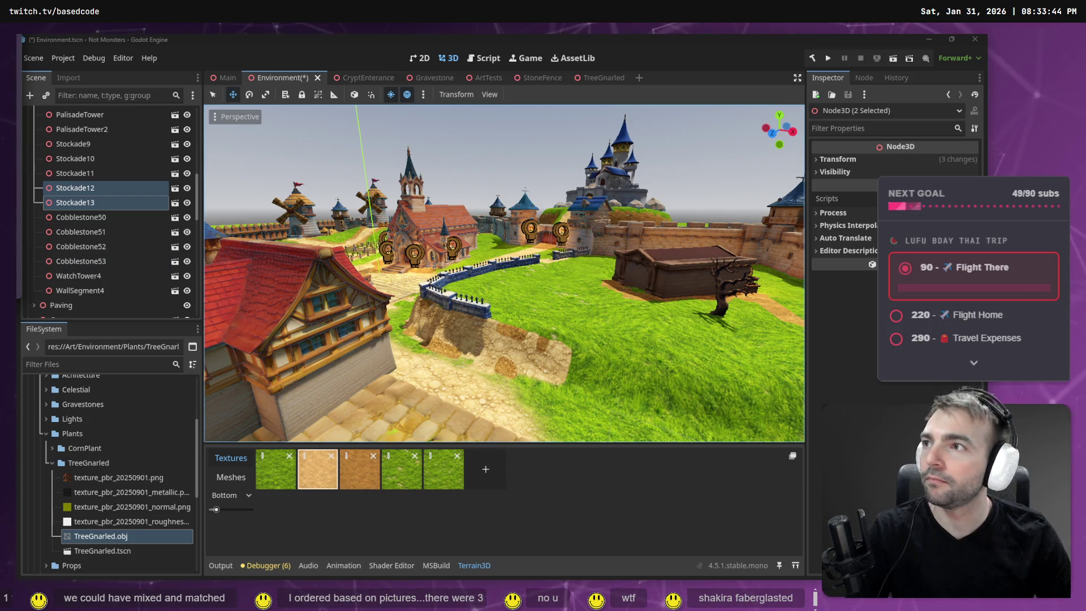
key("alt+Tab")
left_click(339, 309)
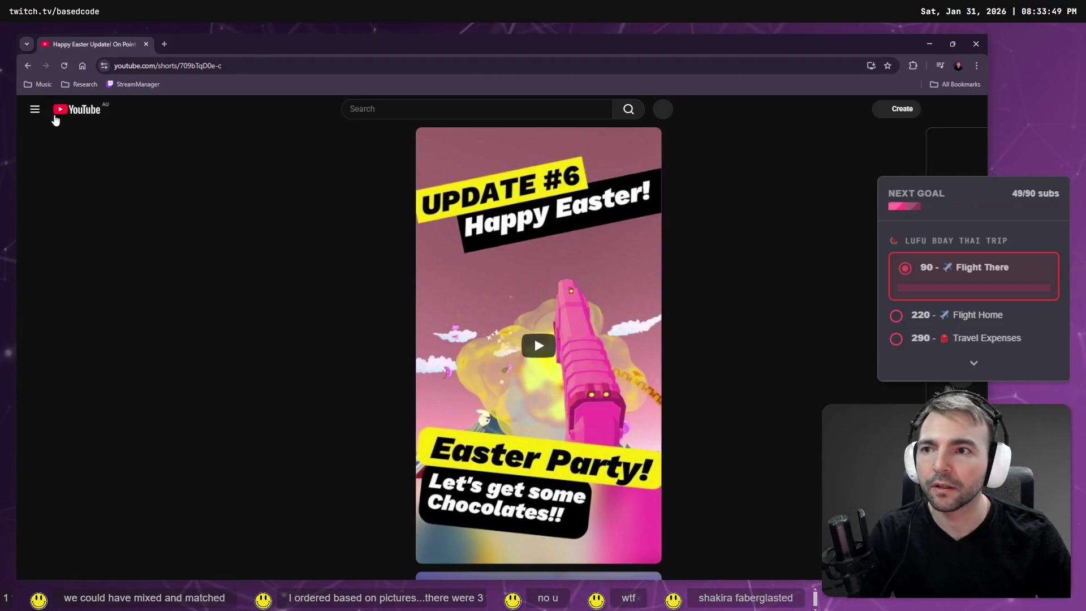
Step: Go to the YouTube home feed, browse the recommendations, and open a subscribed streamer's channel
left_click(73, 114)
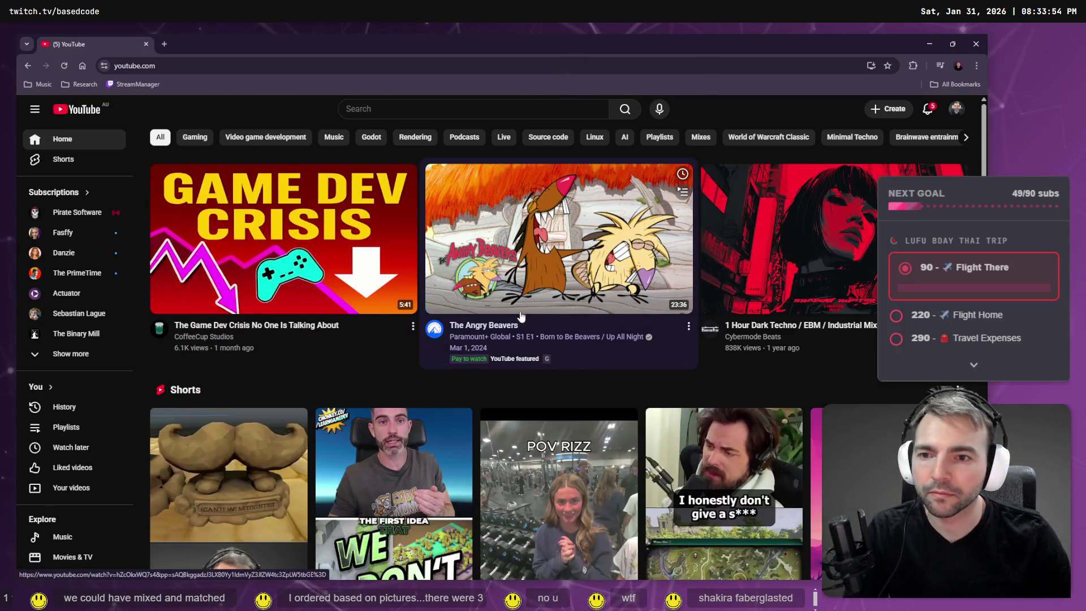
scroll(499, 317, "down", 5)
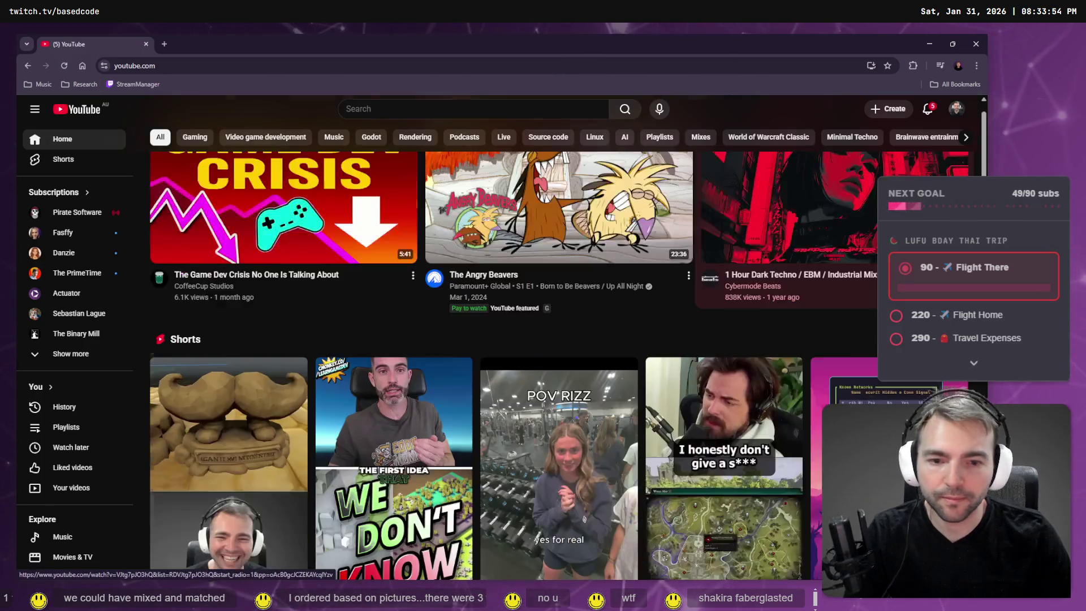
scroll(873, 300, "down", 5)
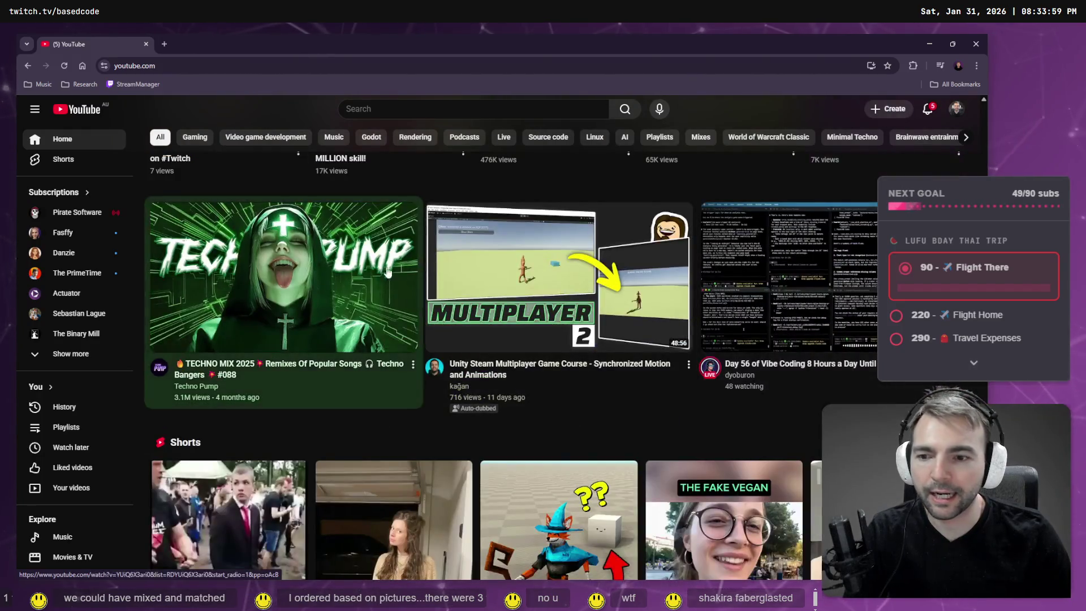
scroll(286, 333, "up", 6)
scroll(286, 333, "down", 4)
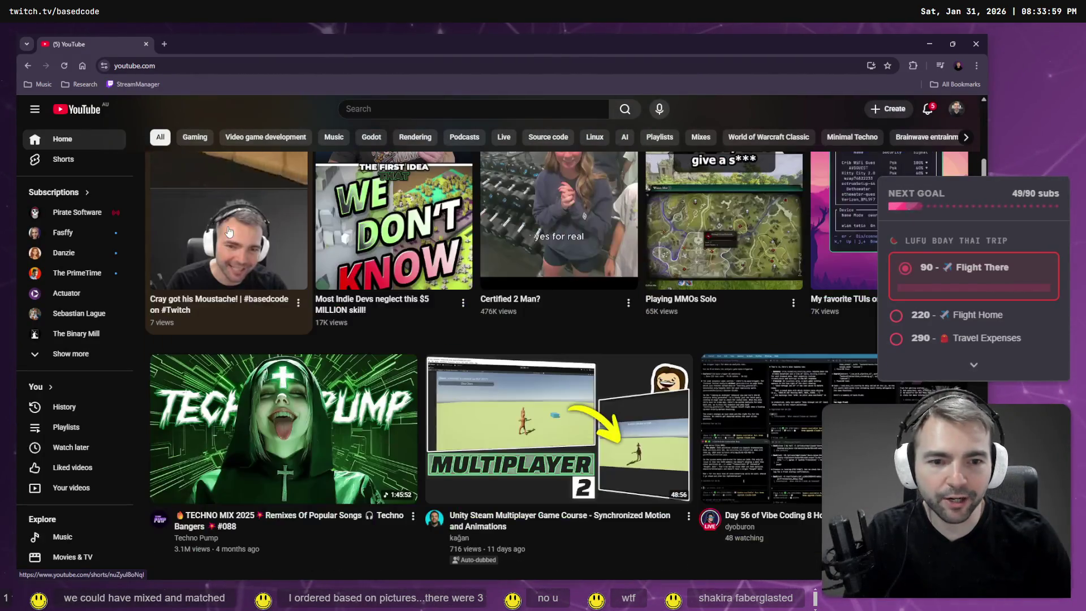
scroll(655, 419, "down", 2)
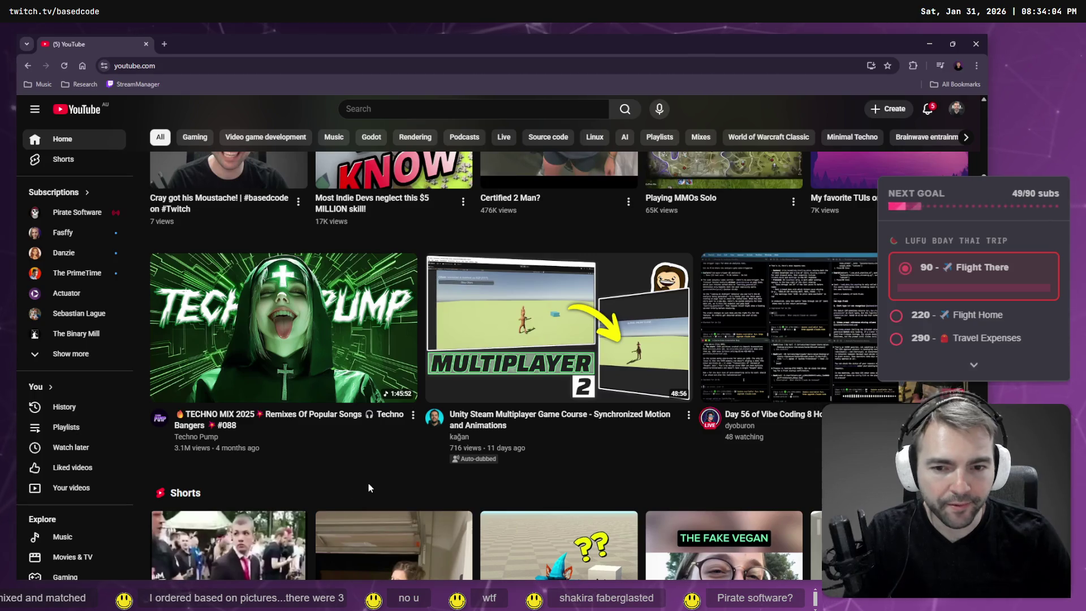
scroll(554, 328, "down", 4)
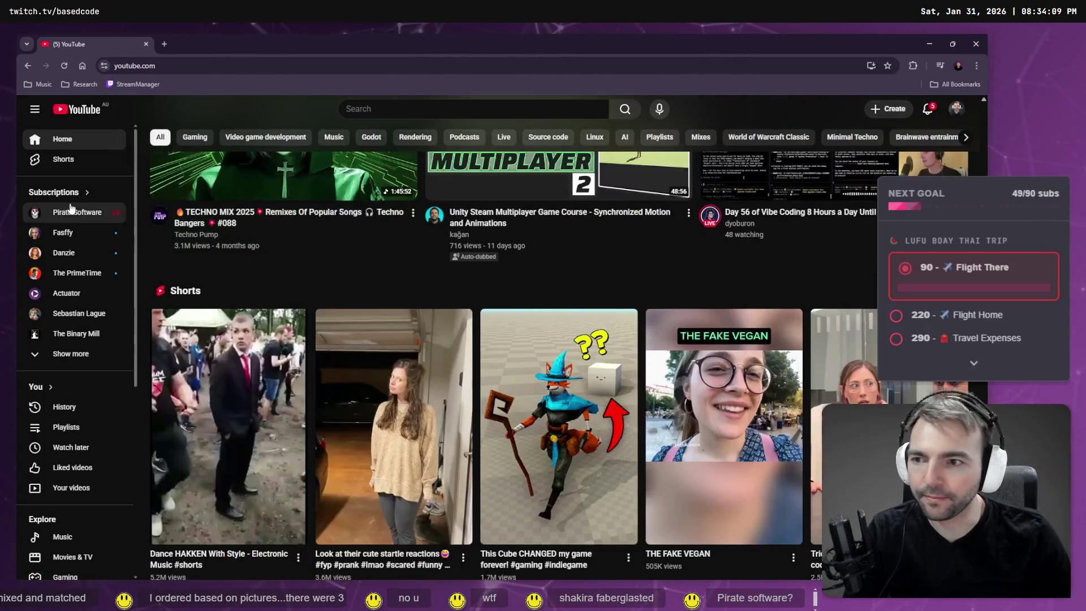
left_click(64, 233)
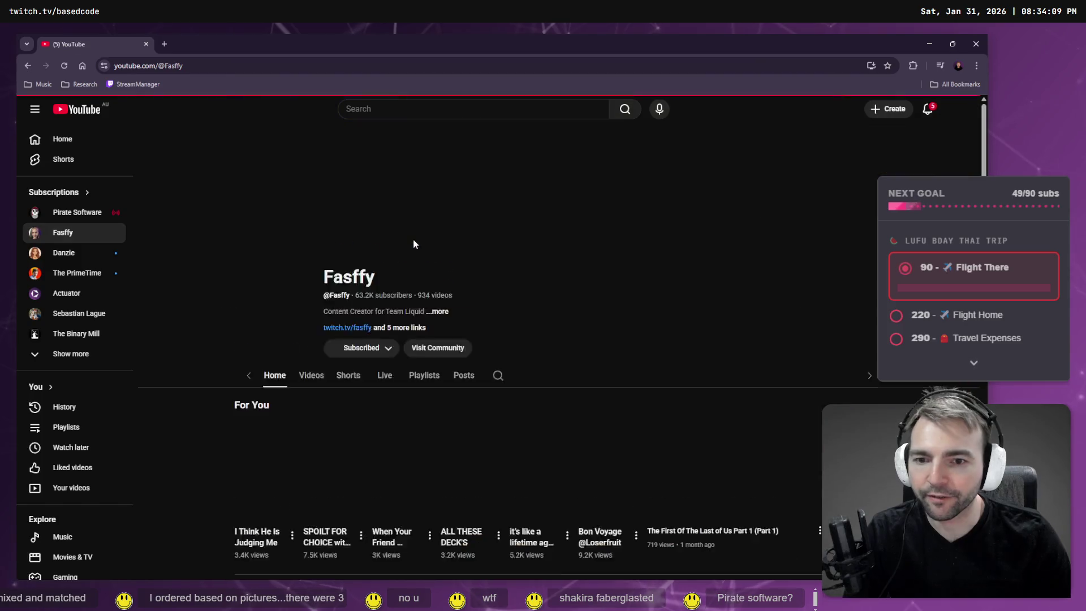
Step: Open the channel's Playlists tab and scroll through its created playlists
scroll(467, 241, "down", 5)
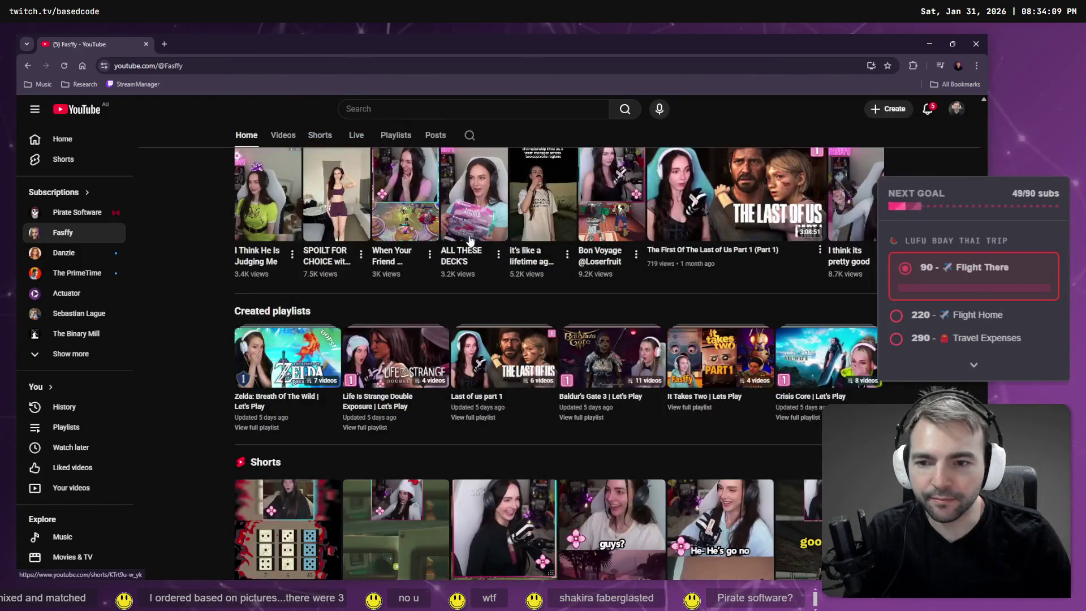
scroll(469, 240, "down", 3)
scroll(375, 249, "up", 6)
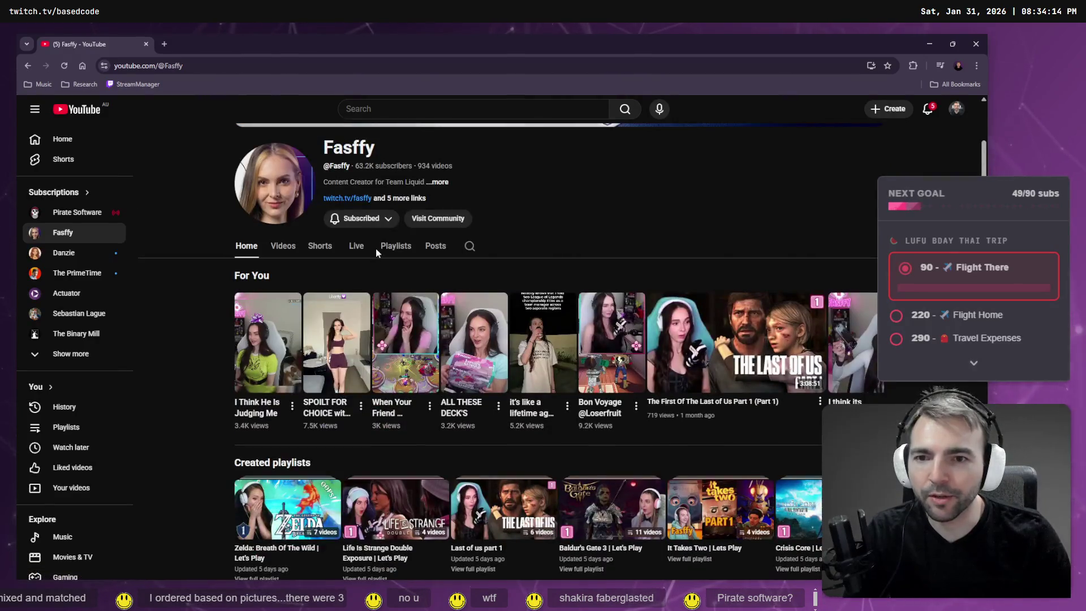
left_click(390, 249)
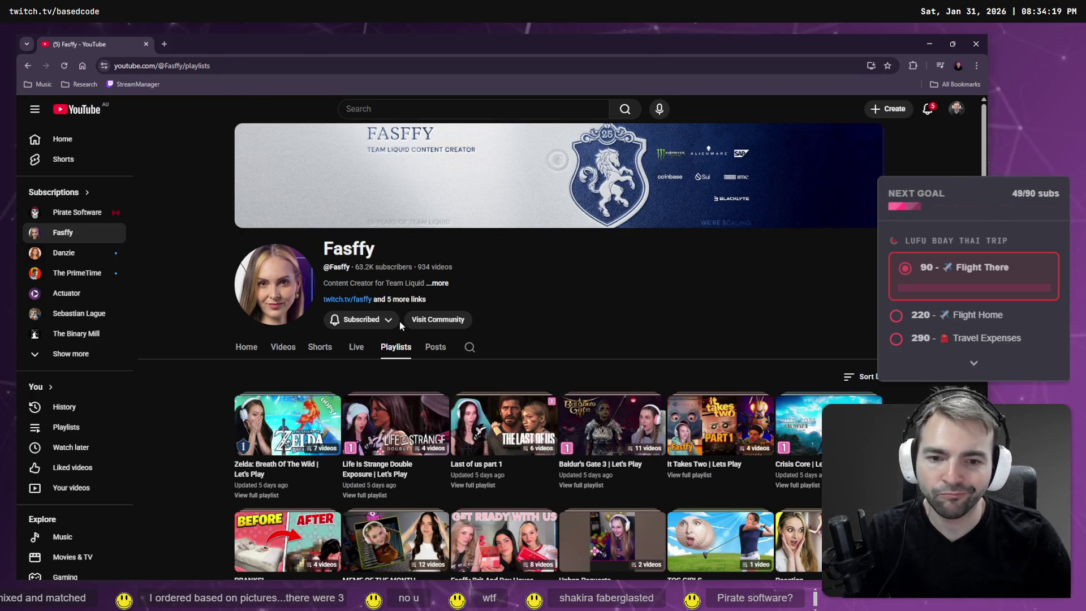
scroll(404, 320, "down", 1)
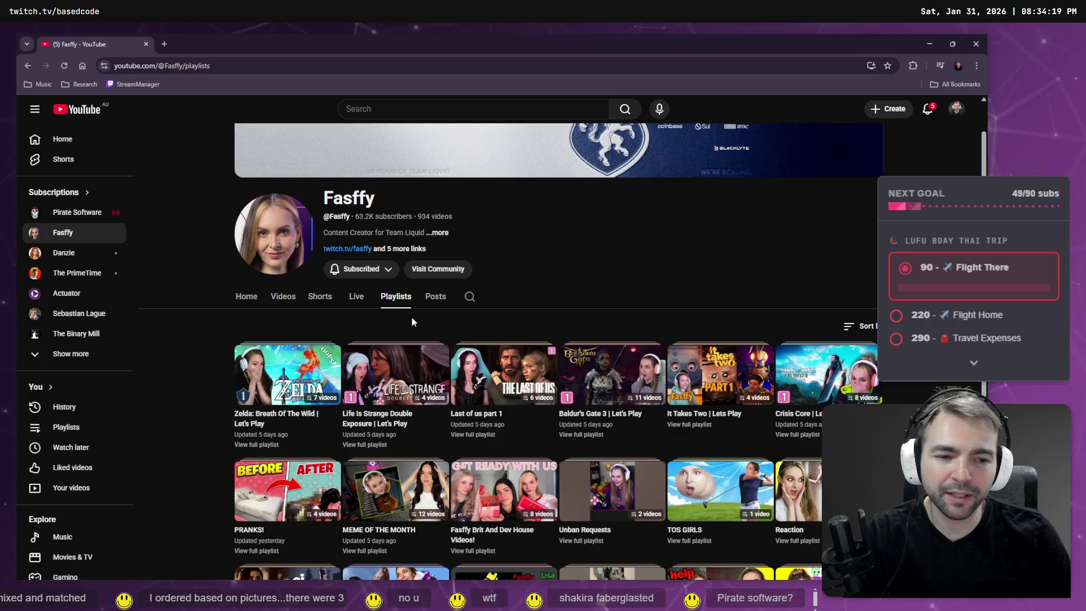
scroll(412, 321, "down", 2)
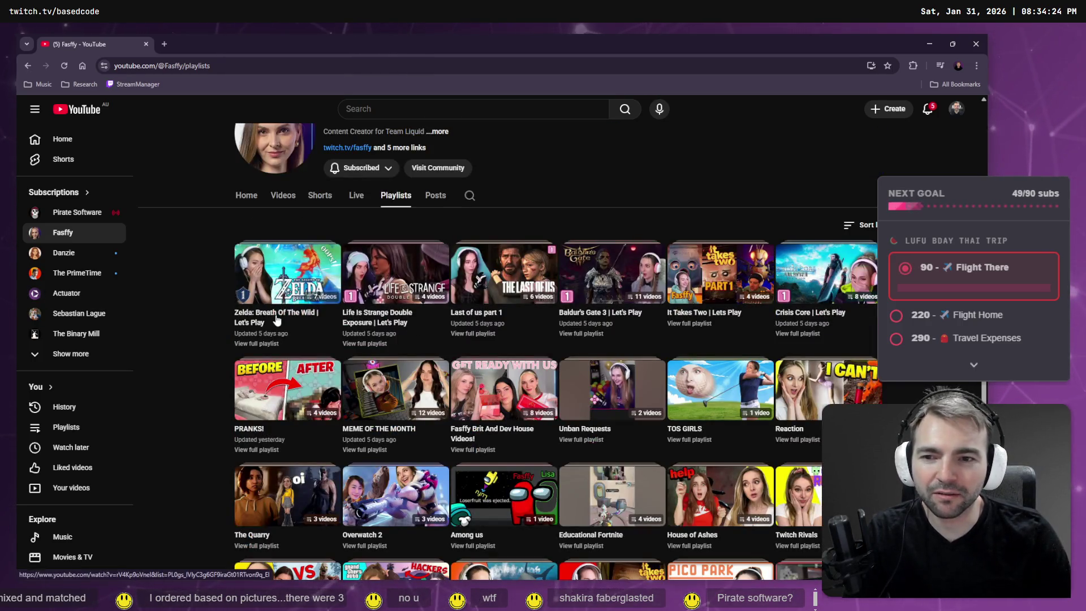
Step: Check the playlist Sort by options without changing them, then switch to the Videos tab
mouse_move(285, 308)
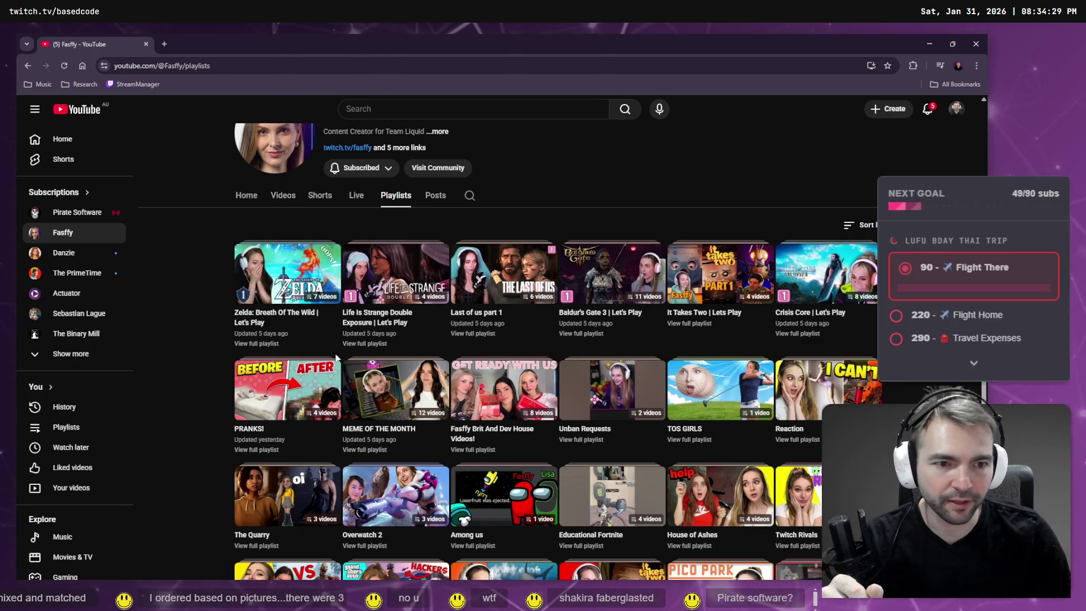
left_click(865, 225)
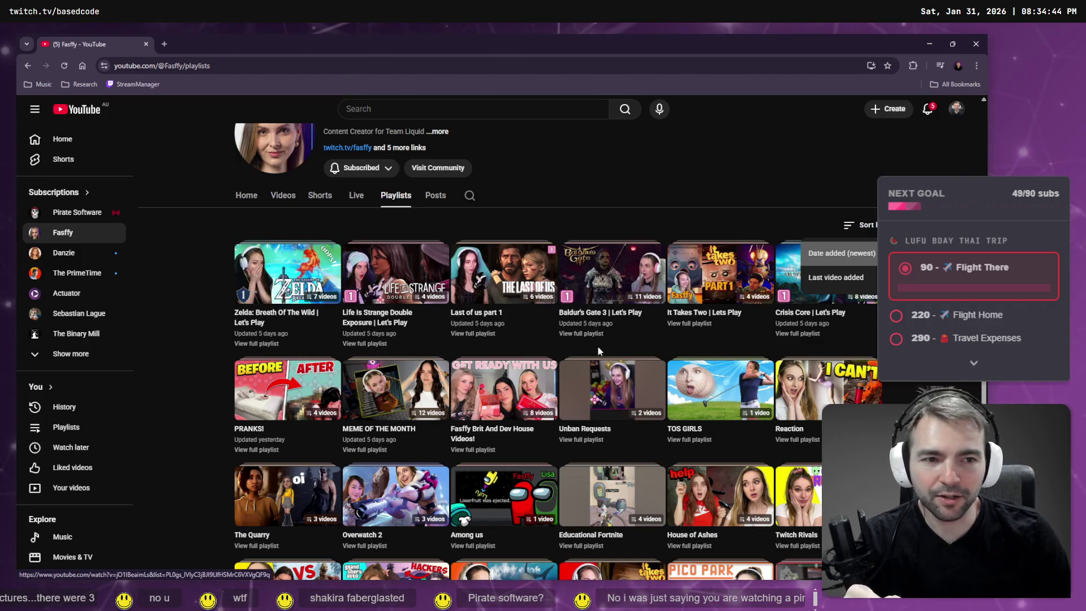
left_click(837, 278)
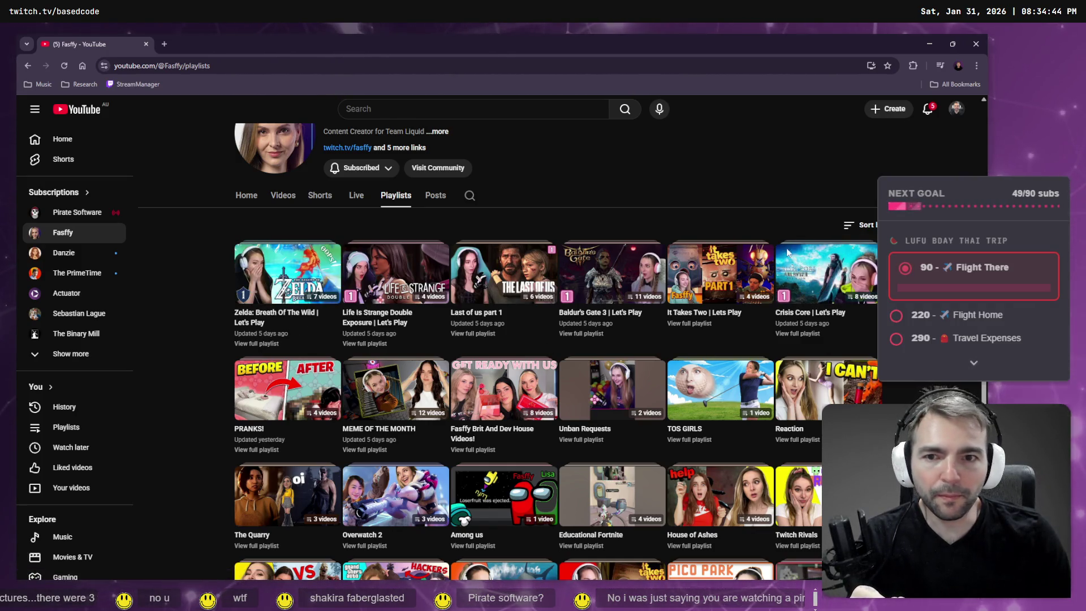
left_click(289, 196)
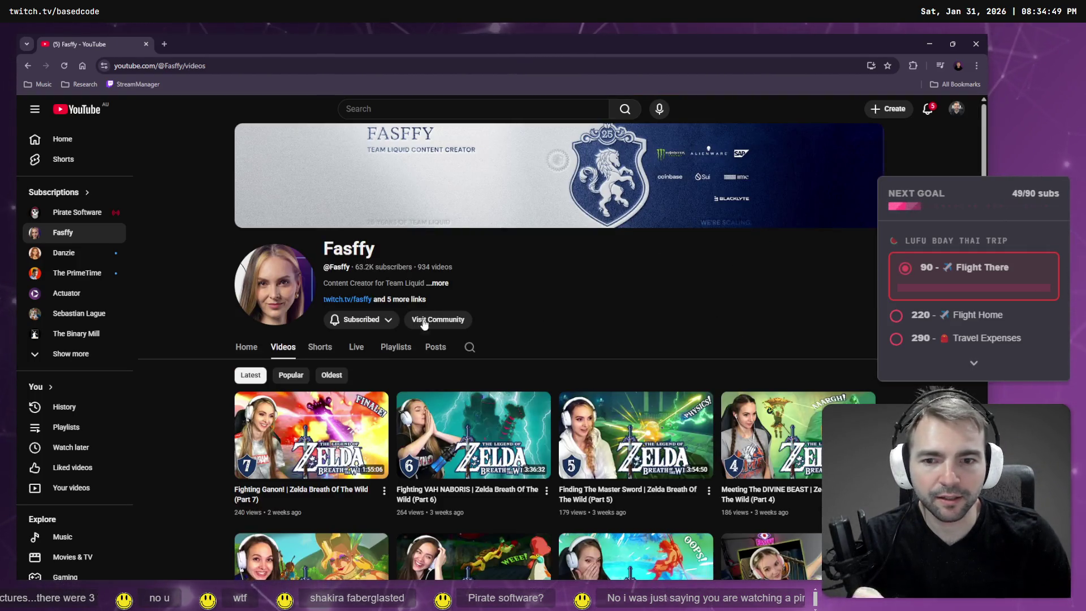
Step: Sort the channel's uploads by Popular, scroll through them, then go back to Home
left_click(289, 376)
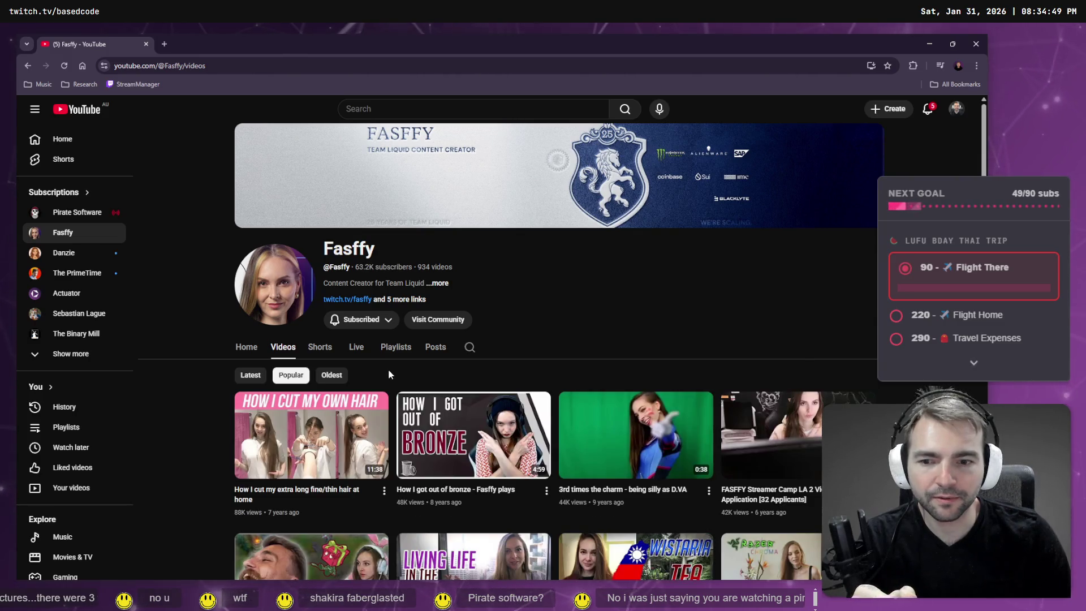
scroll(390, 365, "down", 2)
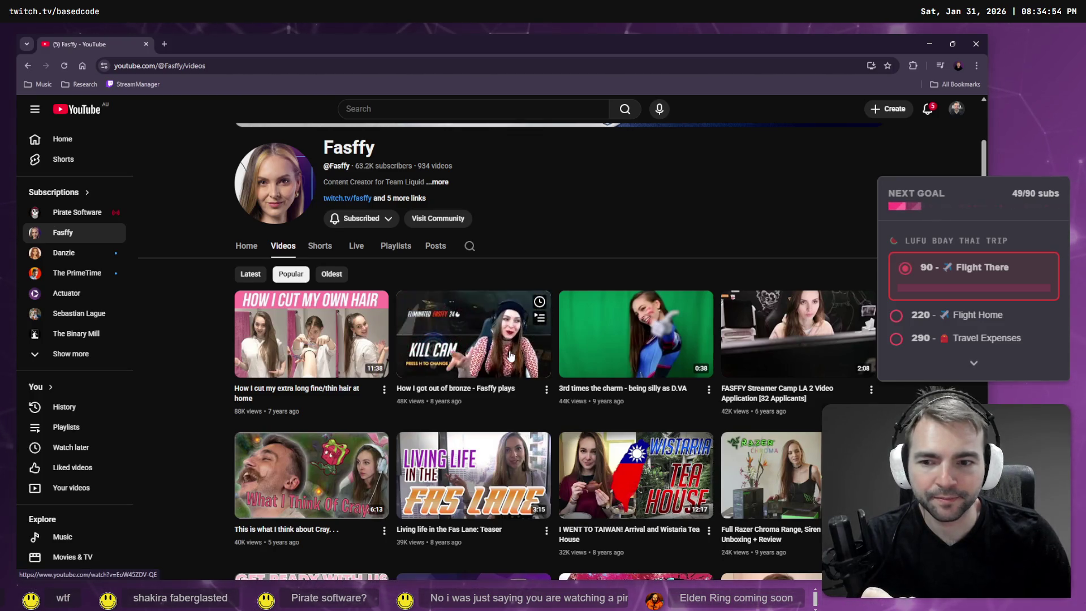
scroll(509, 355, "down", 1)
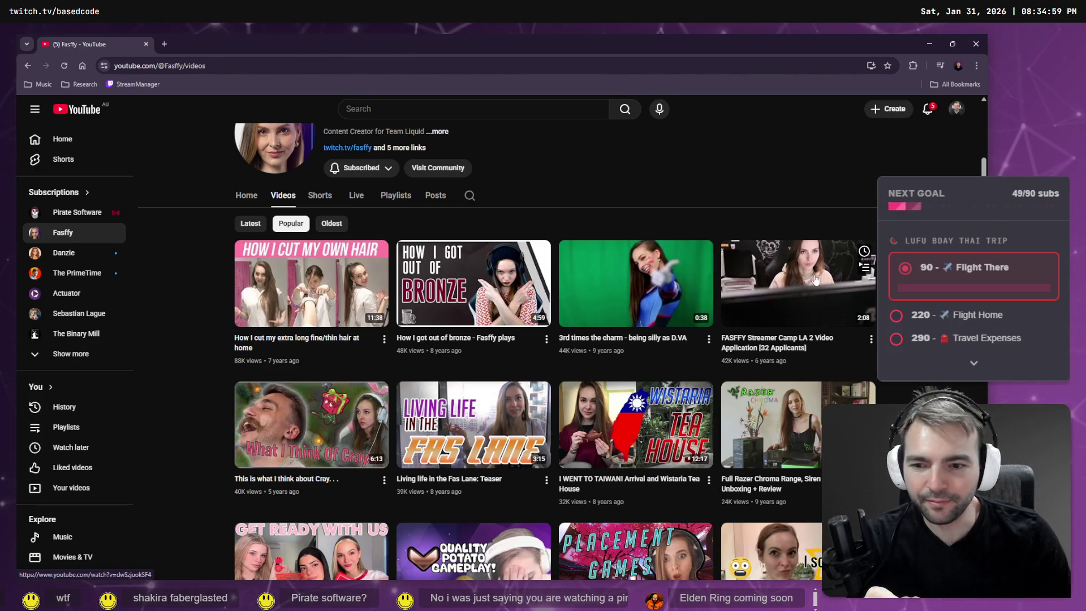
scroll(809, 280, "down", 2)
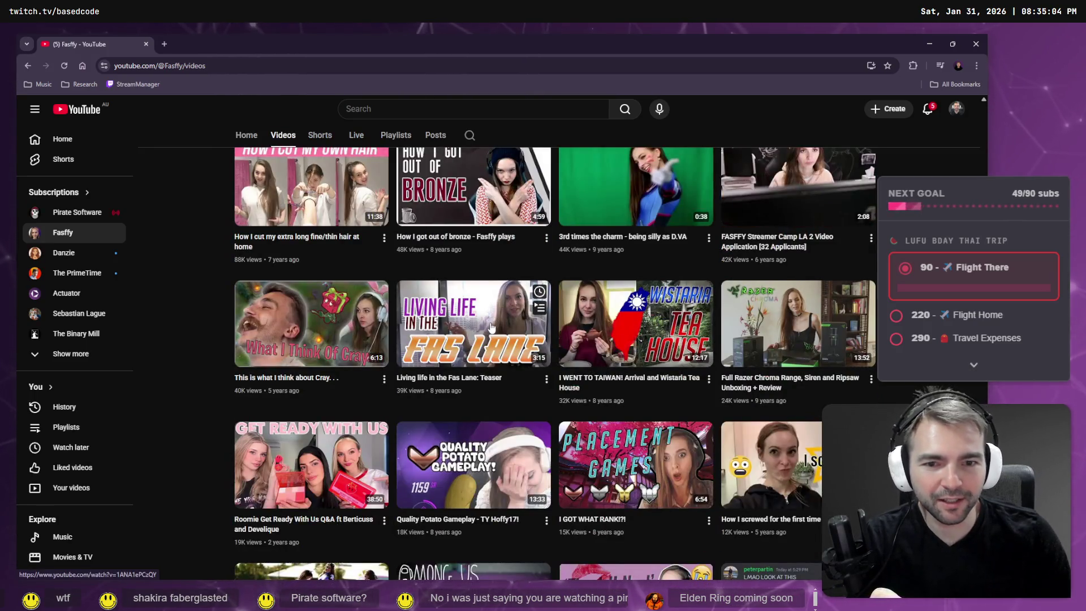
scroll(491, 329, "up", 4)
scroll(547, 321, "down", 4)
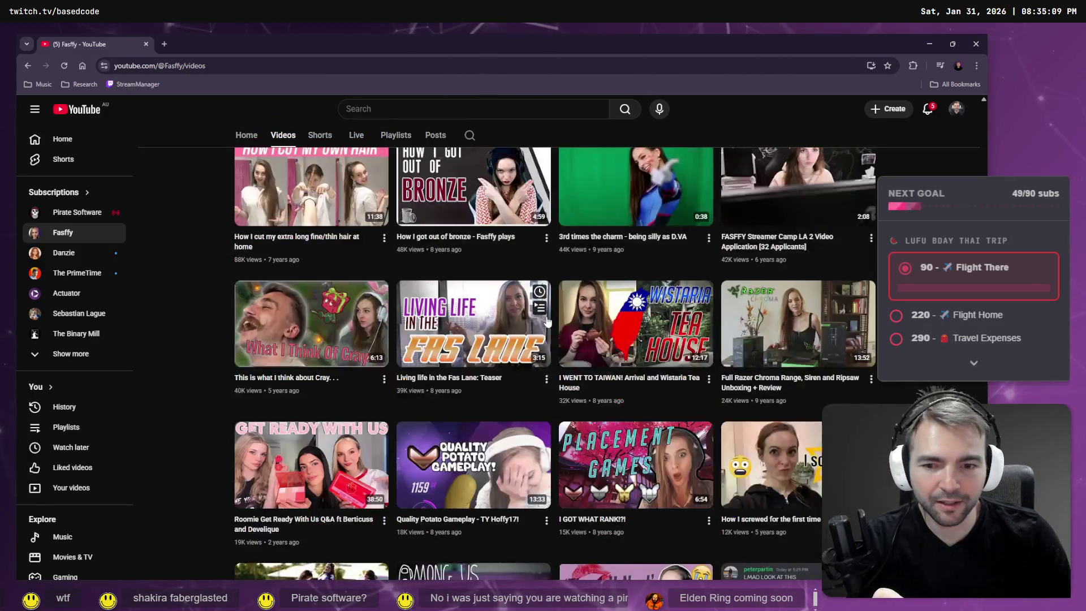
scroll(547, 322, "down", 2)
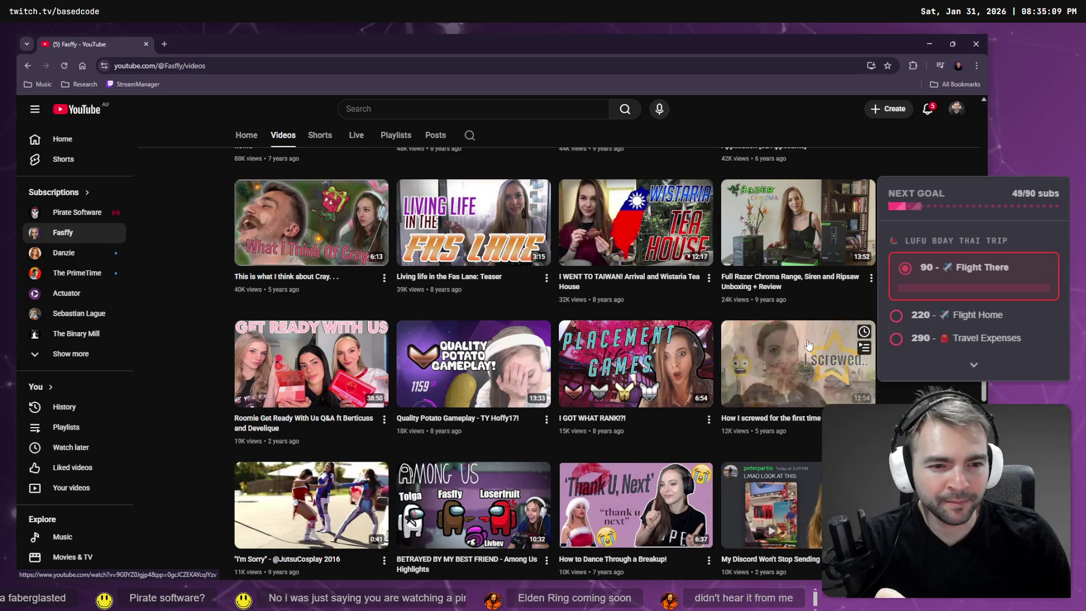
scroll(807, 347, "down", 1)
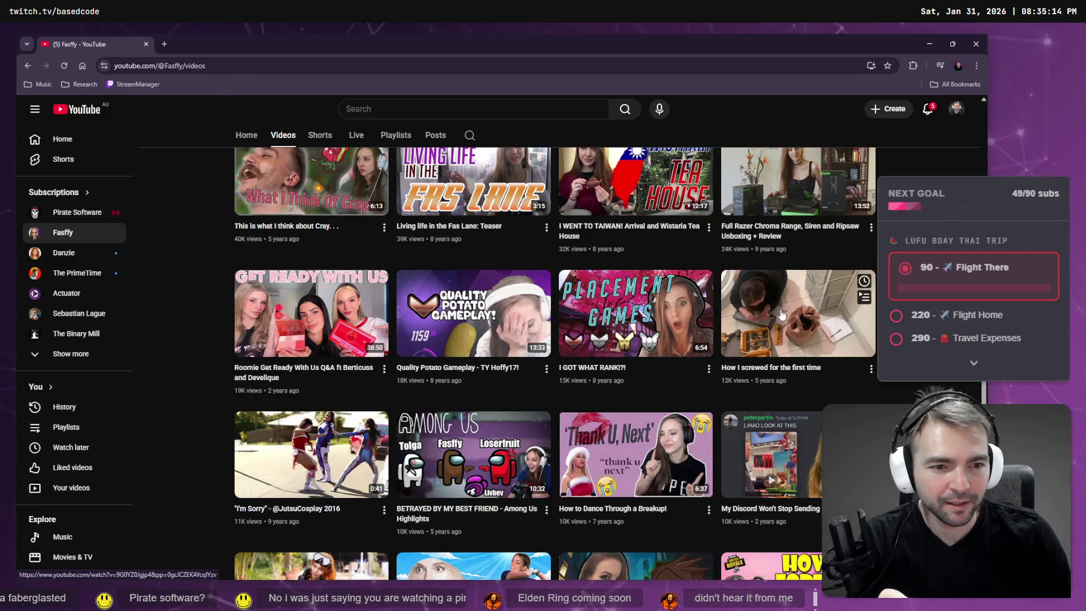
scroll(278, 440, "down", 1)
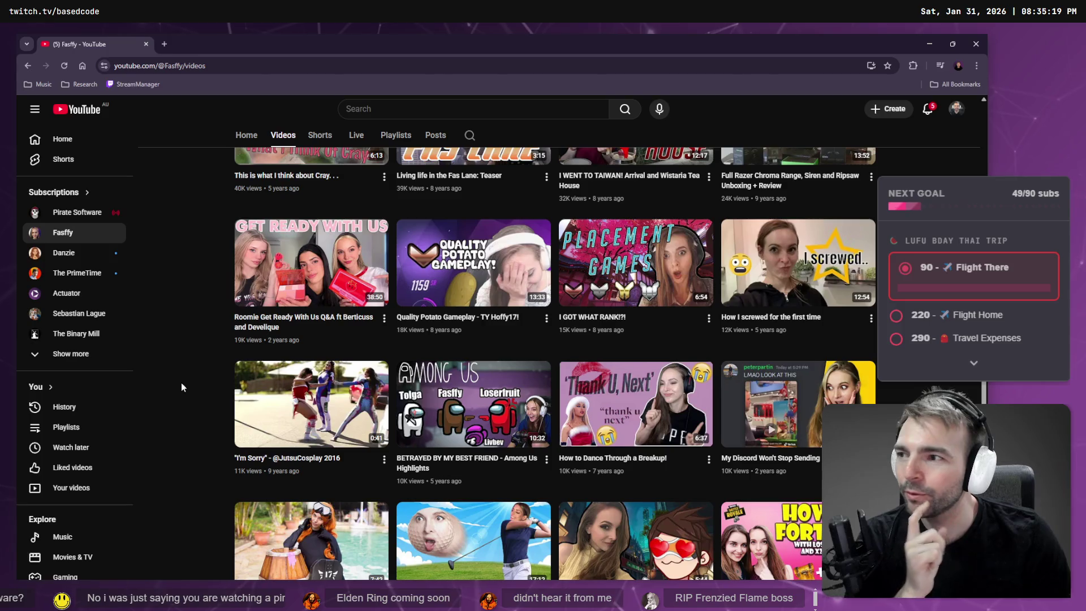
scroll(185, 383, "up", 8)
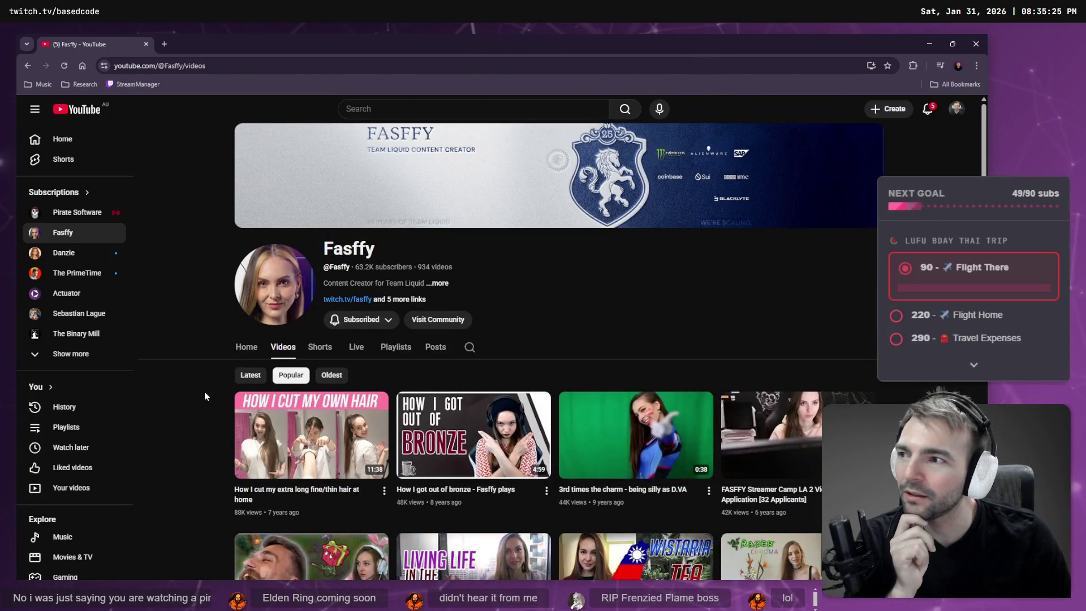
scroll(205, 392, "down", 10)
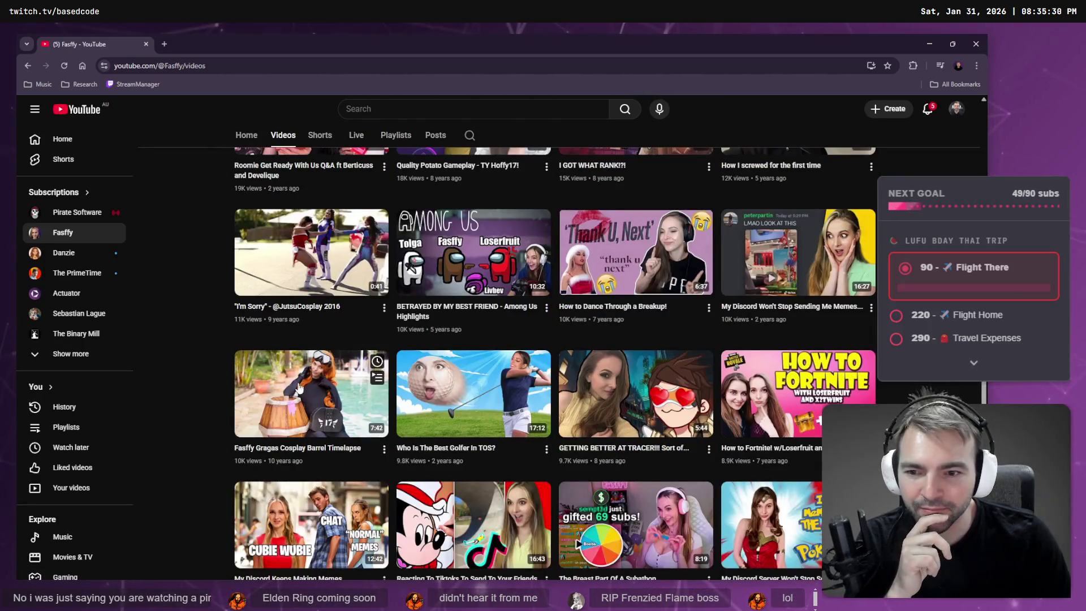
scroll(590, 380, "down", 1)
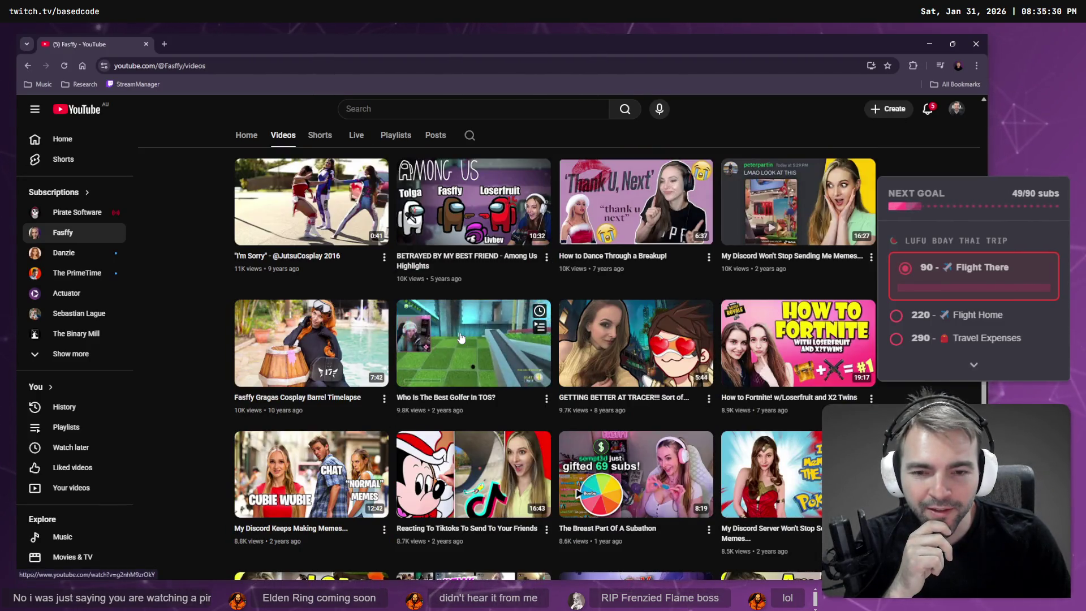
scroll(461, 338, "down", 3)
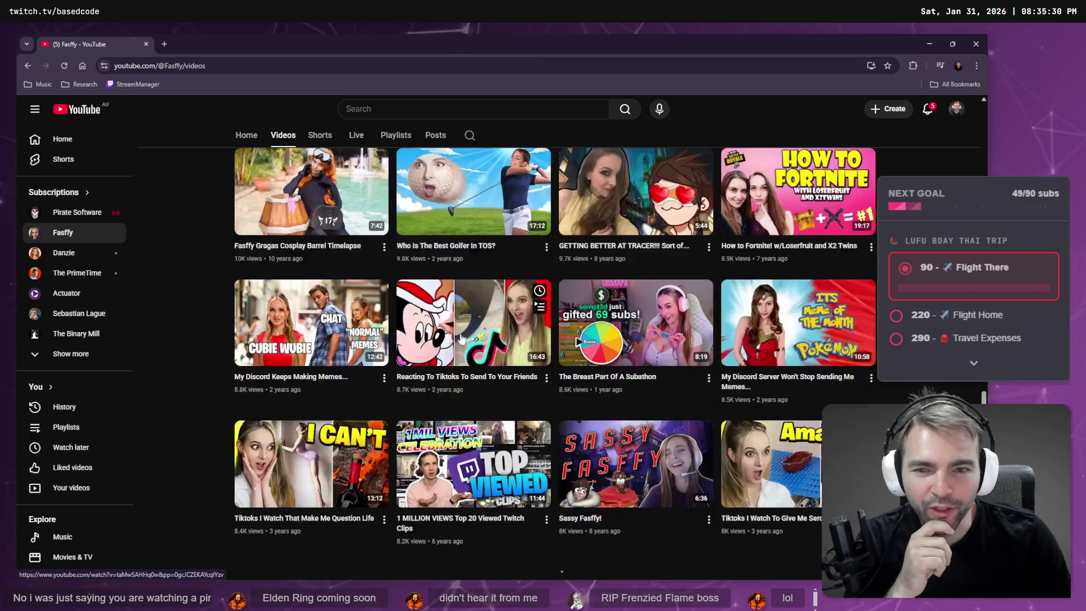
left_click(72, 147)
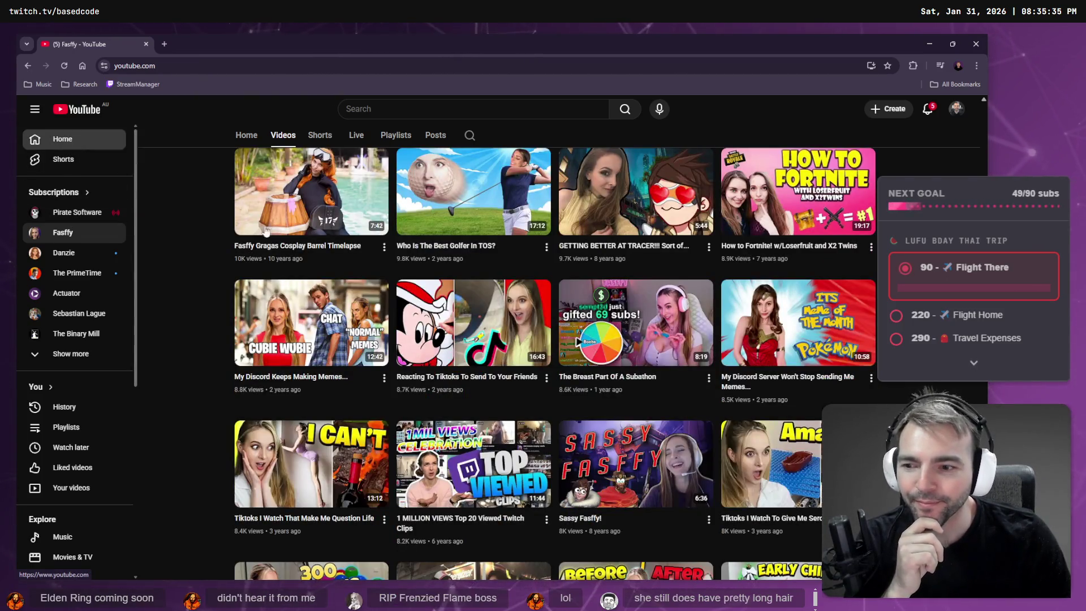
Step: Scroll down the home feed and open the 'This is my dream AI' video
scroll(475, 260, "down", 10)
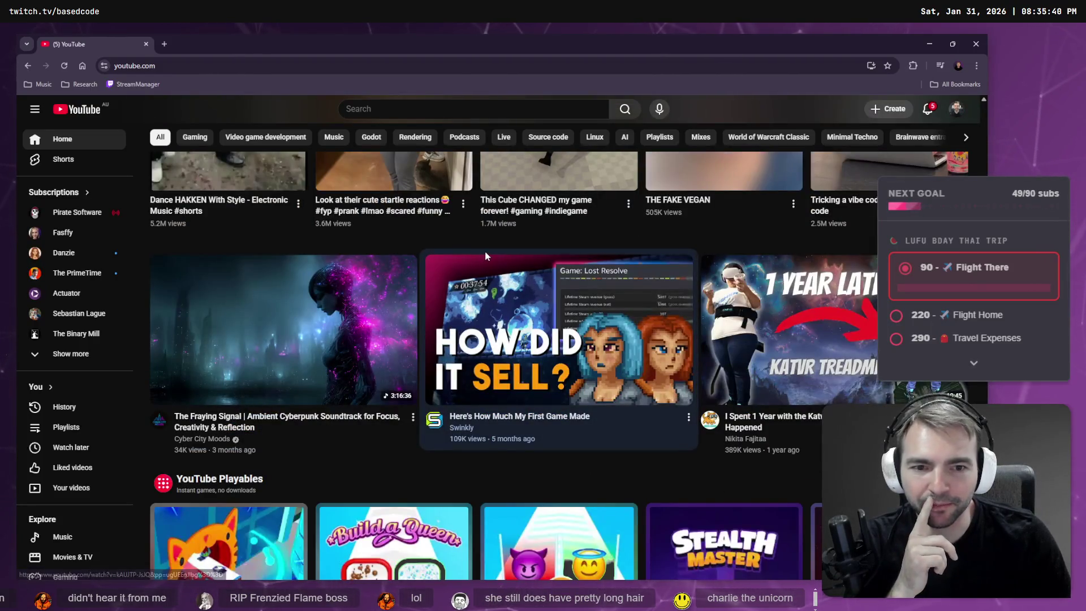
mouse_move(485, 257)
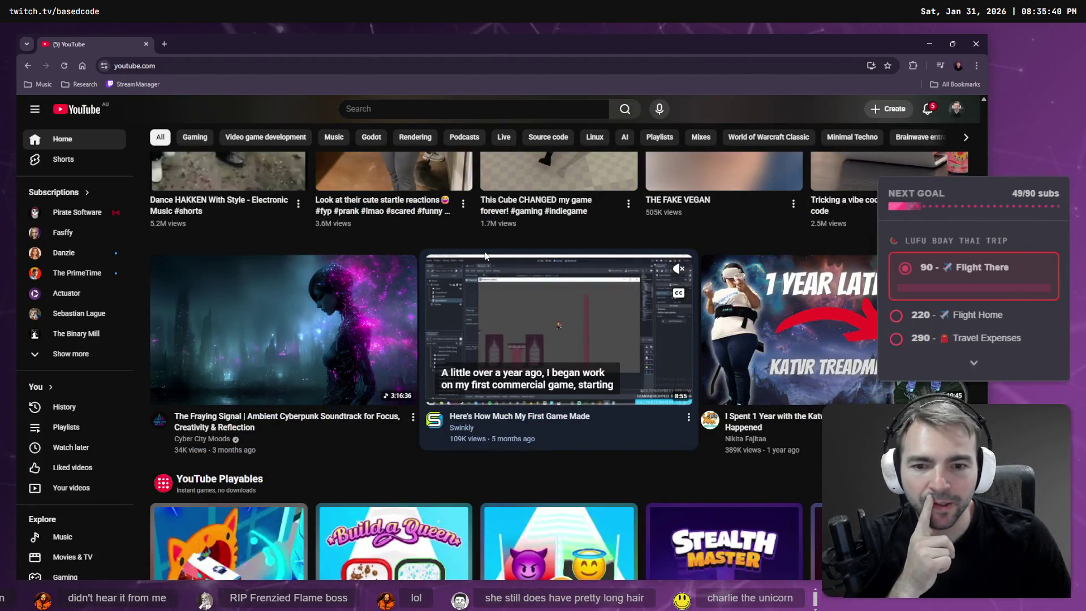
scroll(489, 257, "down", 2)
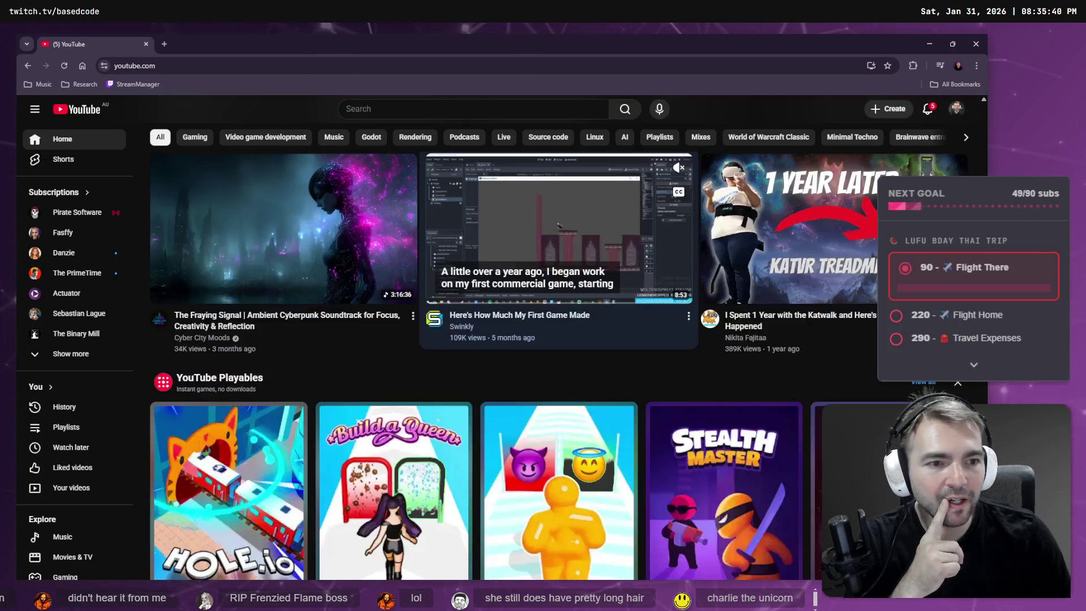
scroll(493, 255, "down", 10)
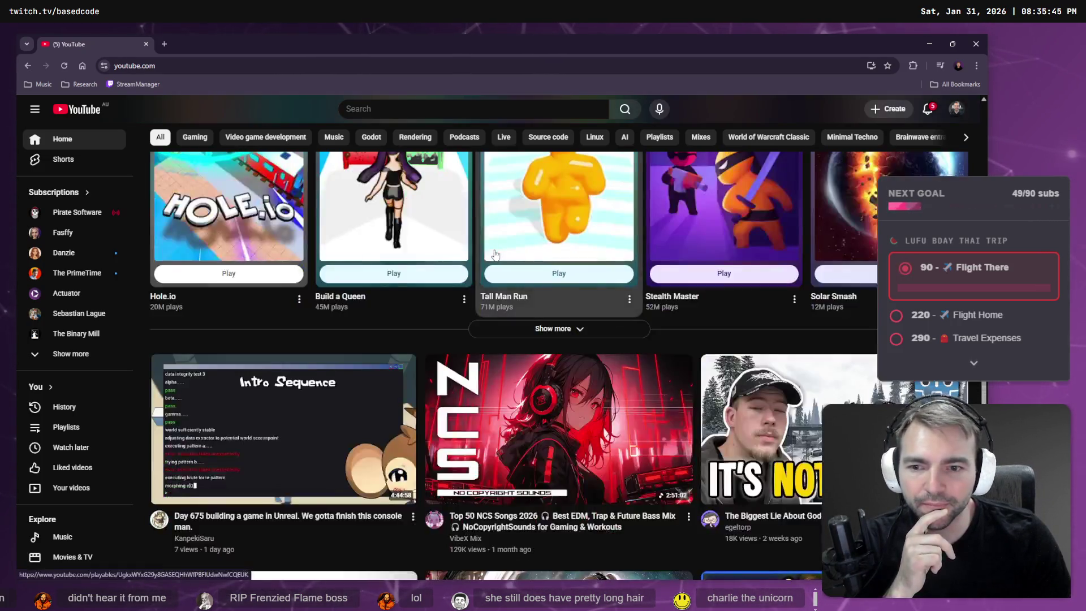
scroll(296, 334, "down", 4)
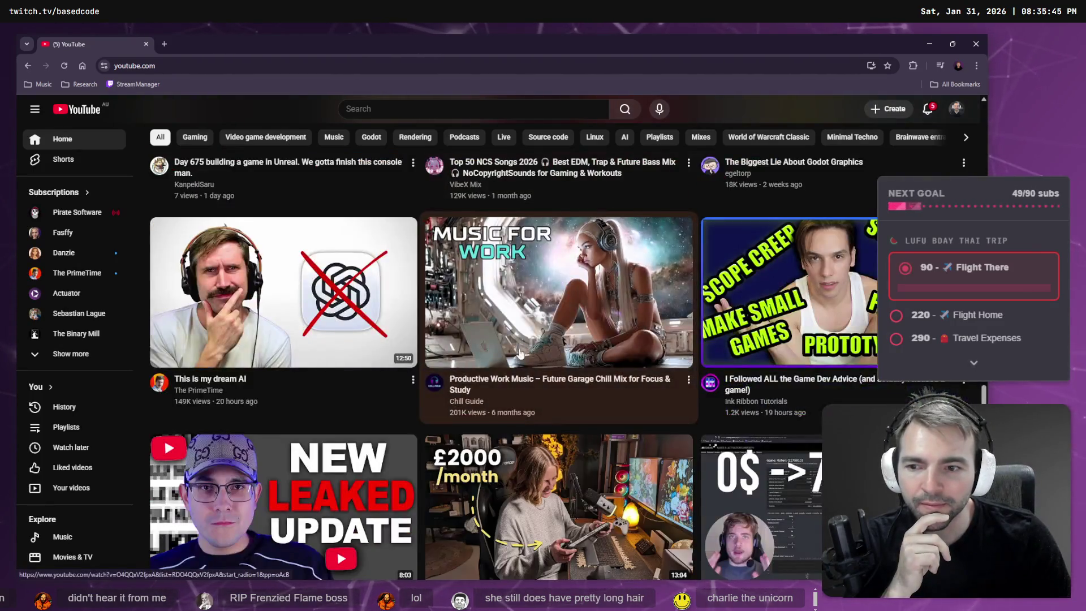
mouse_move(296, 334)
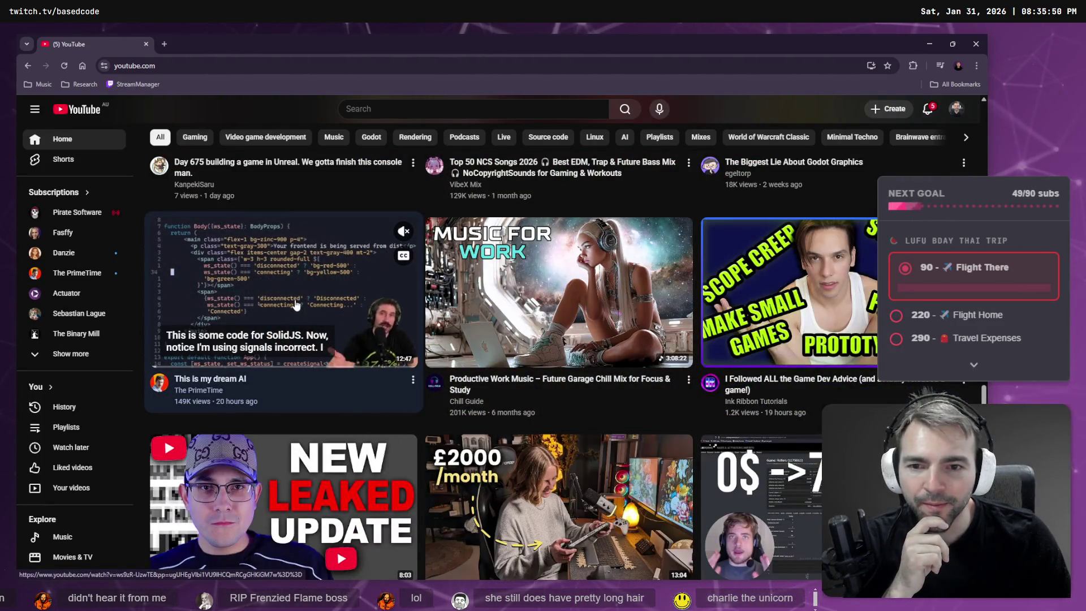
left_click(295, 305)
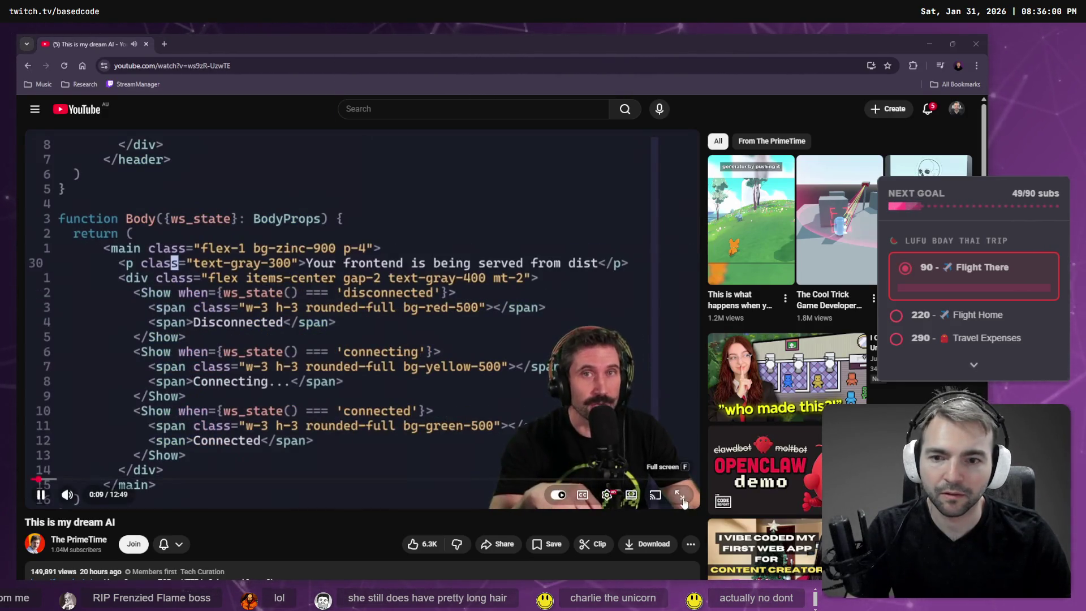
Step: Switch the 'This is my dream AI' video to full screen
left_click(681, 498)
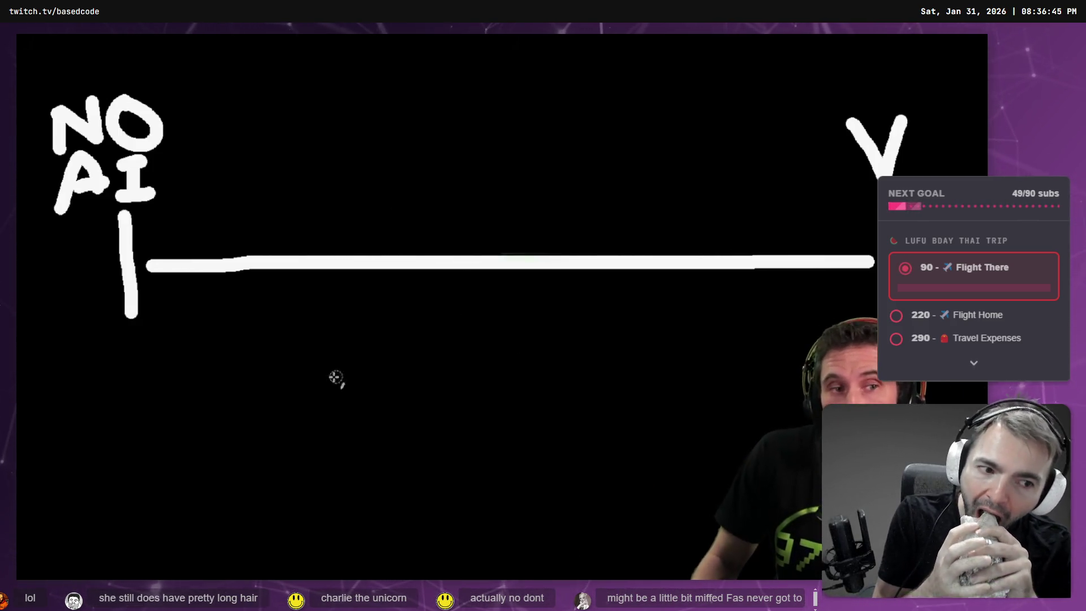
left_click_drag(335, 417, 189, 341)
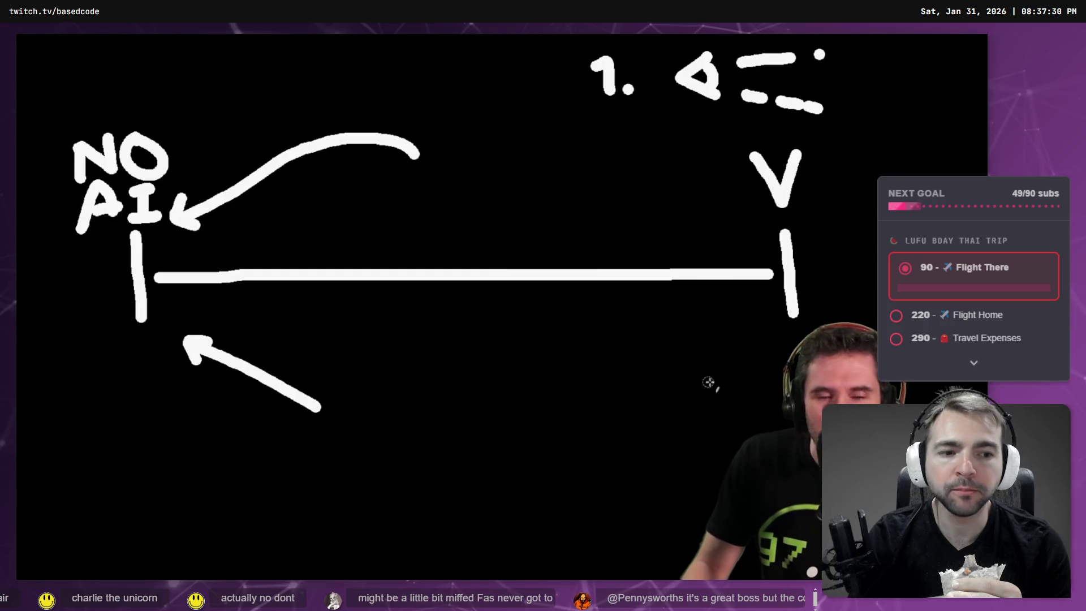
left_click_drag(634, 177, 761, 226)
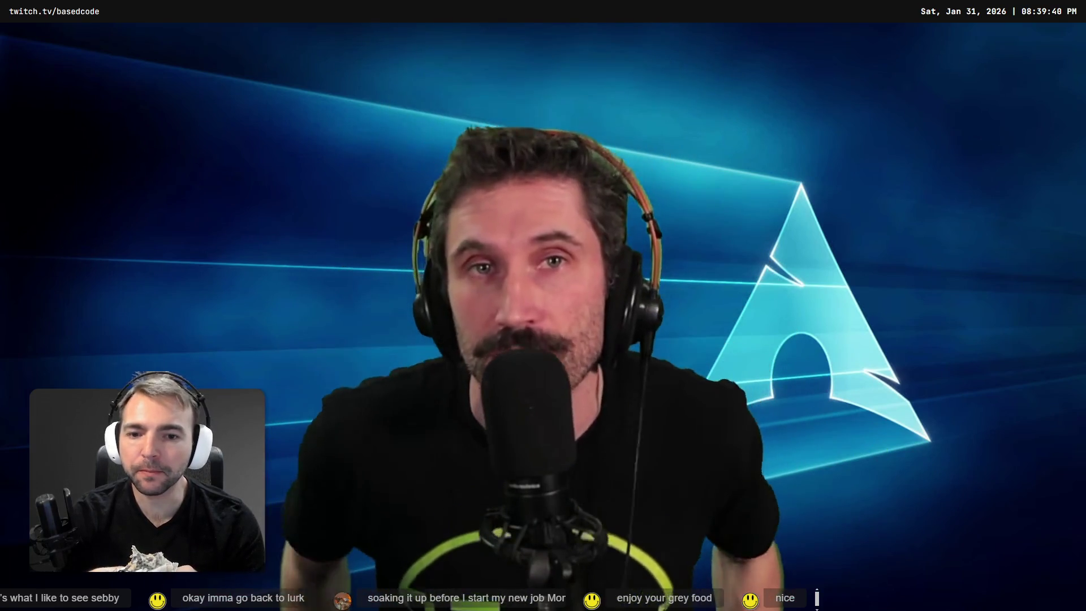
type("int")
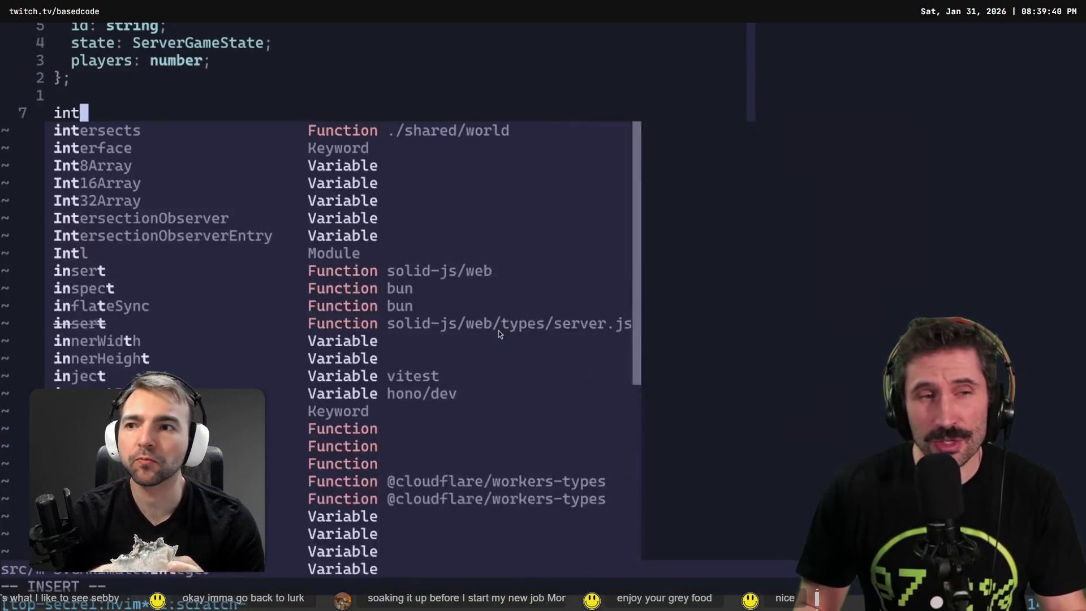
type("erface MMEnv")
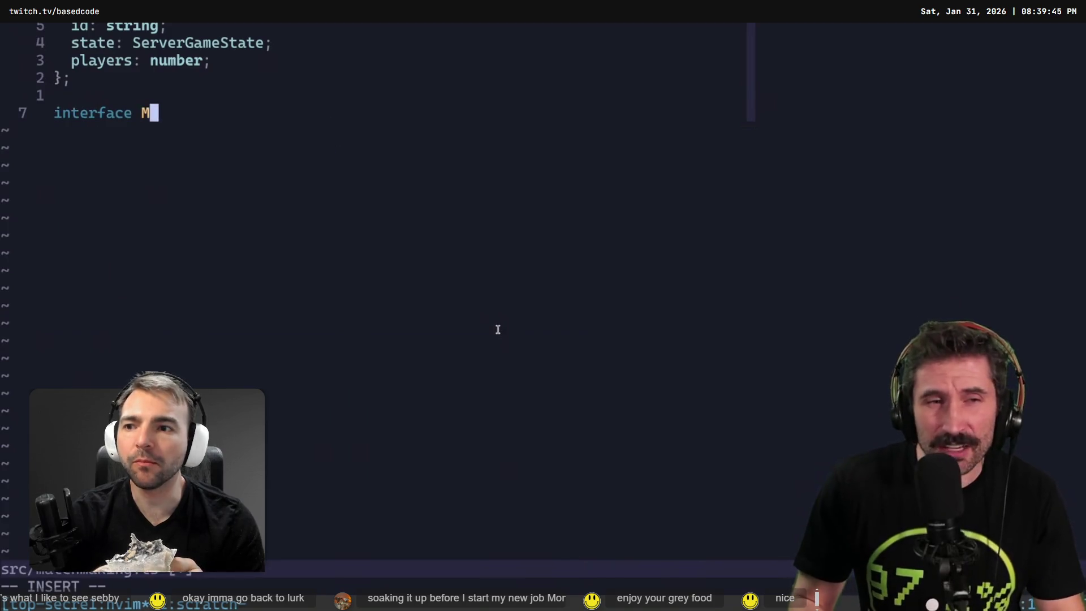
key("Return")
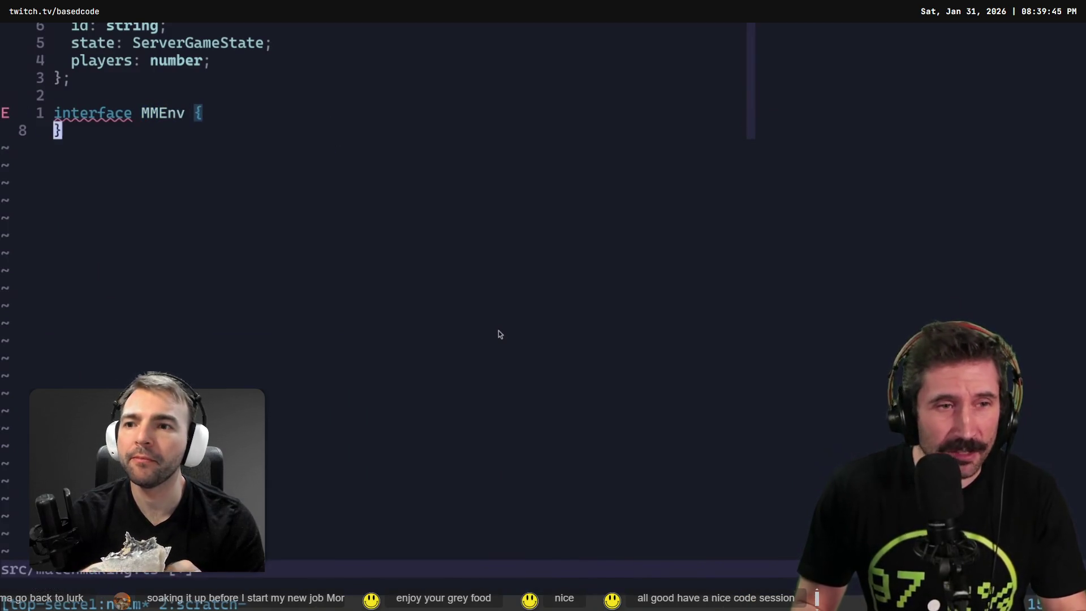
key("Escape")
key("shift+v")
key("k")
key("space")
key("9")
key("v")
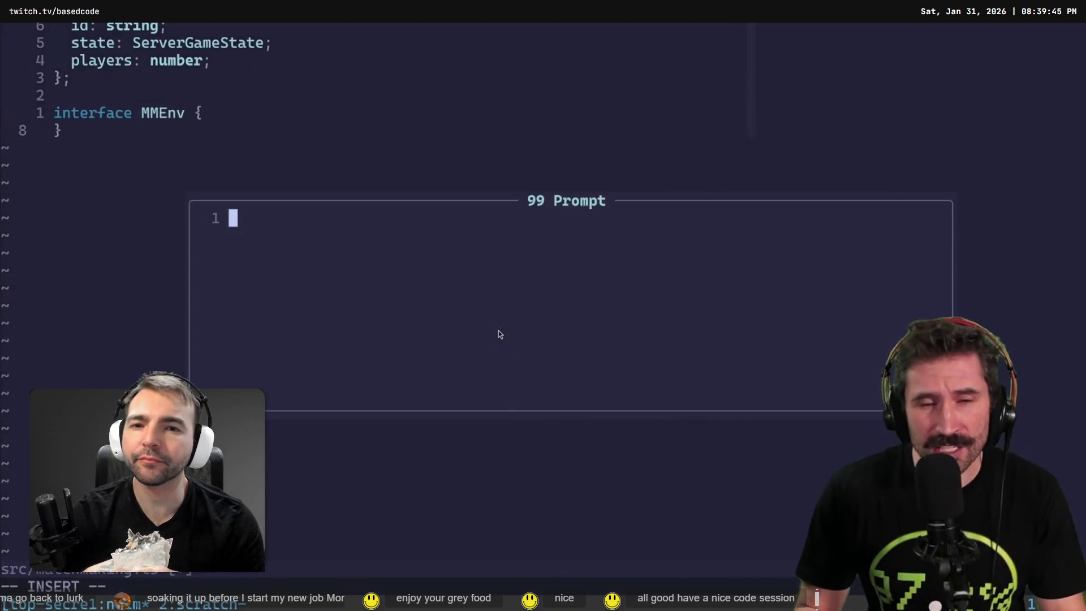
type("cloudflare env with d!")
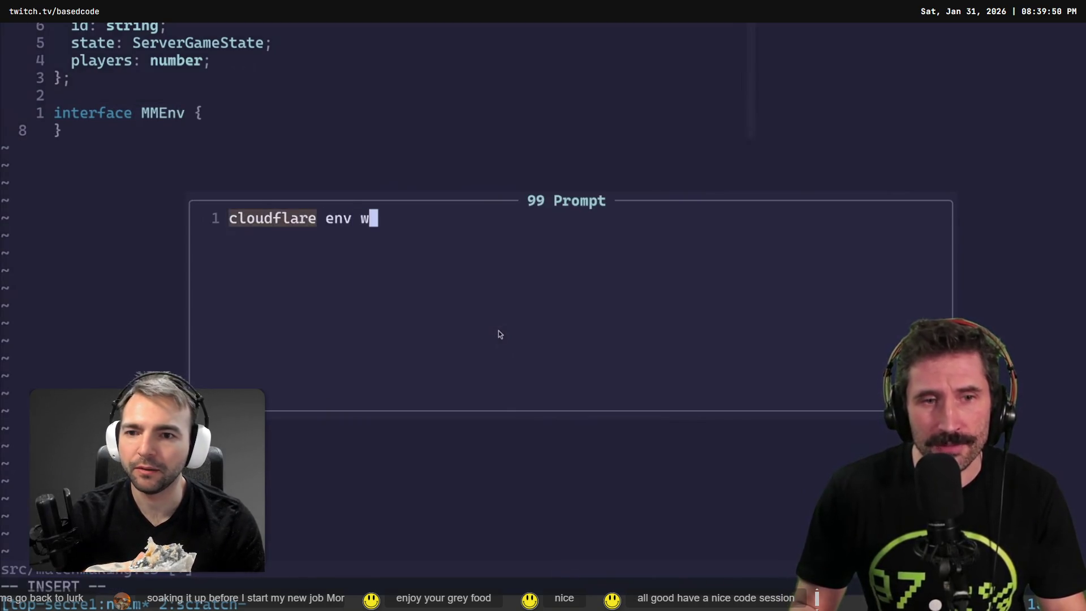
key("BackSpace")
type("1, ")
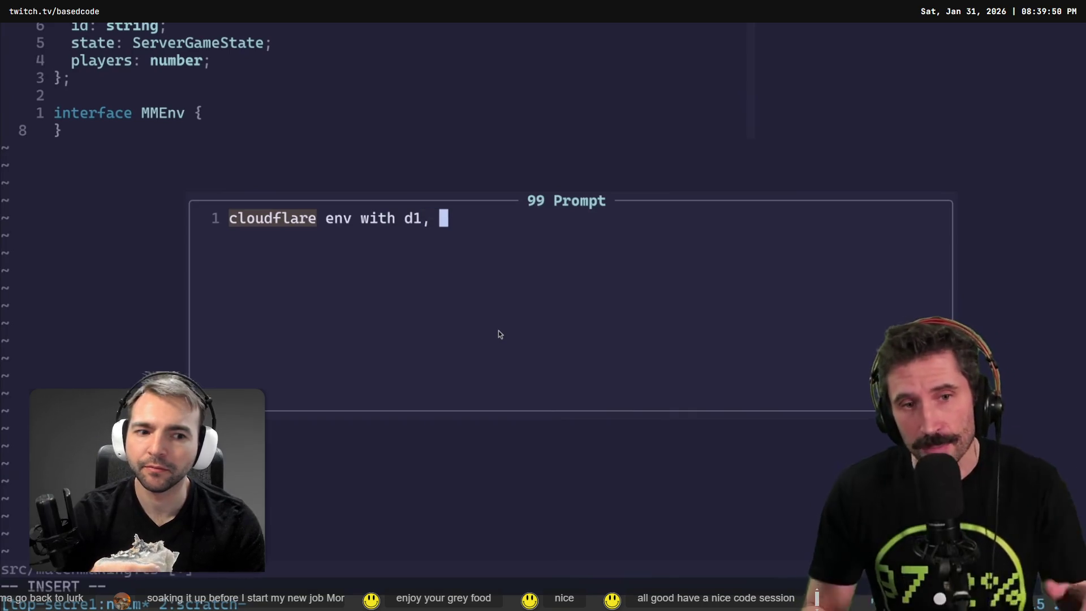
type("JWT")
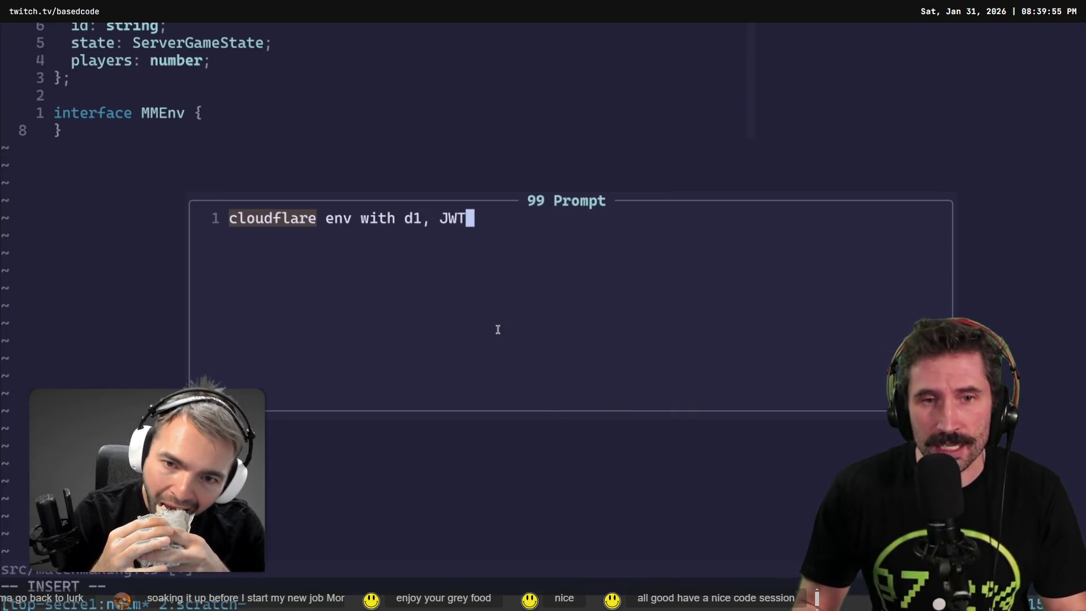
type("_SESSION, and ")
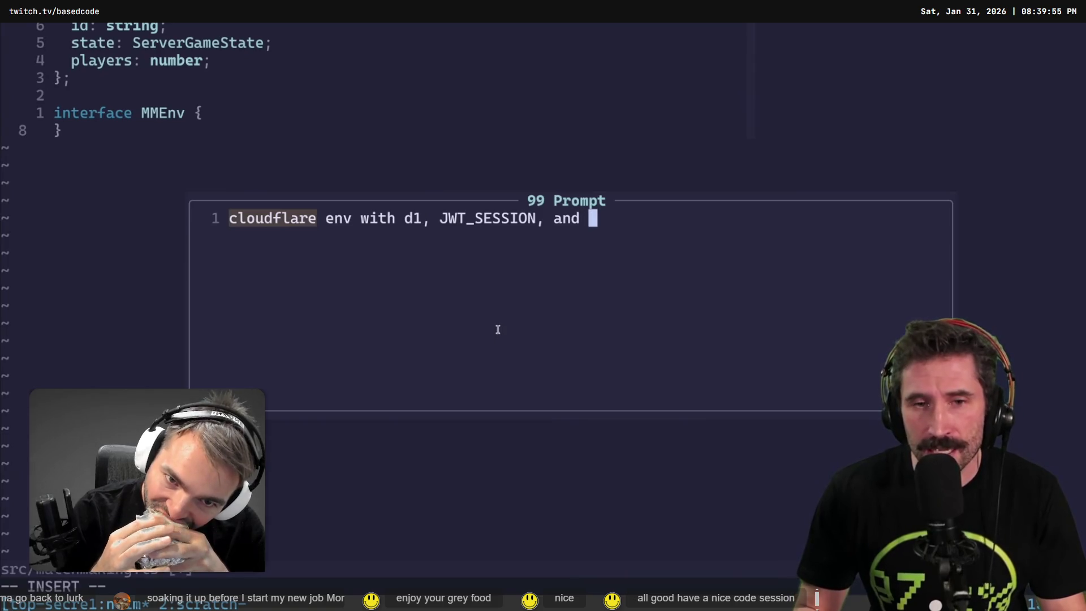
type("GameContainer")
key("Escape")
type(":w")
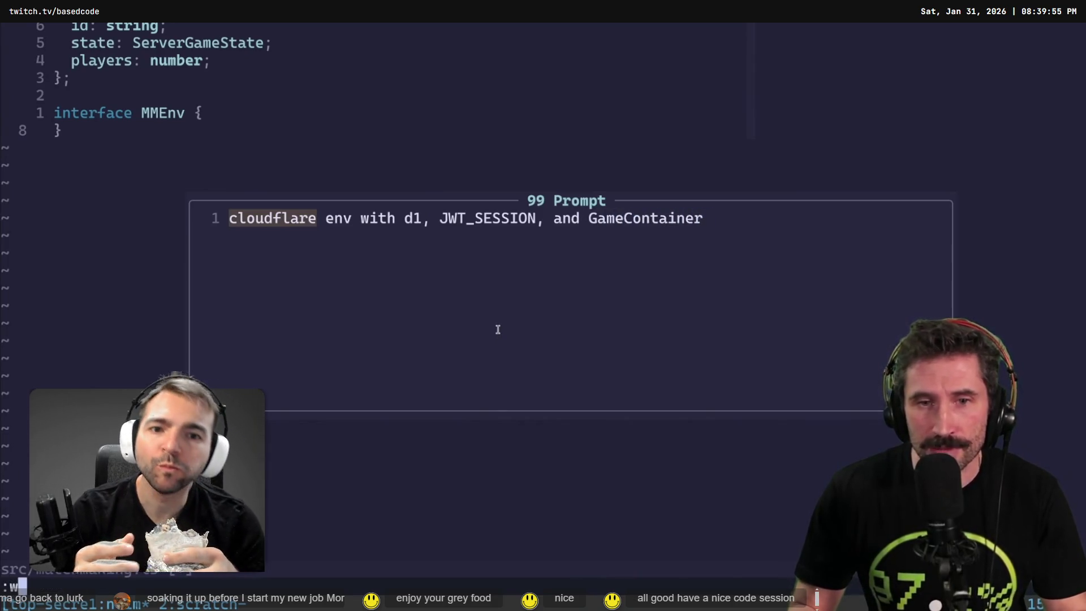
key("Return")
key("o")
key("Return")
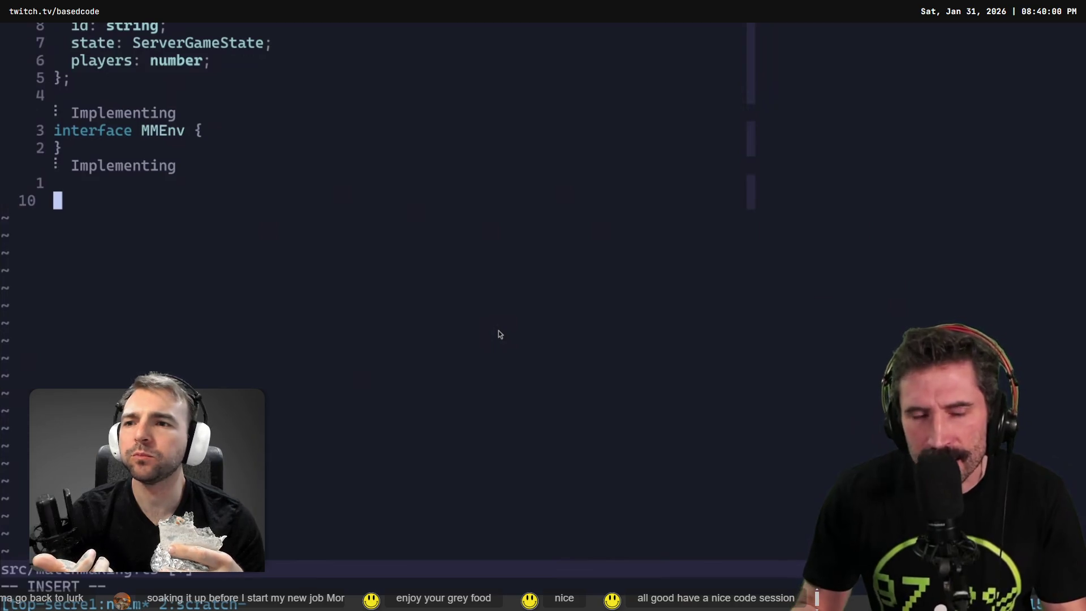
type("exportasl")
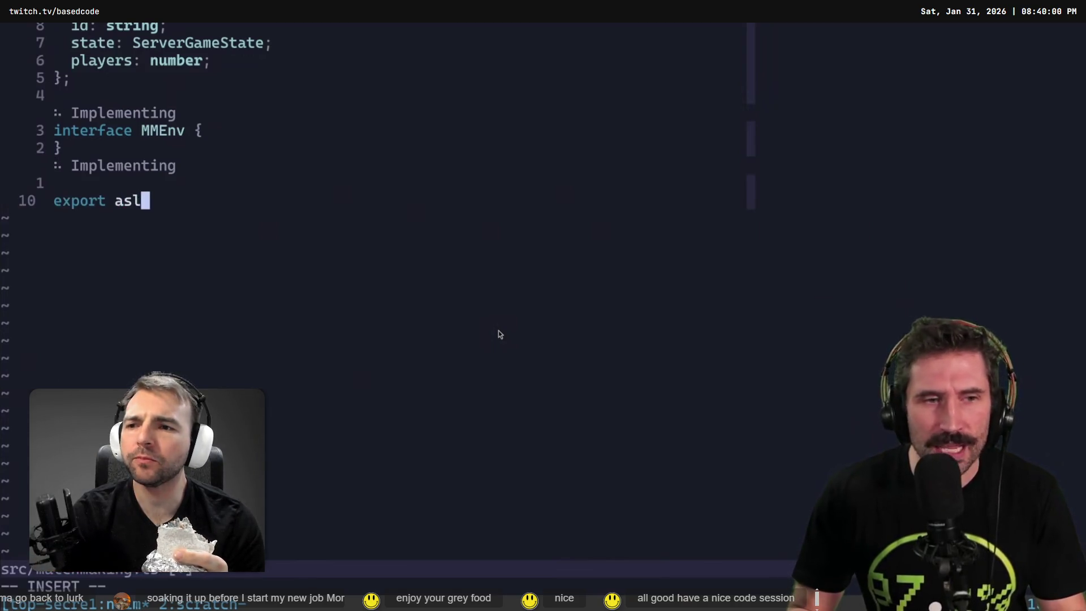
key("BackSpace")
key("BackSpace")
key("BackSpace")
type("ync function get_")
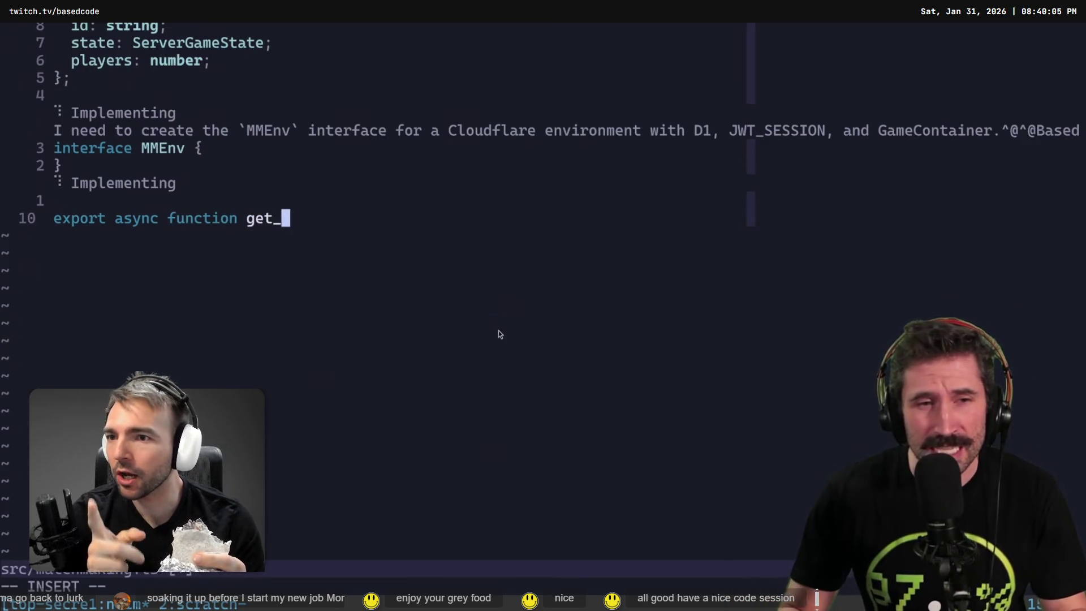
type("id: strin")
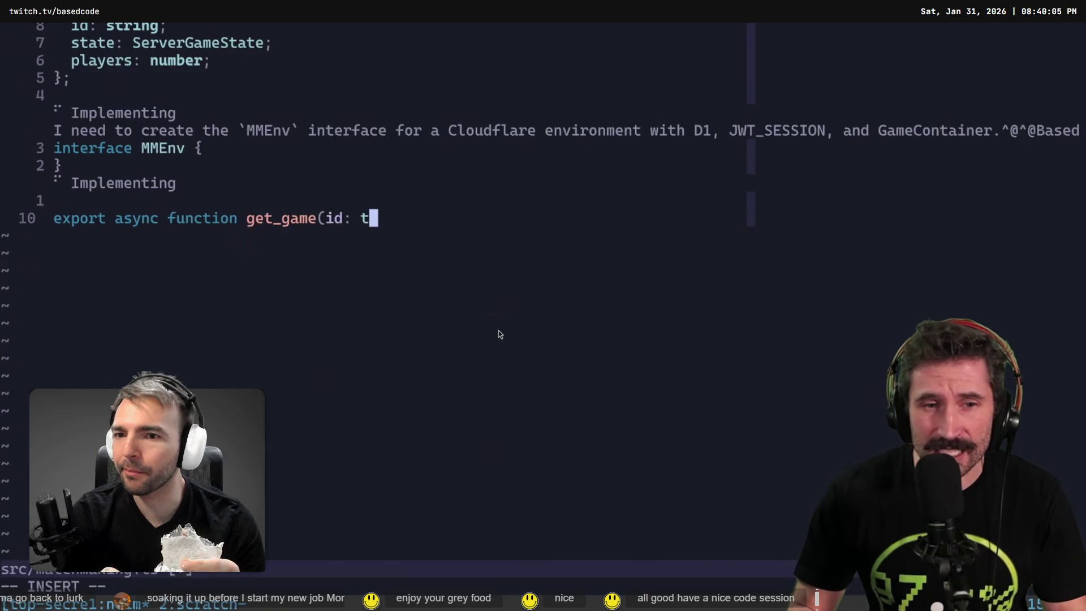
type("g): ")
type("omise<G")
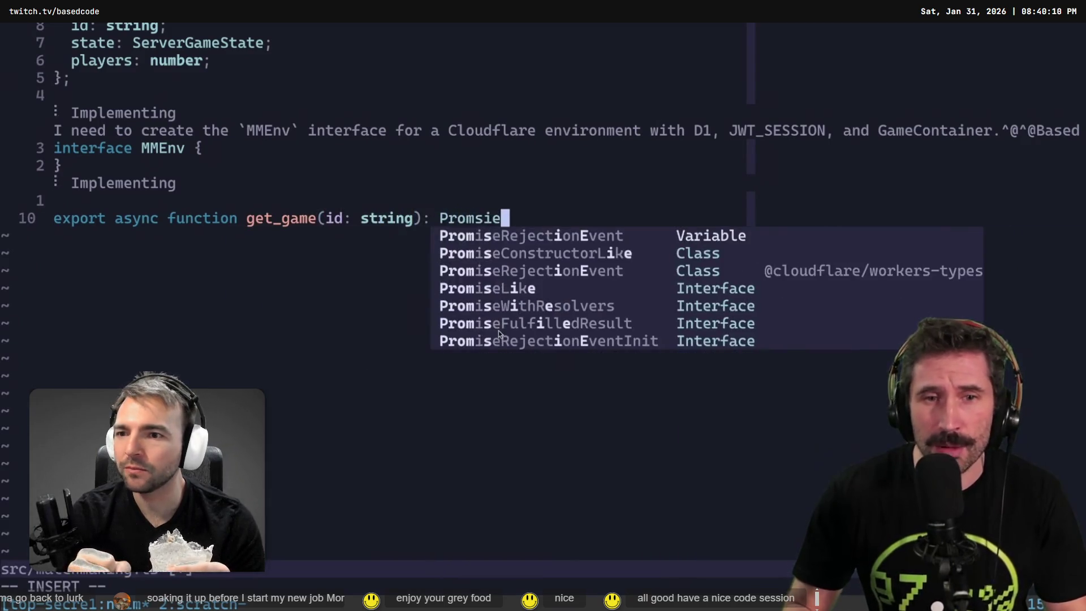
type("ameSstate")
key("BackSpace")
key("BackSpace")
key("BackSpace")
type("tate> {")
key("Return")
key("Escape")
key("k")
key("V")
key("j")
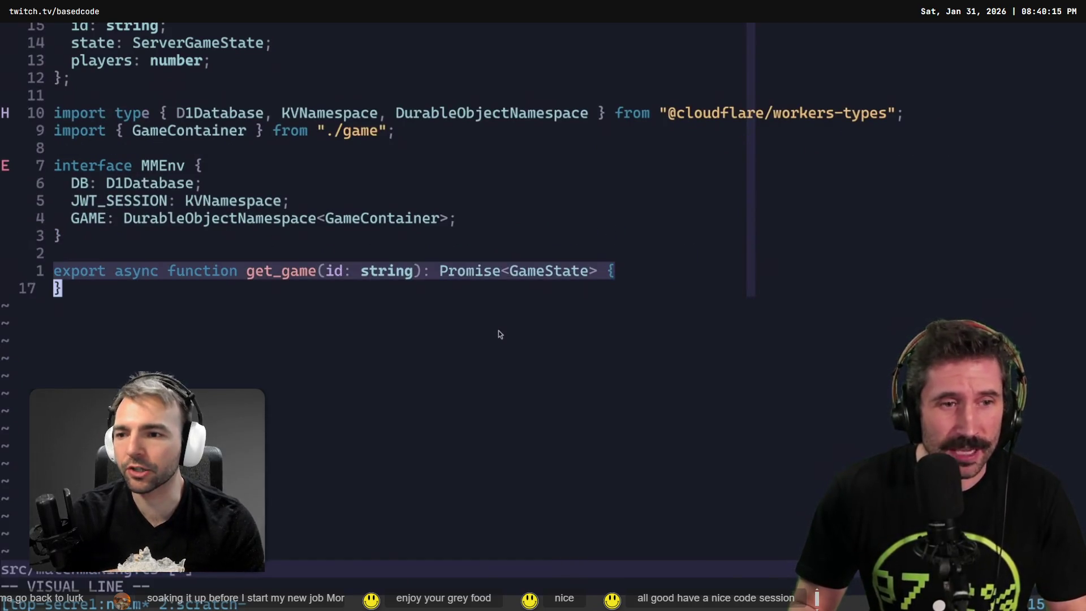
Step: Finish and submit the AI prompt implementing get_game from the Cloudflare games table
key("space")
key("9")
key("v")
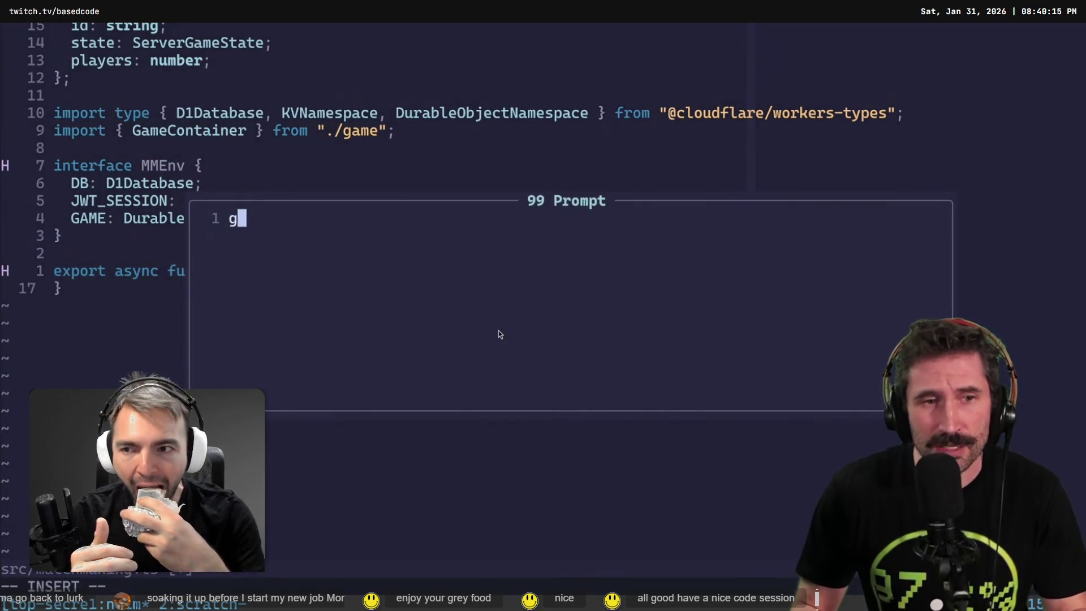
type("return gamestate from games table")
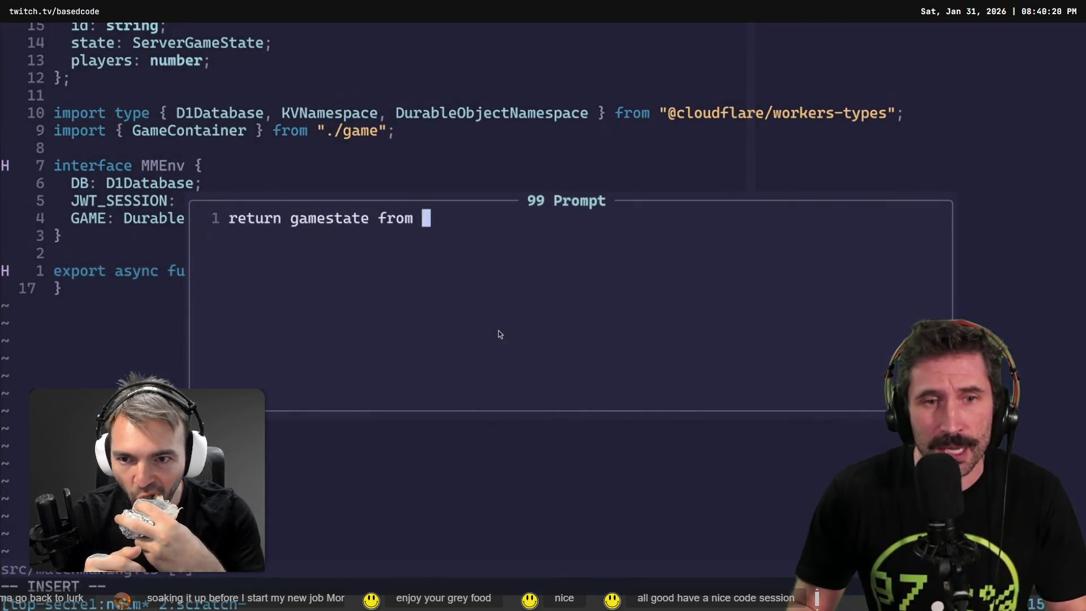
key("Escape")
type("able using cloudflare")
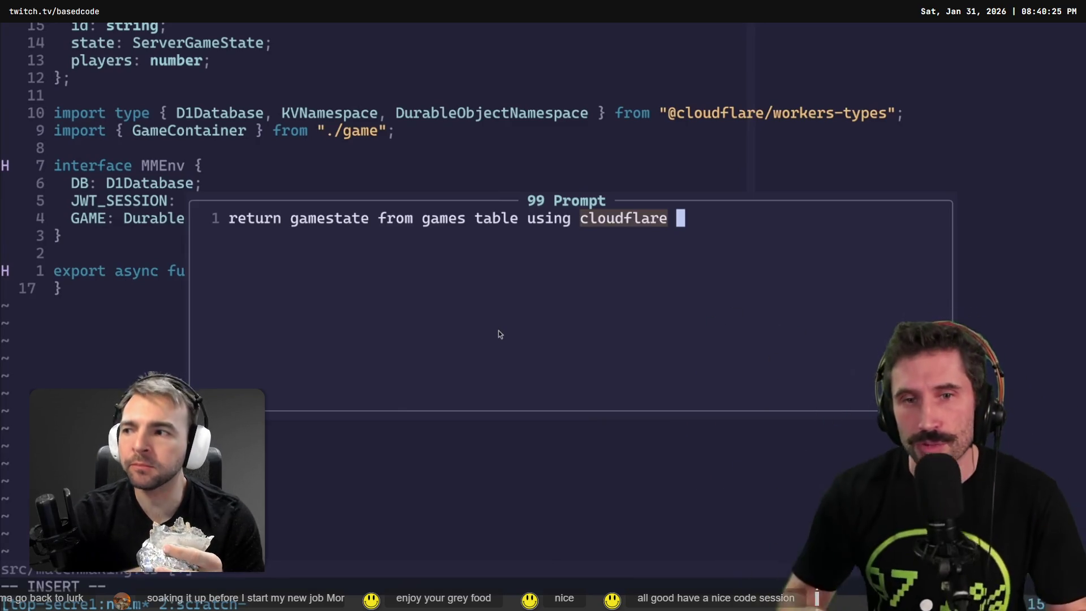
key("Escape")
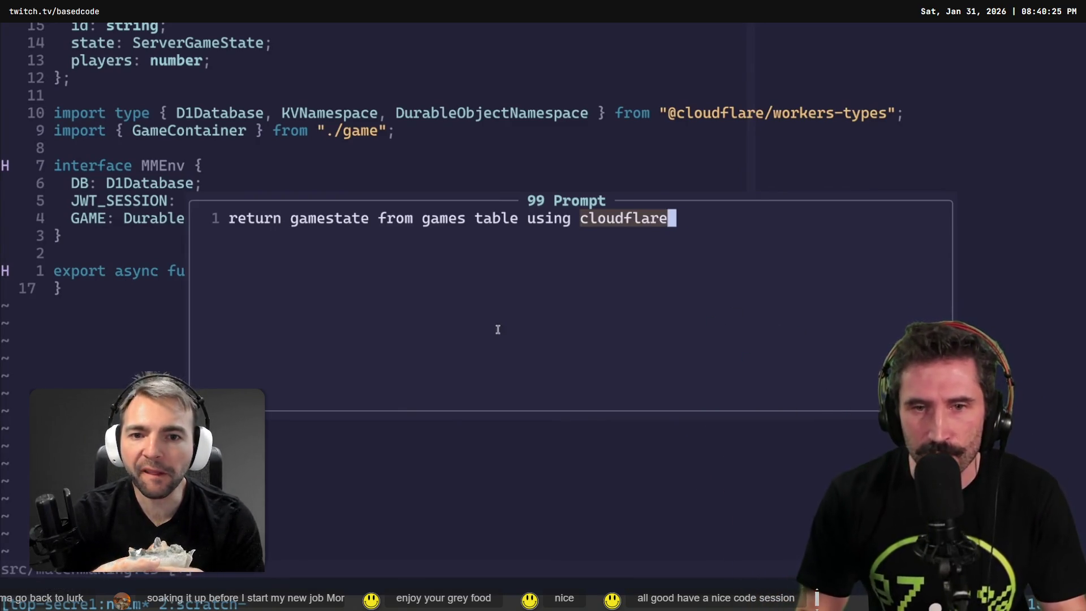
type(":w")
key("Return")
Step: Add the signature 'export async function set_game_state(gs: GameState): Promise<void> {'
key("o")
key("Return")
type("expor")
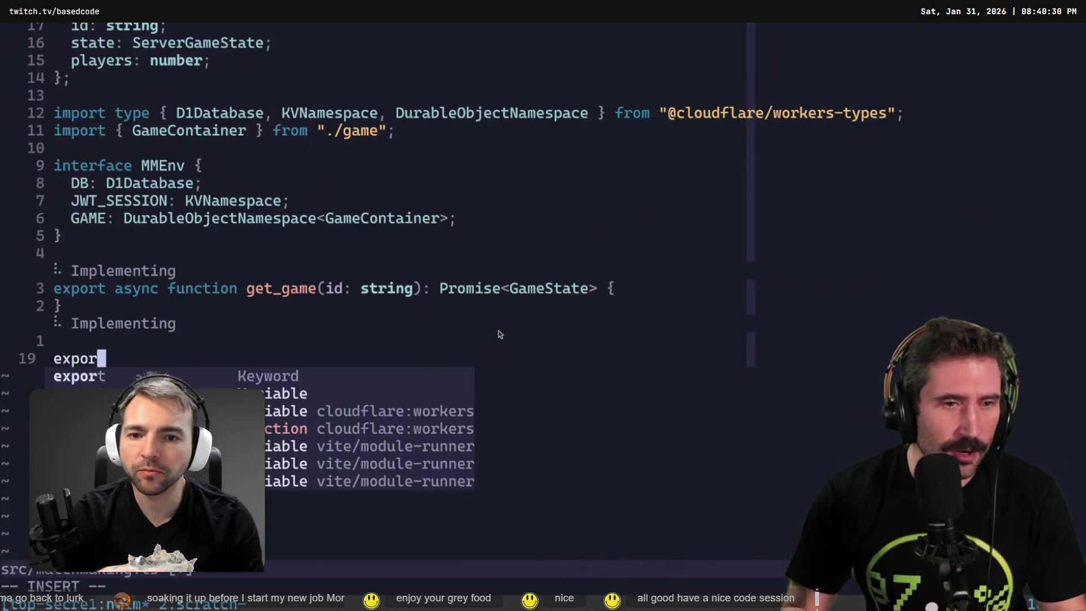
type("t async function set")
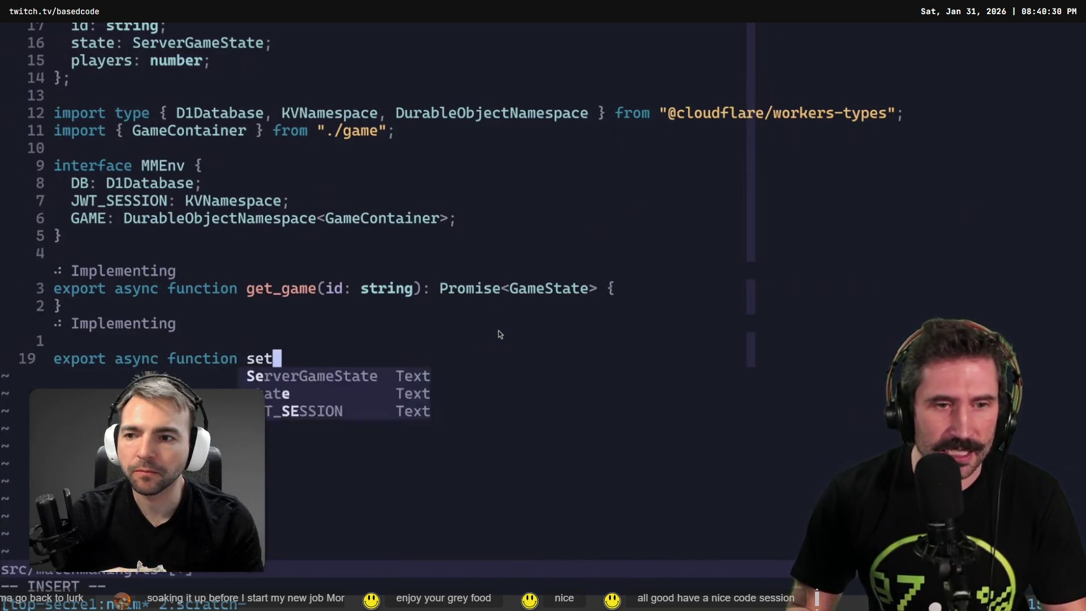
type("_game_state(ga")
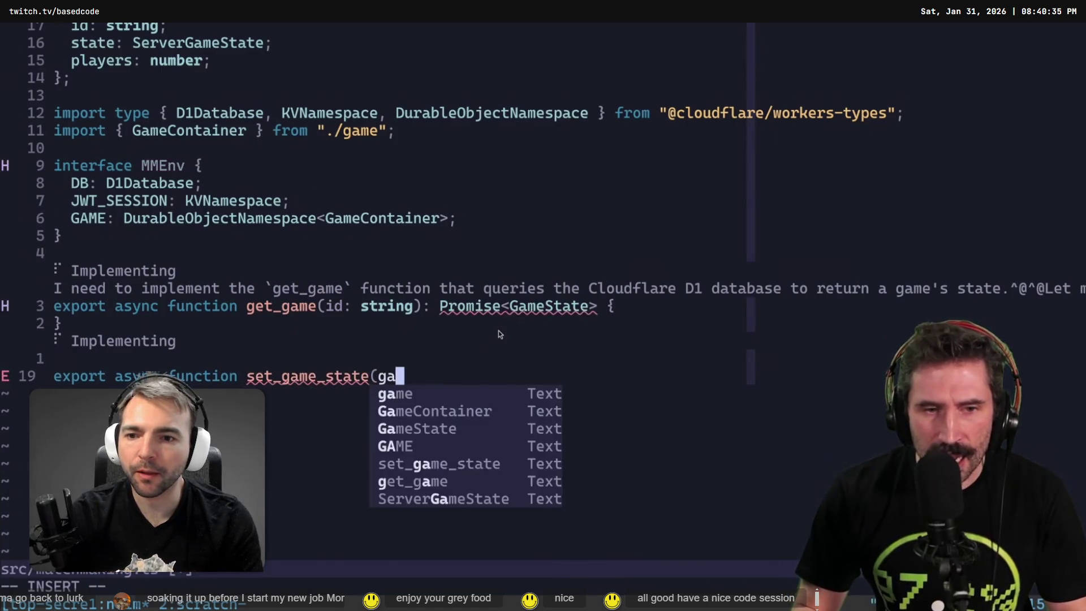
key("BackSpace")
type("s: GameState): ")
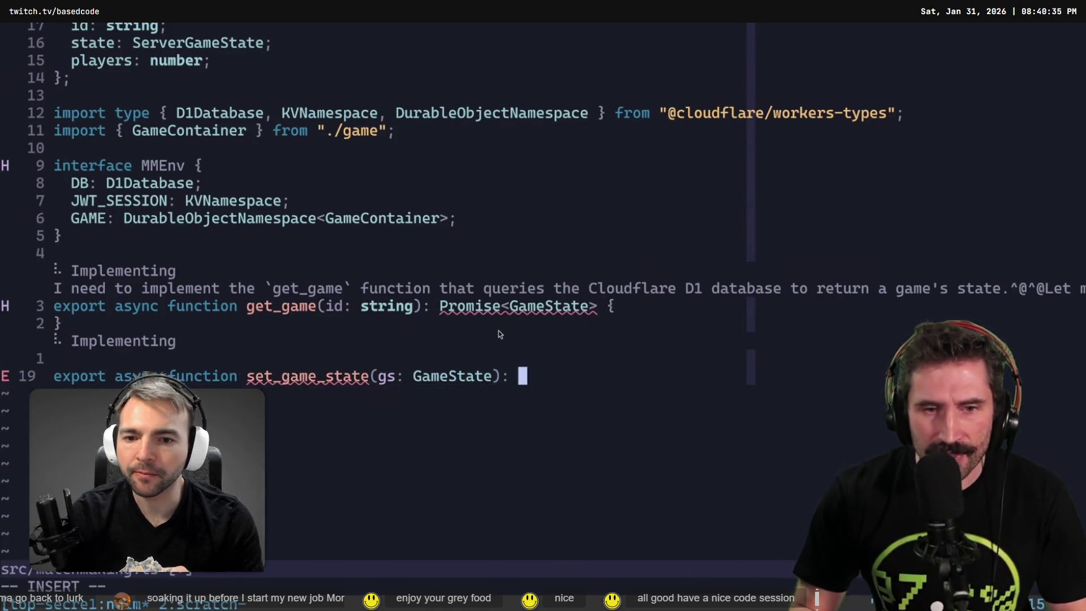
type("Promise<void> {")
key("Return")
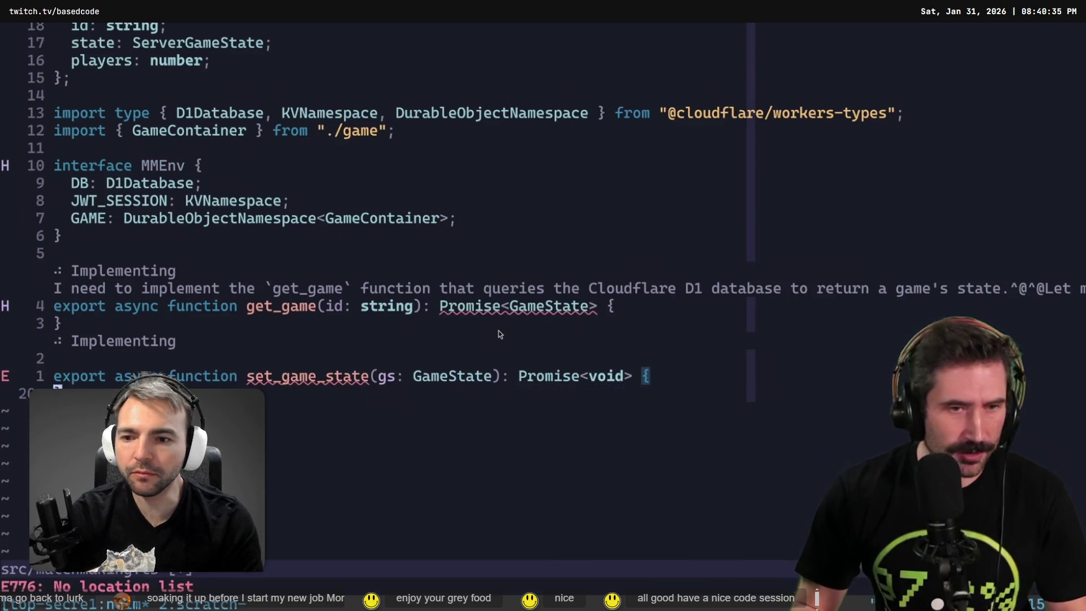
Step: Select set_game_state and submit an AI prompt to store the game using Cloudflare
key("Escape")
key("k")
key("V")
key("space")
type("9v")
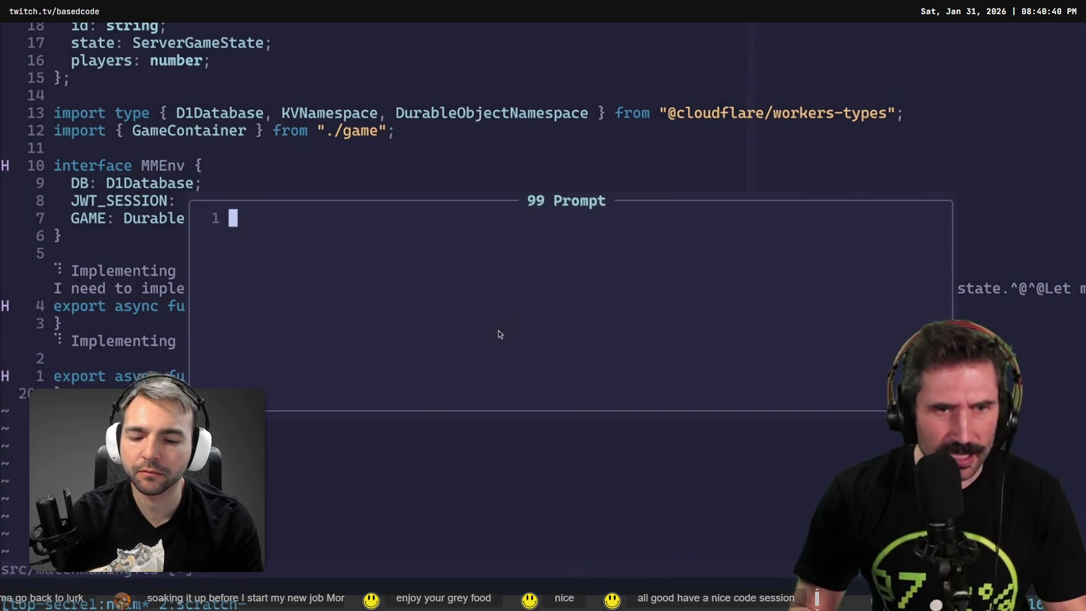
type("sing cloudfl")
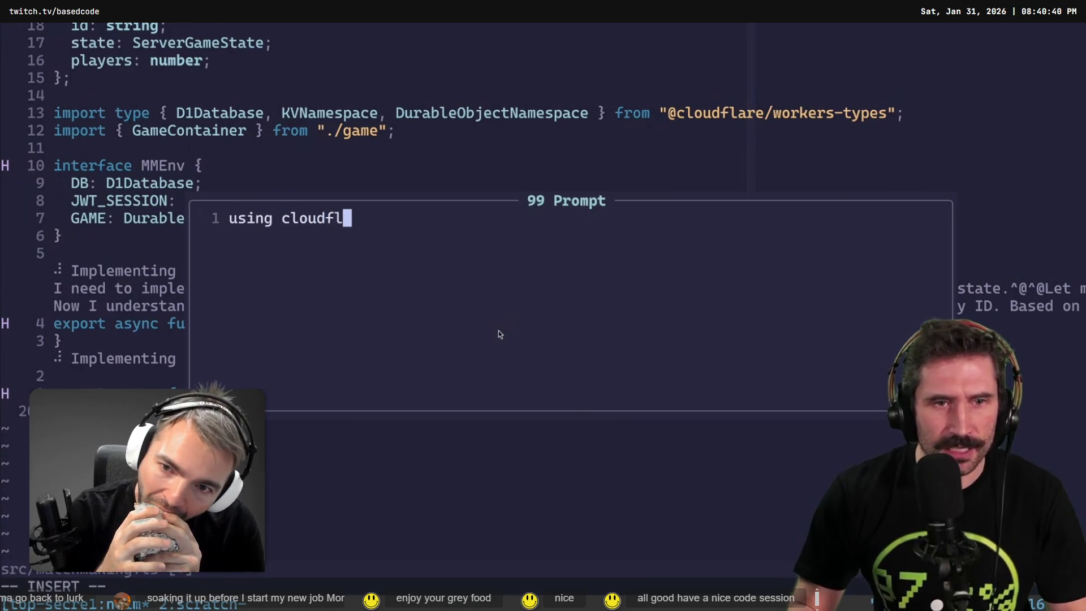
type("are store game")
key("Escape")
key("Return")
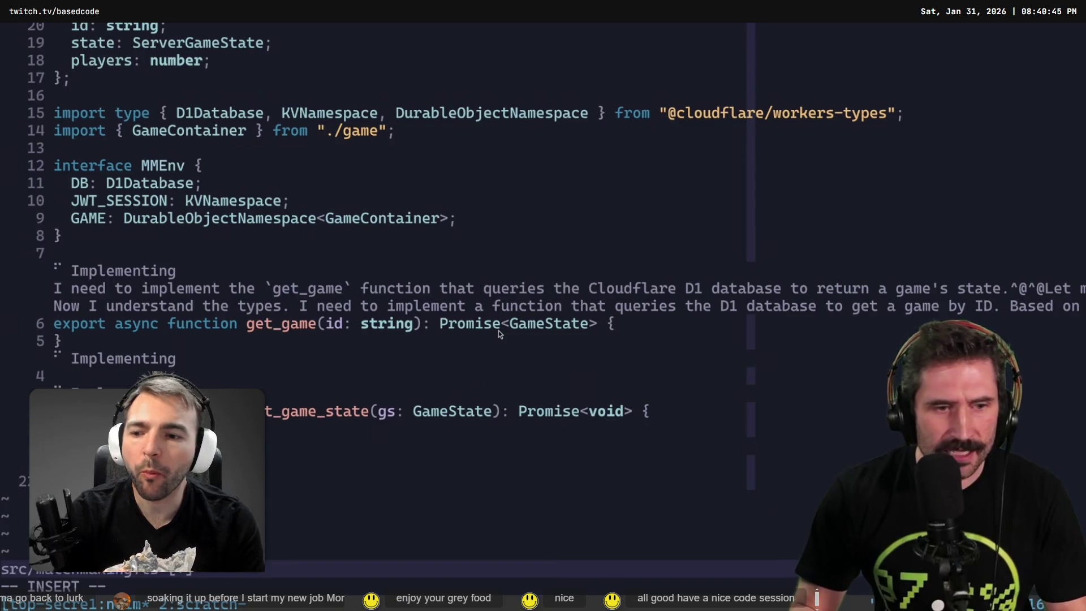
Step: Declare a get_joinable_games function returning Promise<GameState[]>
type("t_al")
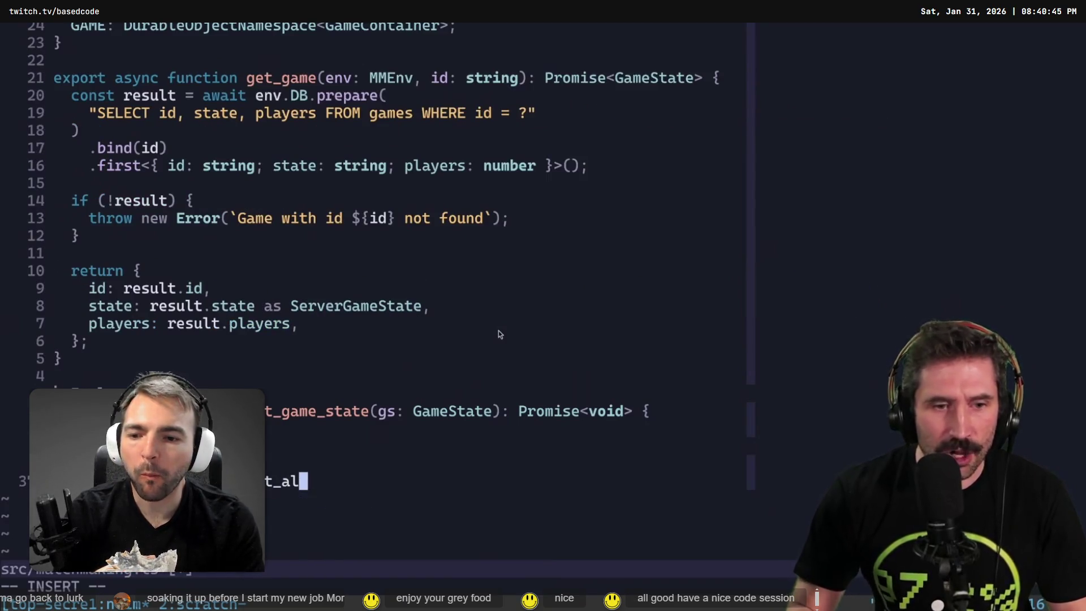
type("l_games")
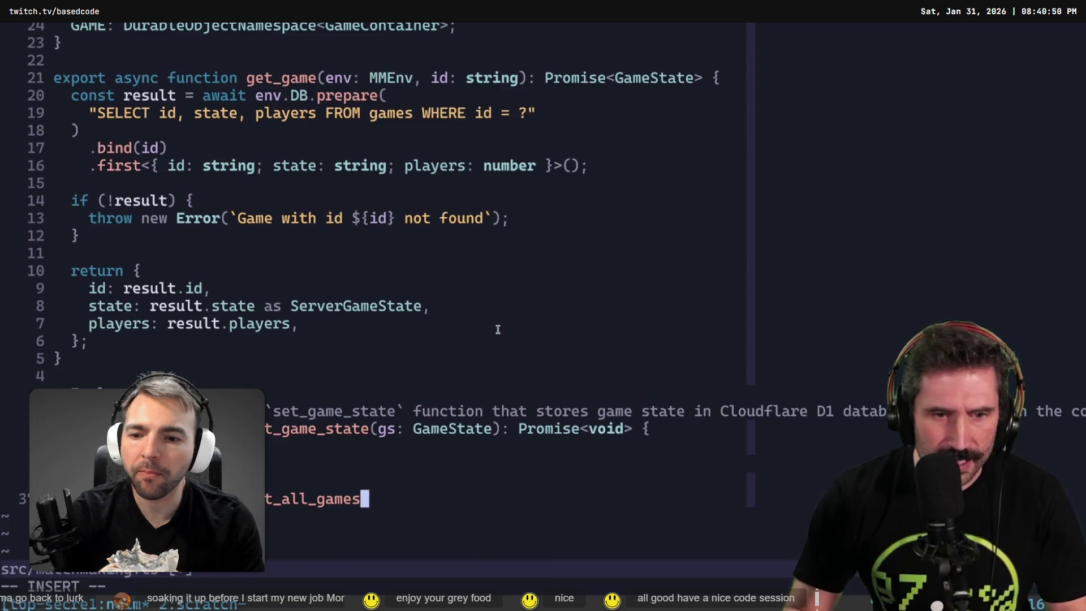
type(")(Promise<")
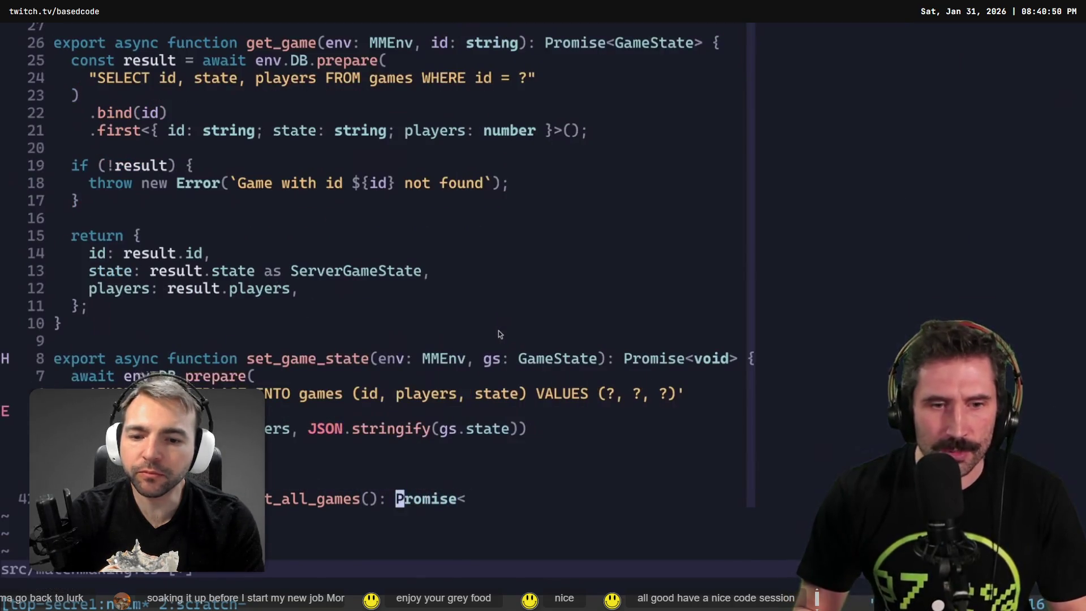
type("F(cT_")
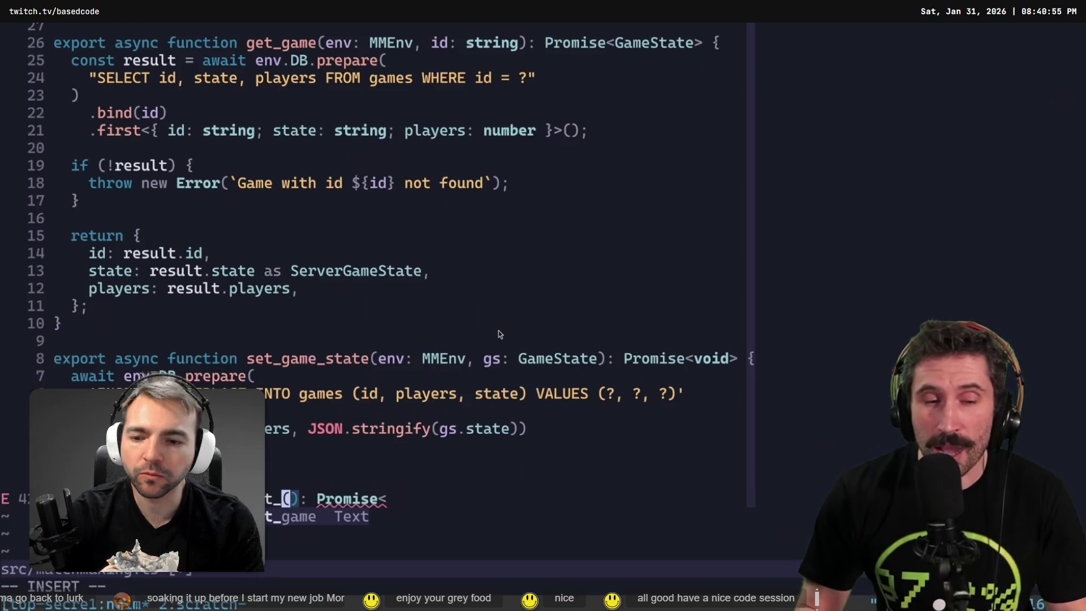
type("joinga")
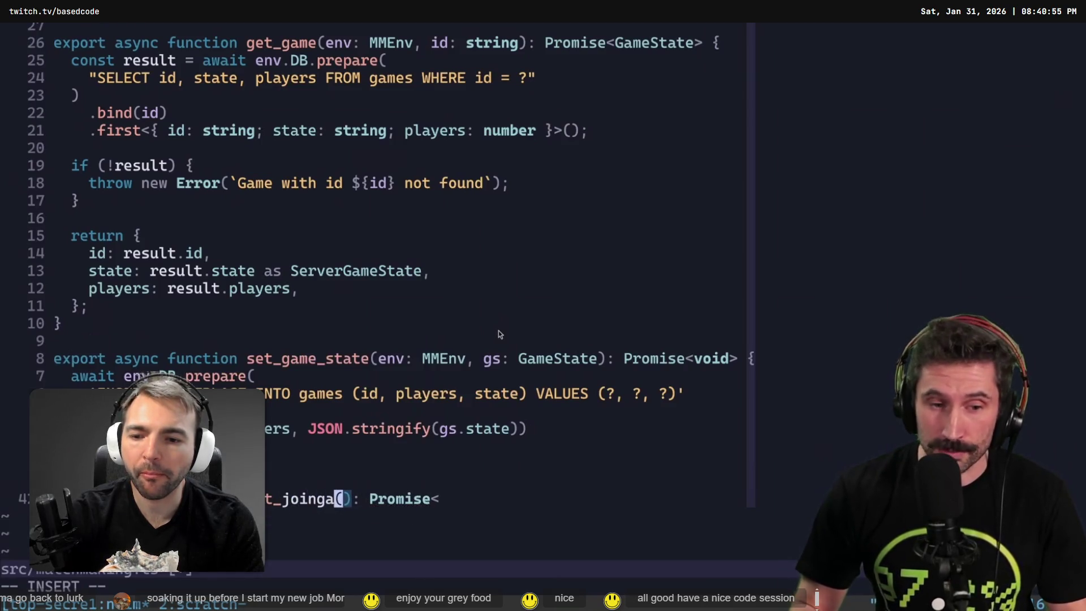
type("ble_games")
key("End")
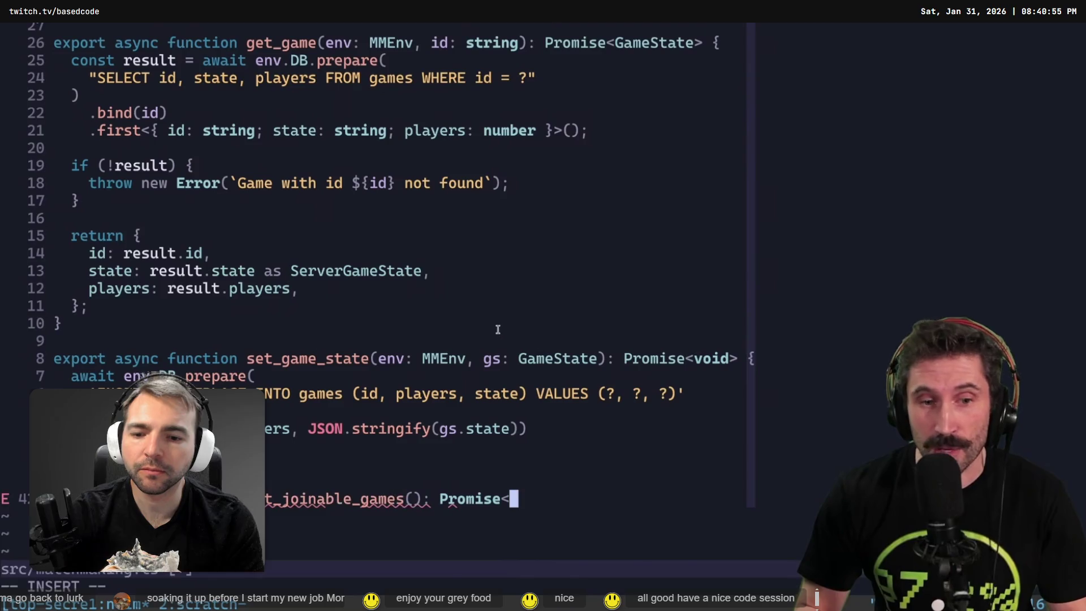
type("GameS")
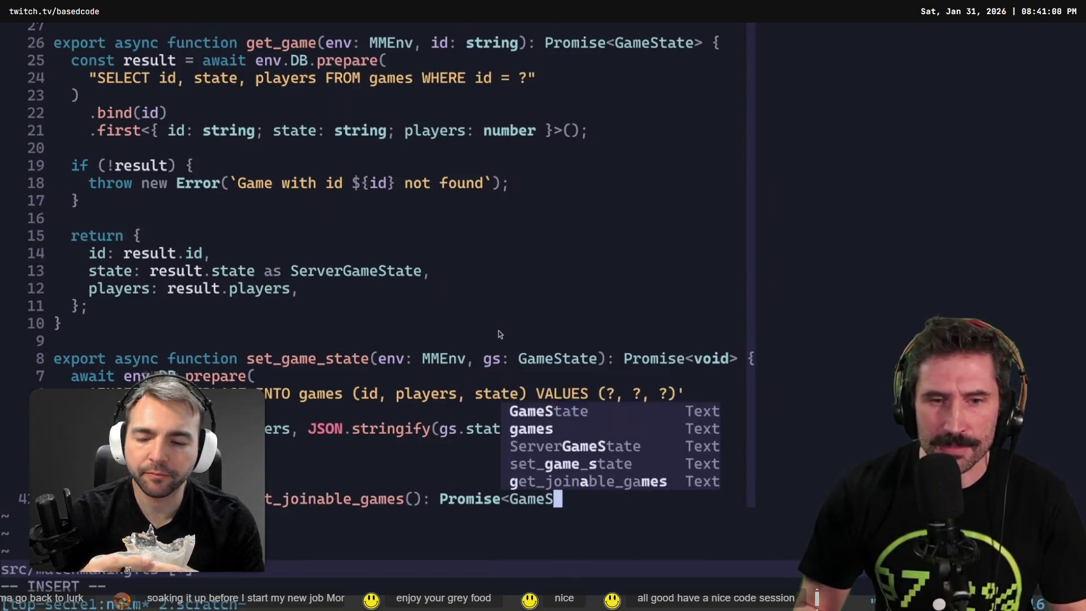
type("tate[]> {")
key("Return")
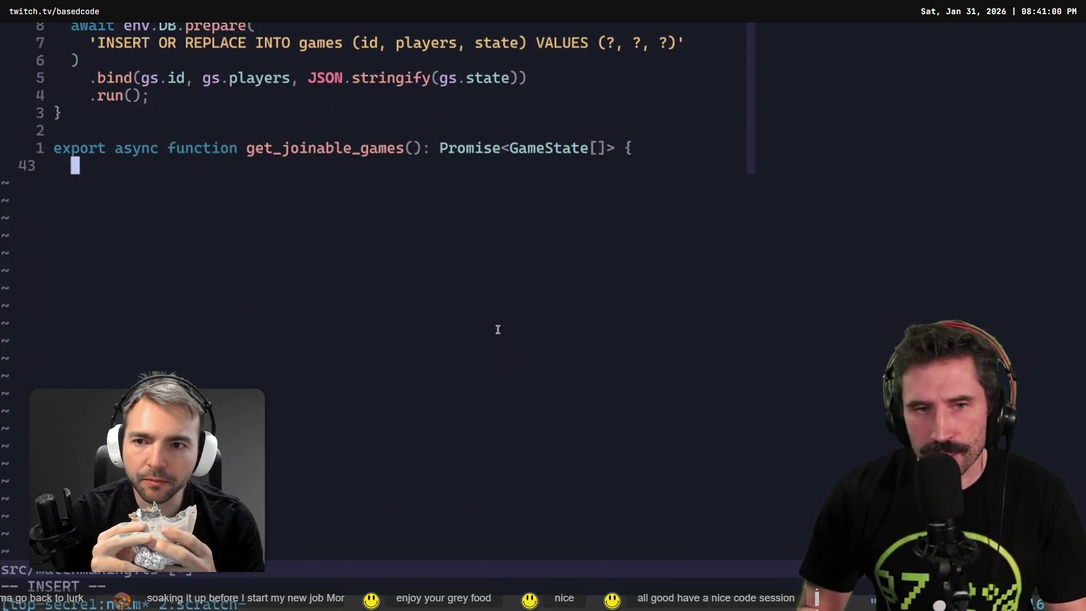
Step: Submit an AI prompt for get_joinable_games: games in init or matchmaking state on Cloudflare D1
key("Escape")
key("k")
key("V")
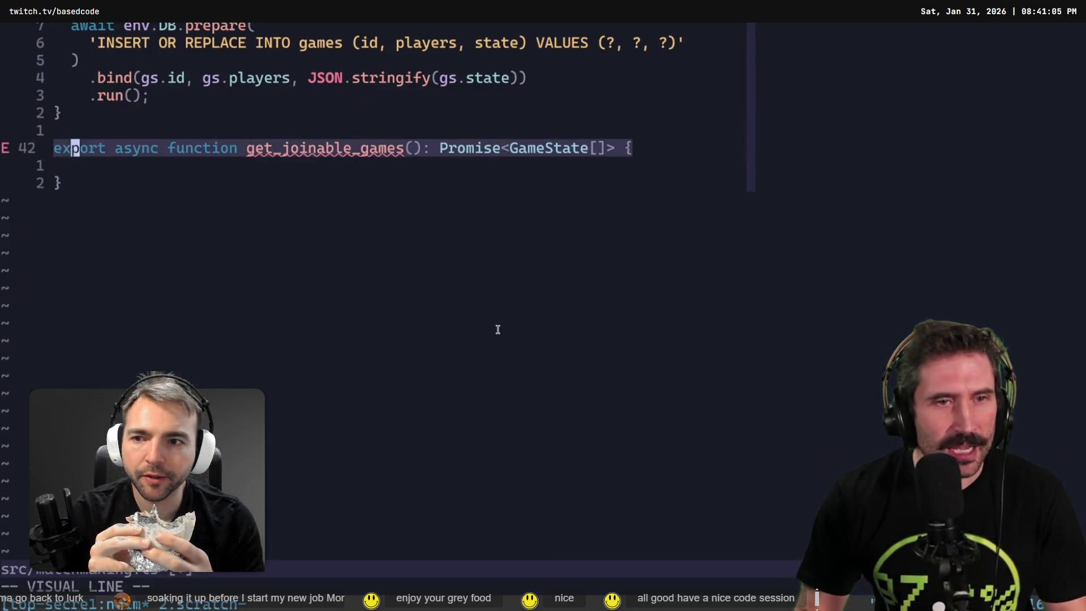
key("j")
key("j")
key("space")
type("9v")
type("ames that are in init or ma")
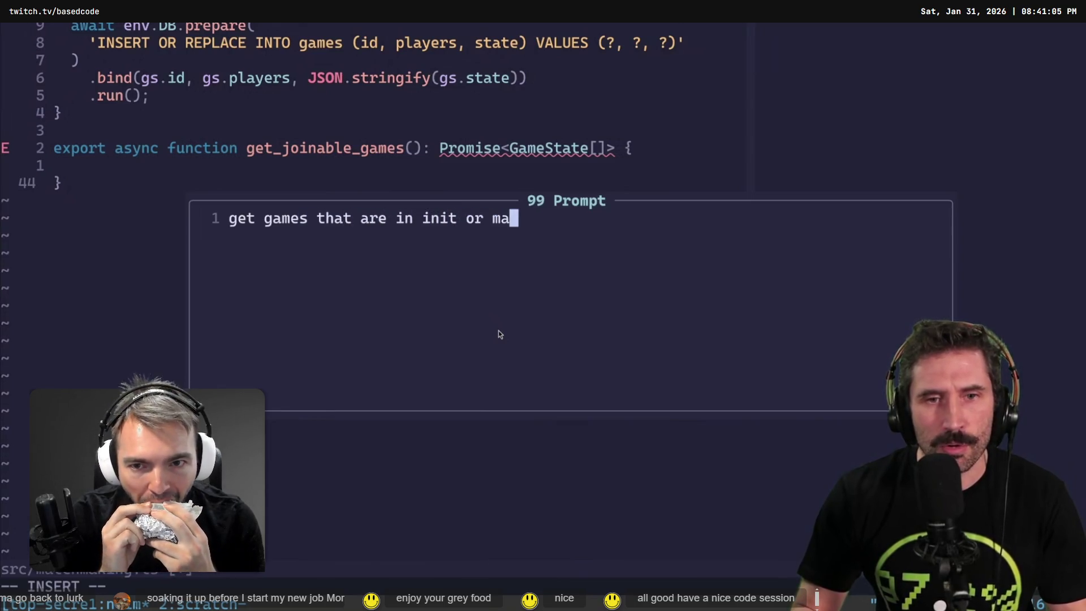
type("tchmaking for cloudf")
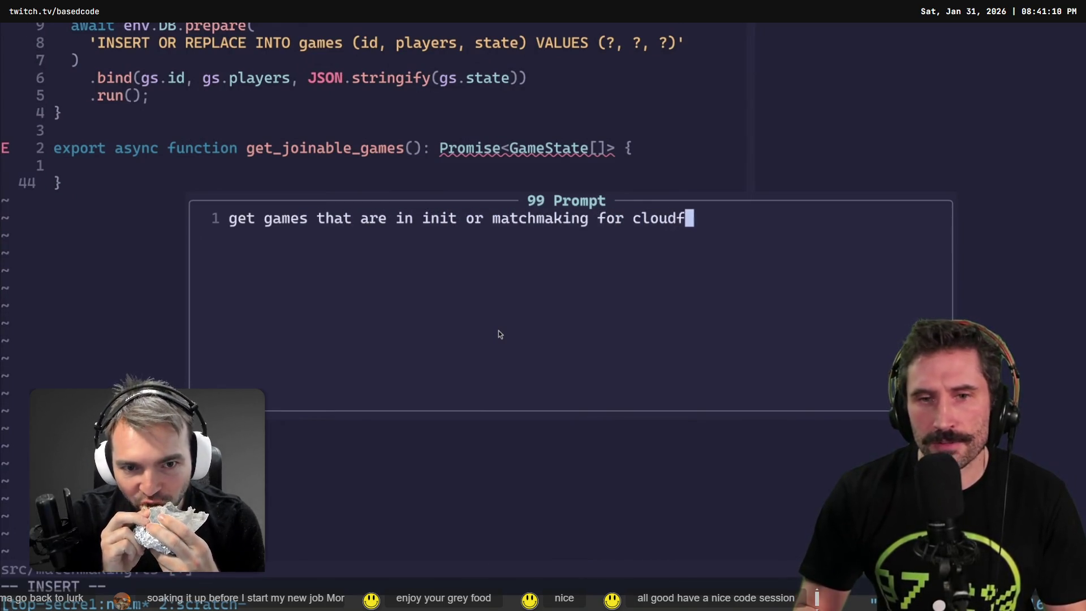
type("lare d1")
key("Escape")
type(":w")
key("Return")
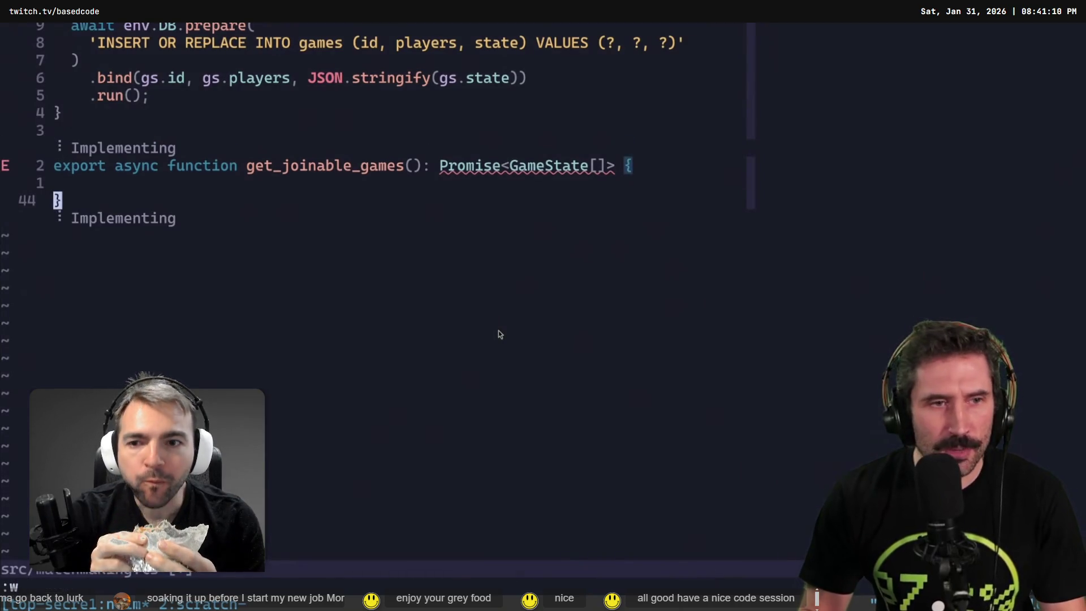
Step: Open new blank lines below the function and remove a stray letter
key("o")
key("Return")
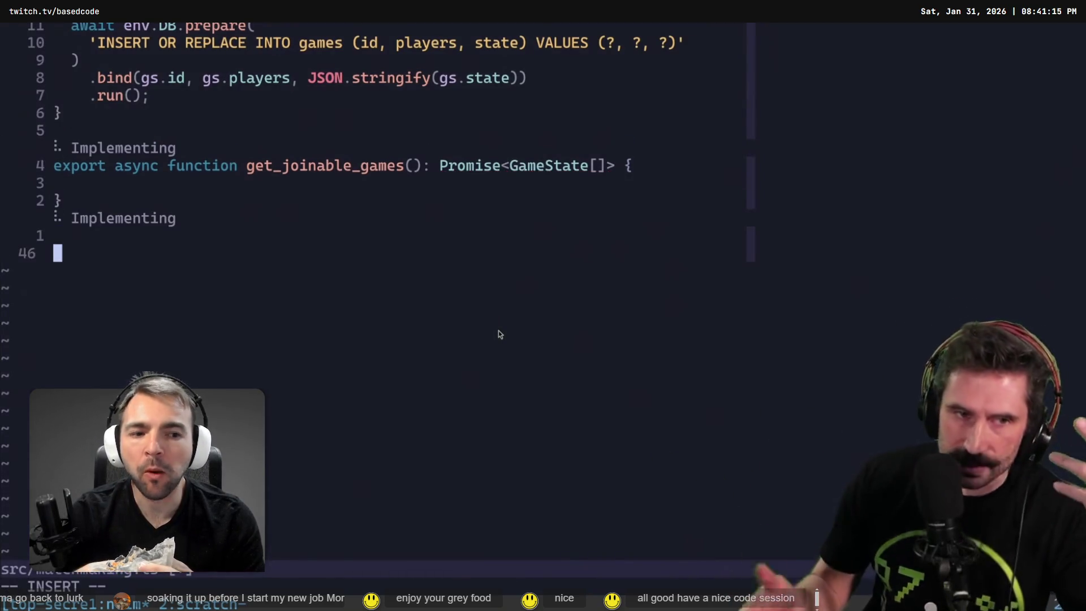
type("k")
key("BackSpace")
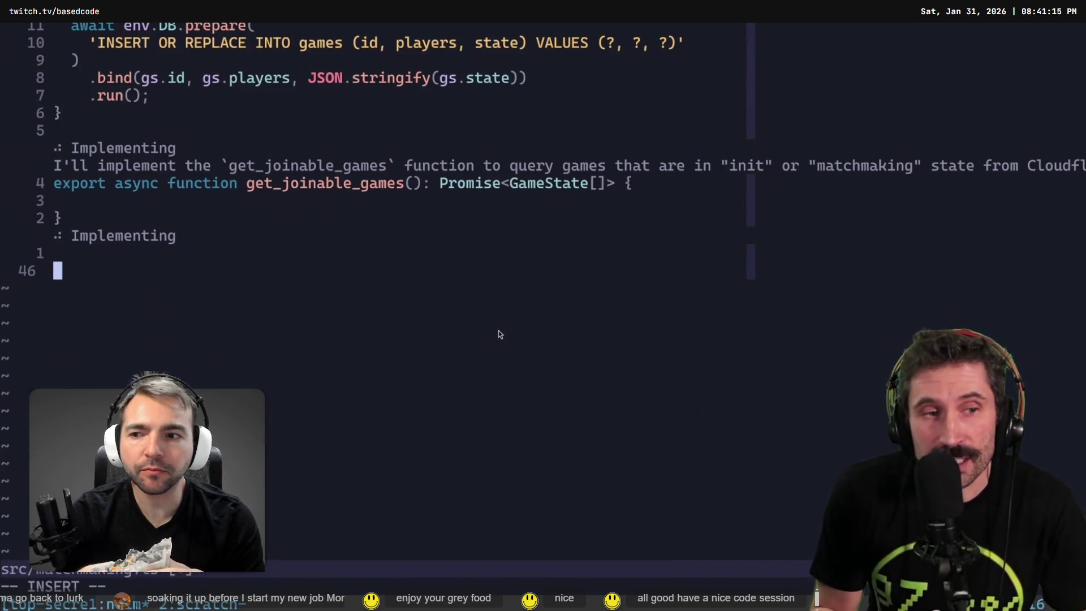
Step: Move up through the file, selecting and reviewing the import line and MMEnv interface
key("Escape")
key("k")
key("k")
key("k")
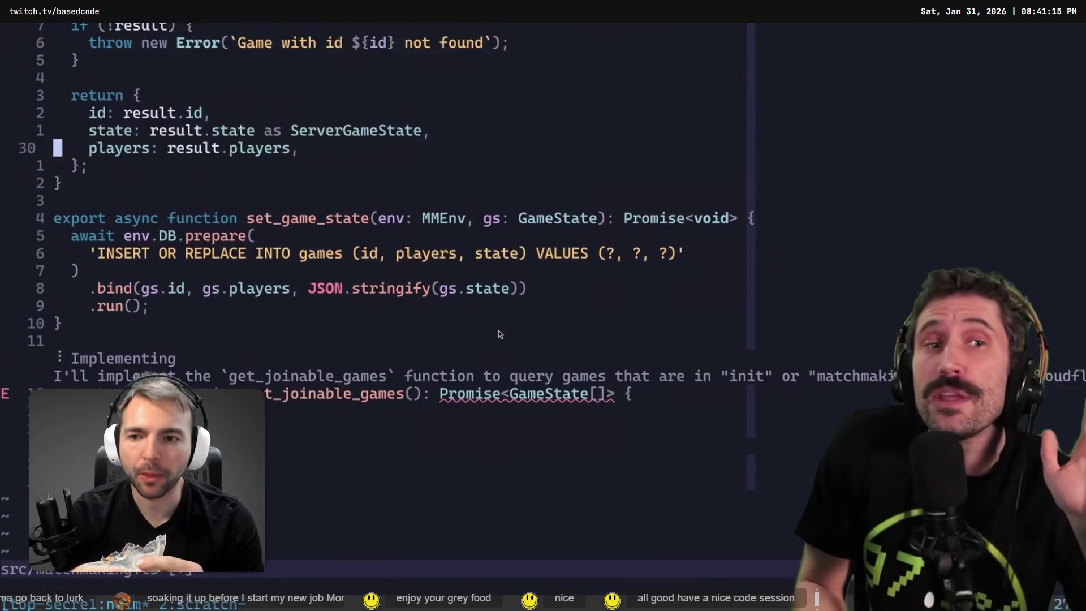
key("k")
key("k")
key("k")
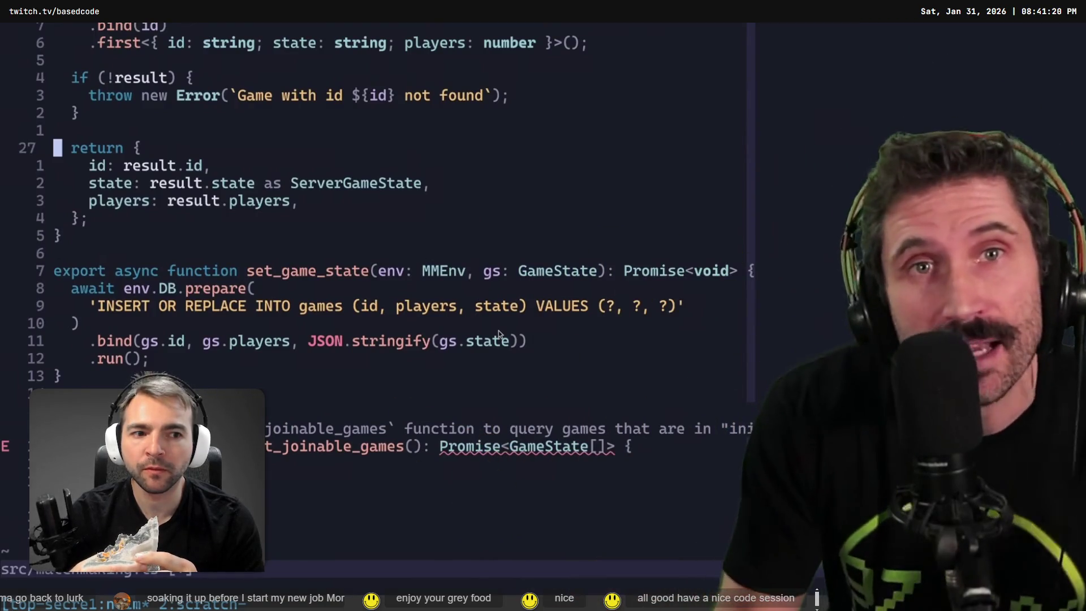
key("k")
key("k")
key("k")
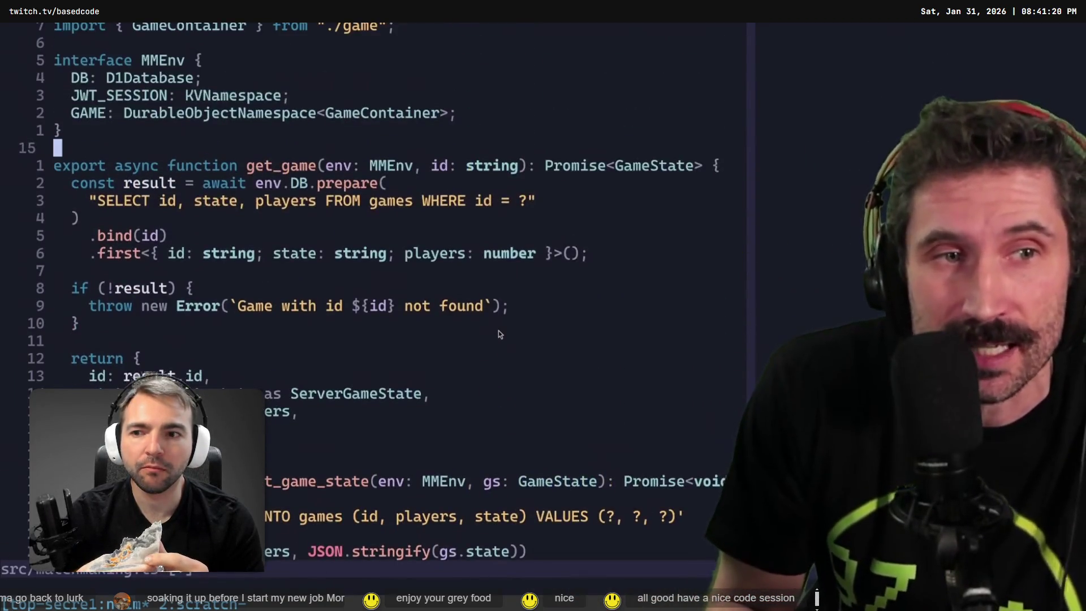
key("k")
key("k")
key("k")
key("k")
key("j")
key("j")
key("j")
key("j")
key("j")
key("j")
key("k")
key("k")
key("shift+v")
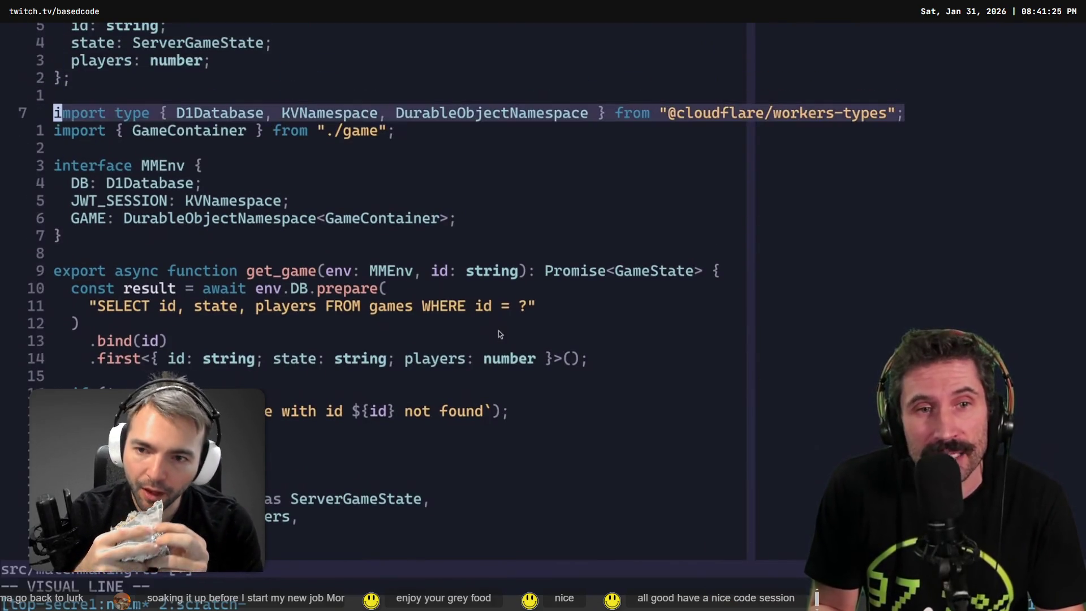
key("j")
key("j")
key("Escape")
key("j")
key("shift+v")
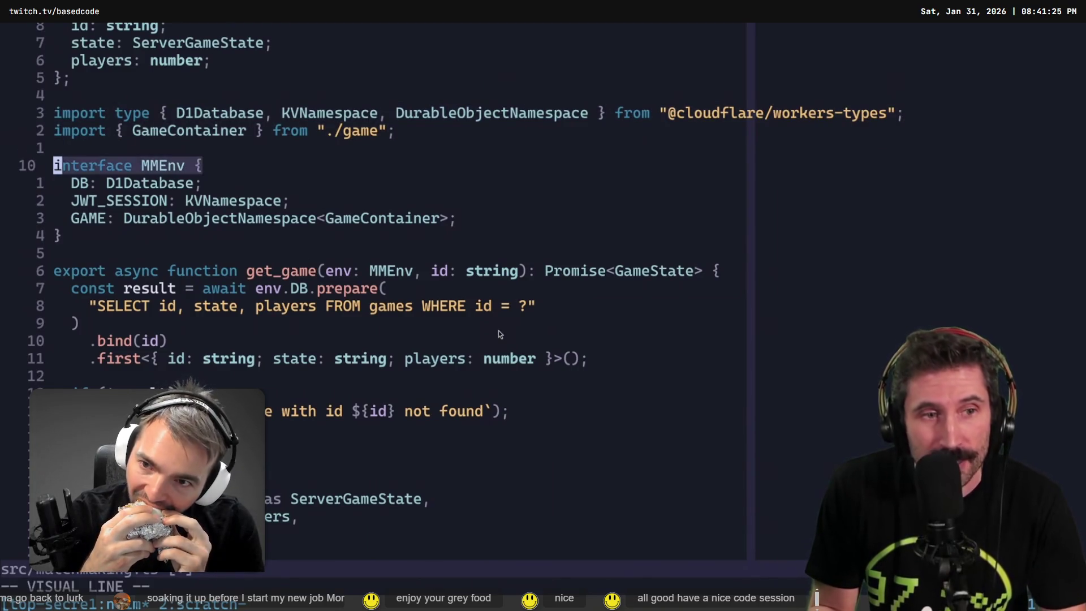
key("j")
key("j")
key("j")
key("j")
key("Escape")
Step: Change the JWT_SESSION type to string and save the file
key("k")
key("k")
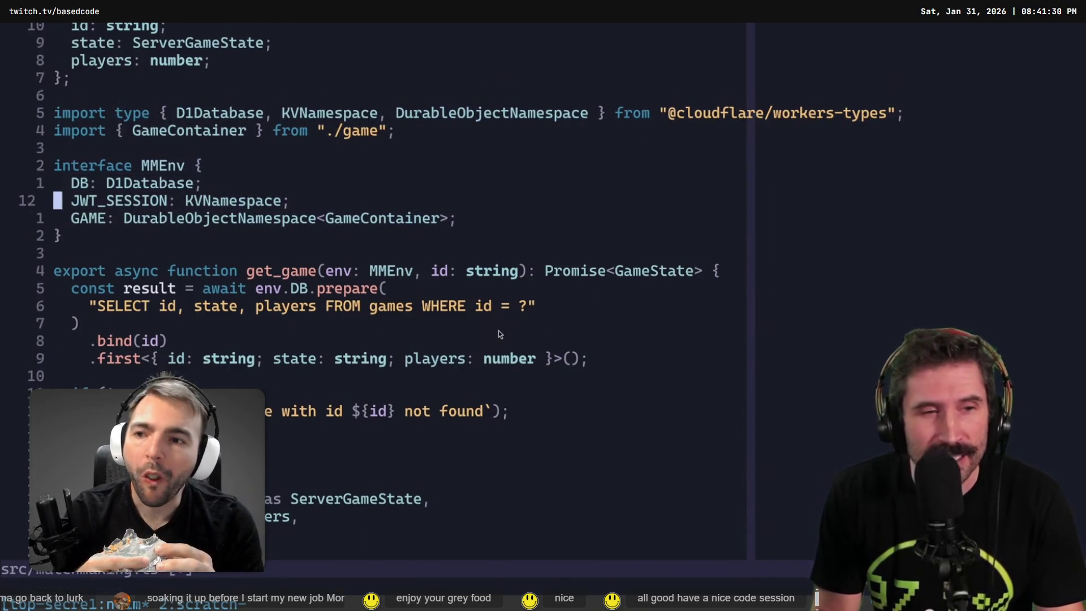
type("cwstring")
key("Escape")
type(":w")
key("Return")
type(":w")
key("Return")
Step: Select and review the get_game lines, jumping through the error message and if block
key("j")
key("j")
key("j")
key("j")
key("j")
key("k")
key("shift+v")
key("j")
key("j")
key("j")
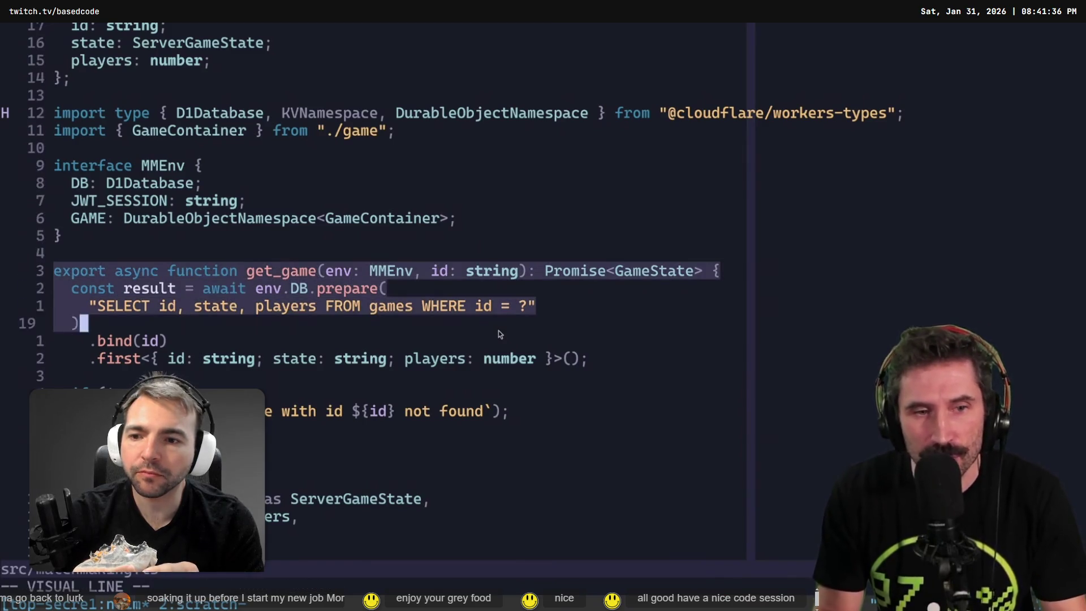
key("j")
key("j")
key("j")
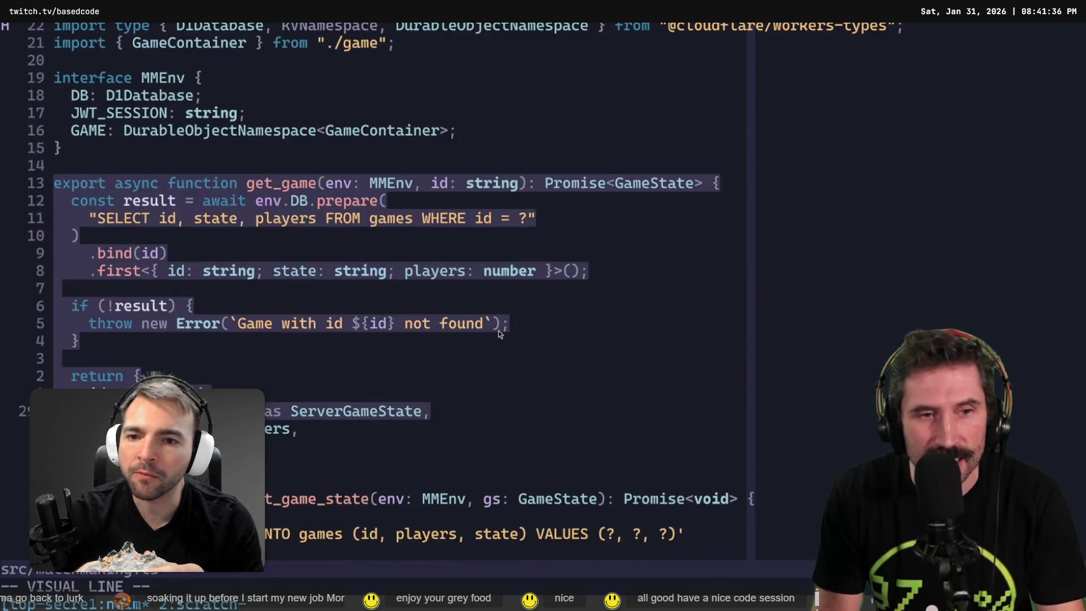
key("Escape")
left_click_drag(226, 207, 405, 294)
left_click(302, 325)
left_click(253, 349)
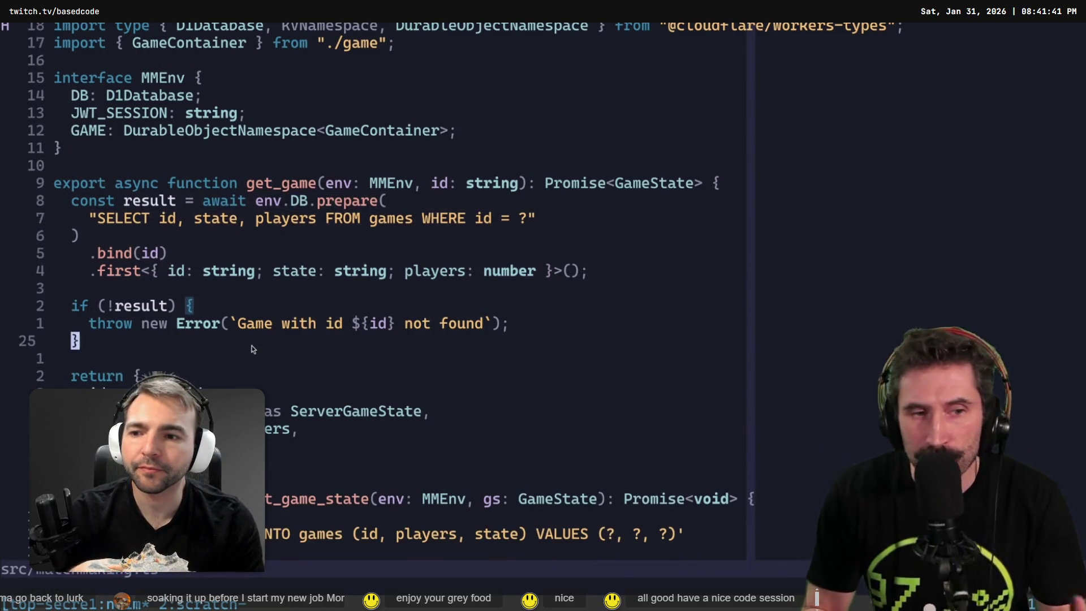
key("ctrl+o")
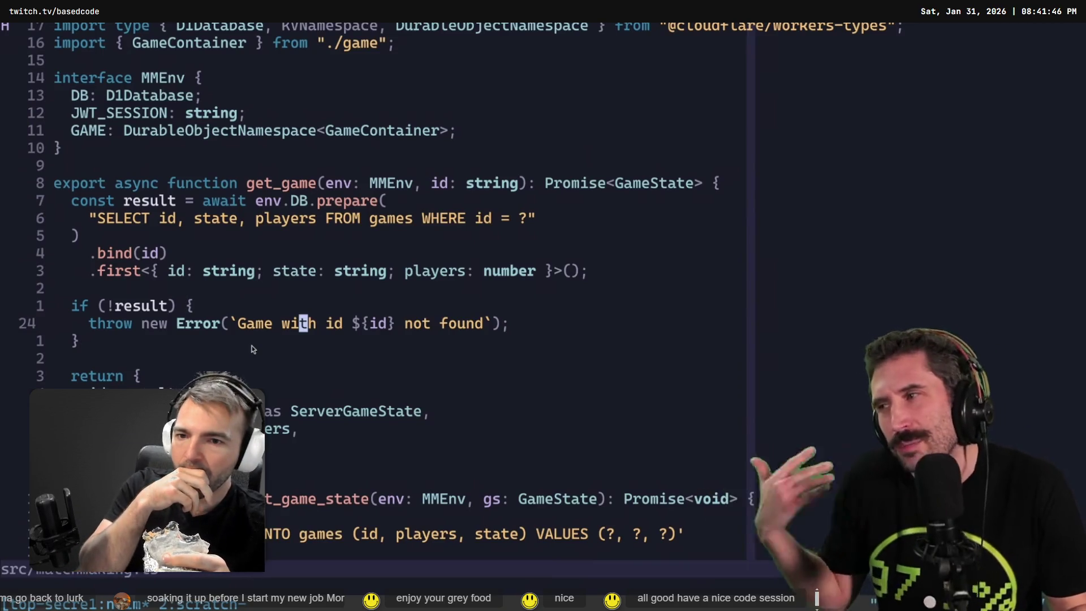
left_click(253, 349)
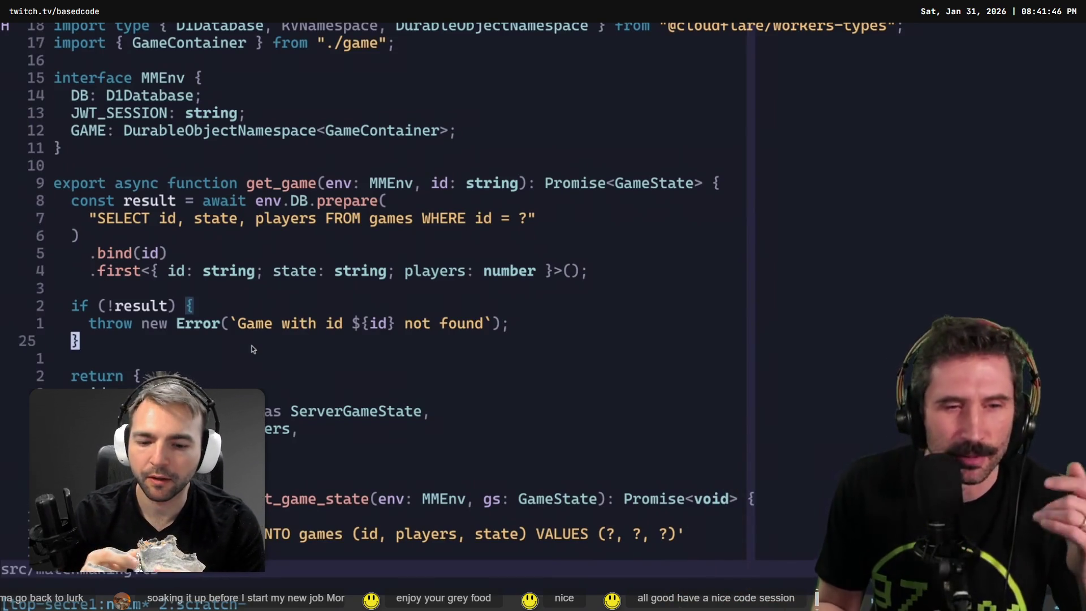
Step: Review set_game_state and the get_joinable_games query text by selecting them
scroll(253, 349, "down", 5)
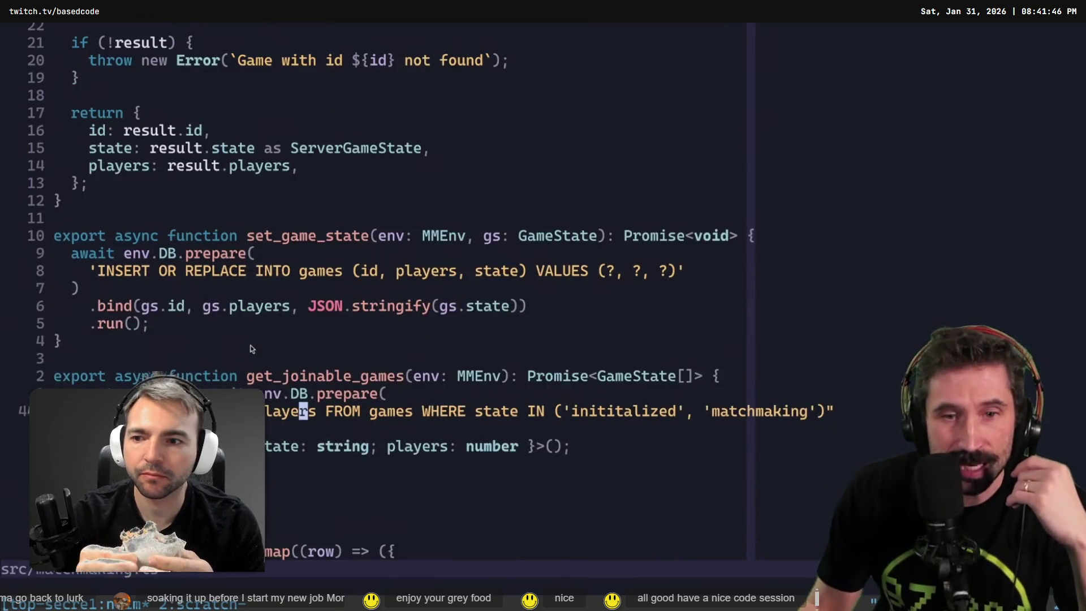
mouse_move(190, 218)
left_mouse_down()
mouse_move(311, 322)
mouse_move(310, 341)
left_mouse_up()
key("Escape")
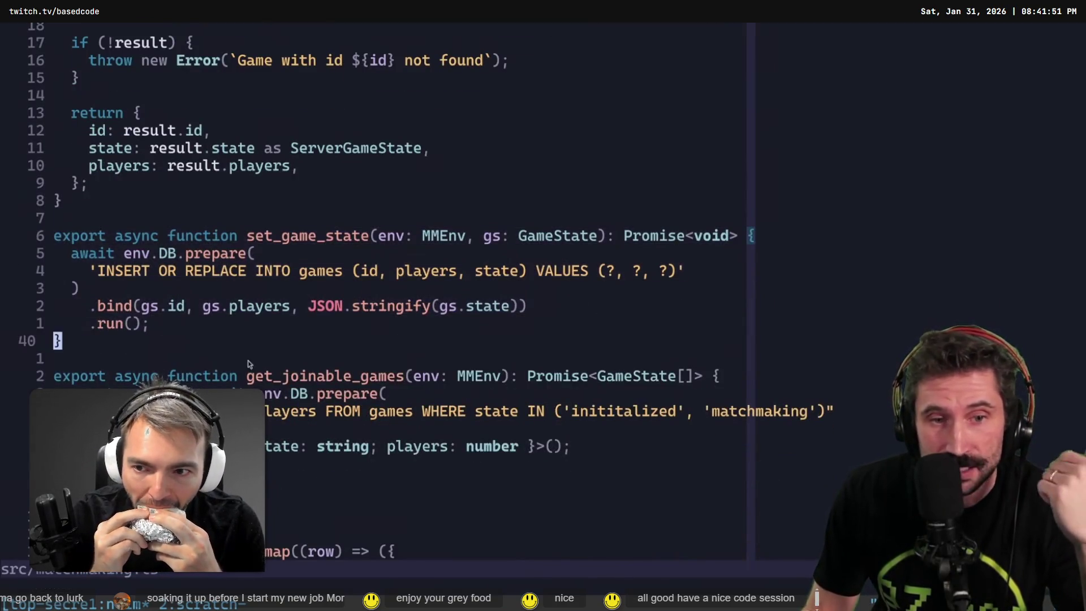
scroll(222, 375, "down", 4)
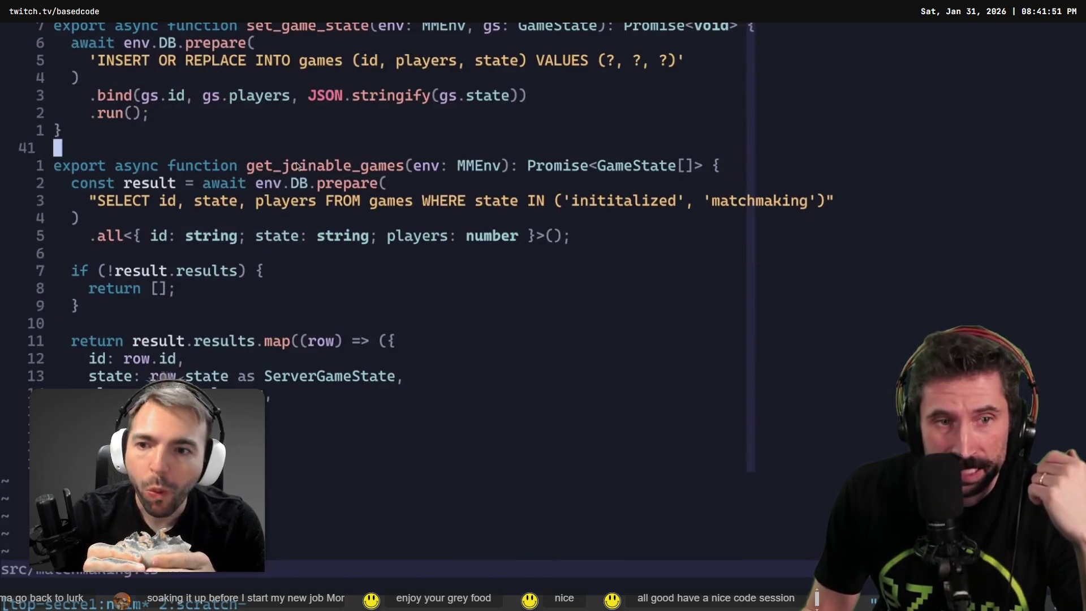
left_click_drag(298, 166, 388, 166)
left_click_drag(134, 201, 797, 201)
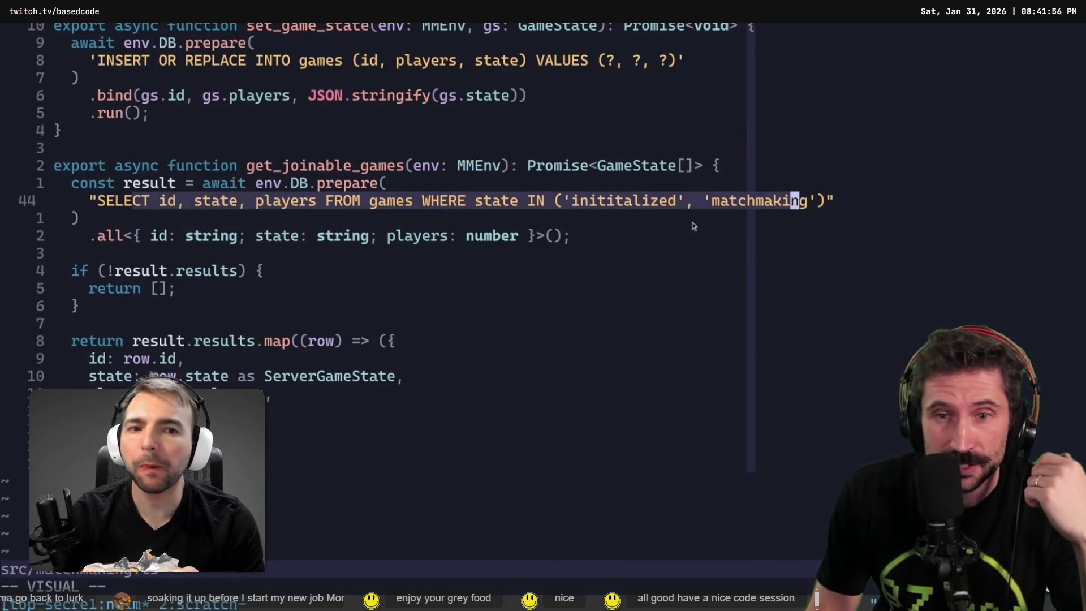
left_click(589, 204)
Step: Go to the ServerGameStates definition and copy the whole object
key("g")
key("d")
key("k")
key("k")
key("k")
key("j")
key("shift+v")
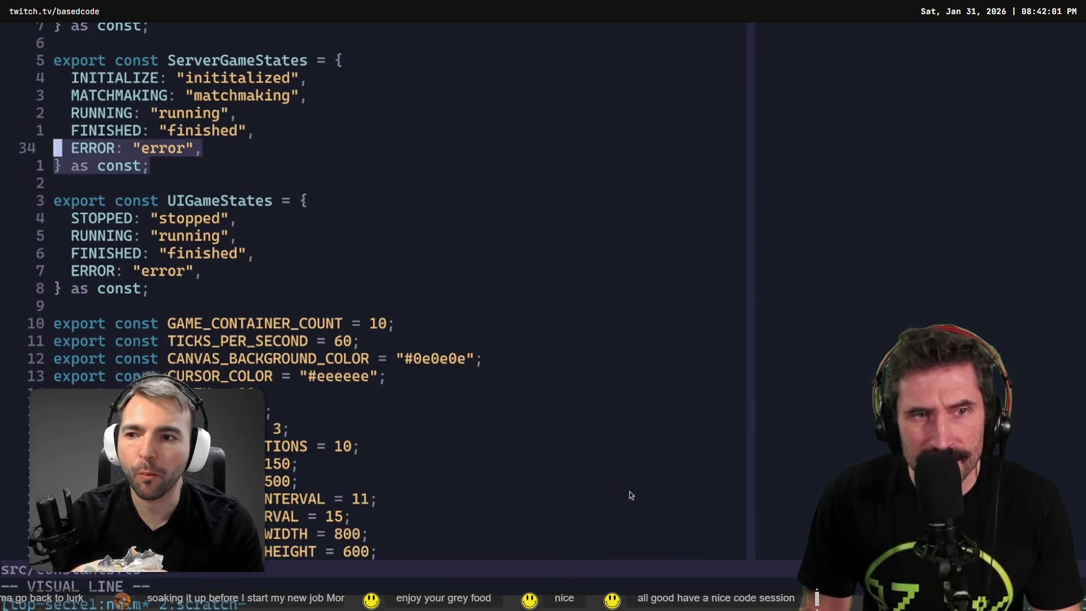
key("k")
key("k")
key("k")
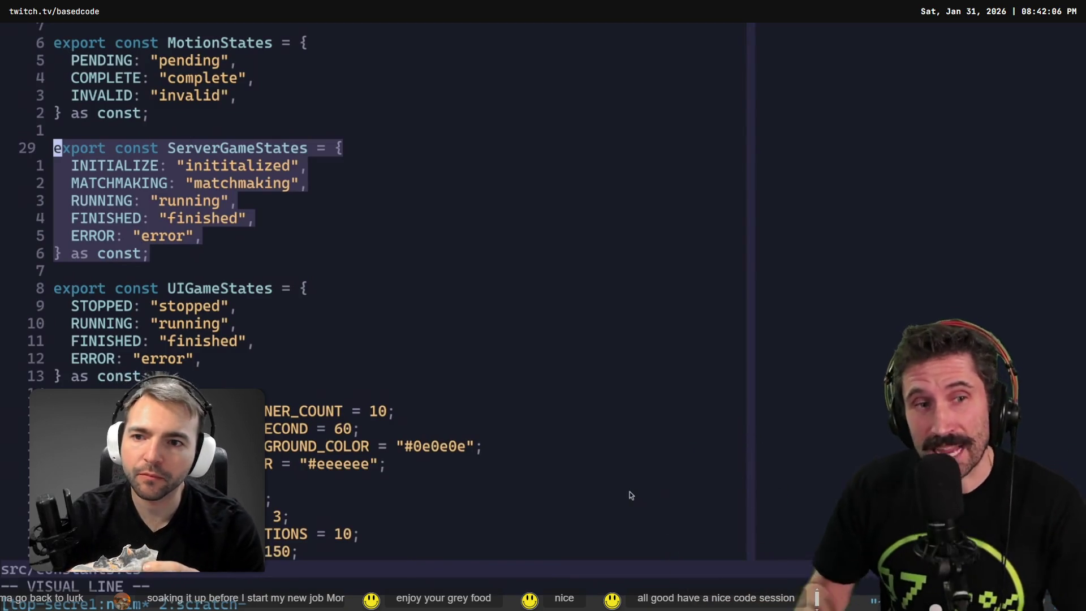
key("y")
Step: Return to the matchmaking query and start an empty line at the end of the file
key("ctrl+o")
key("shift+v")
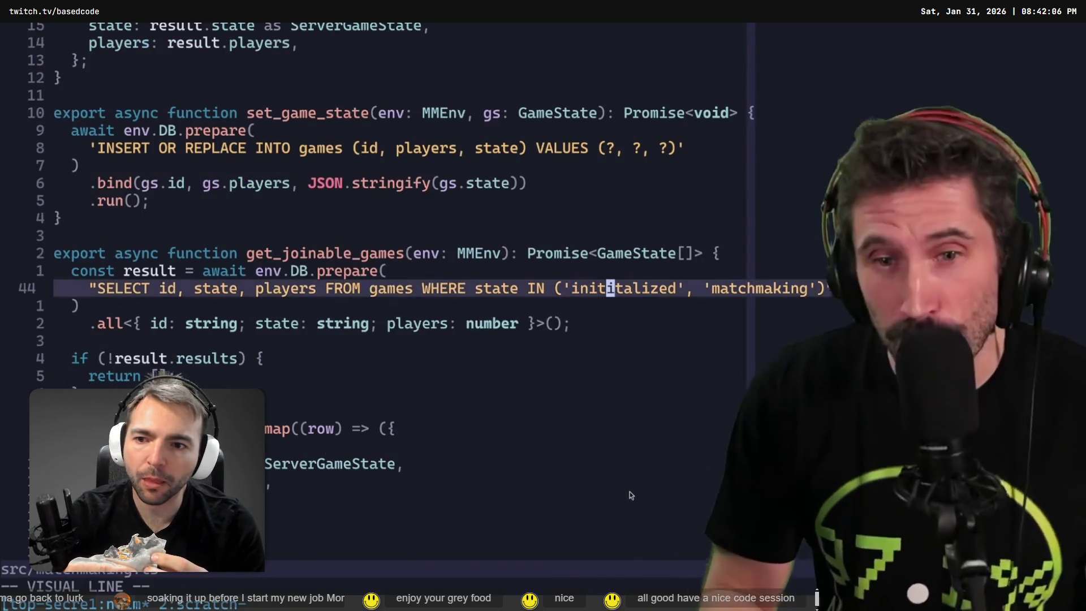
key("Escape")
key("G")
key("o")
key("BackSpace")
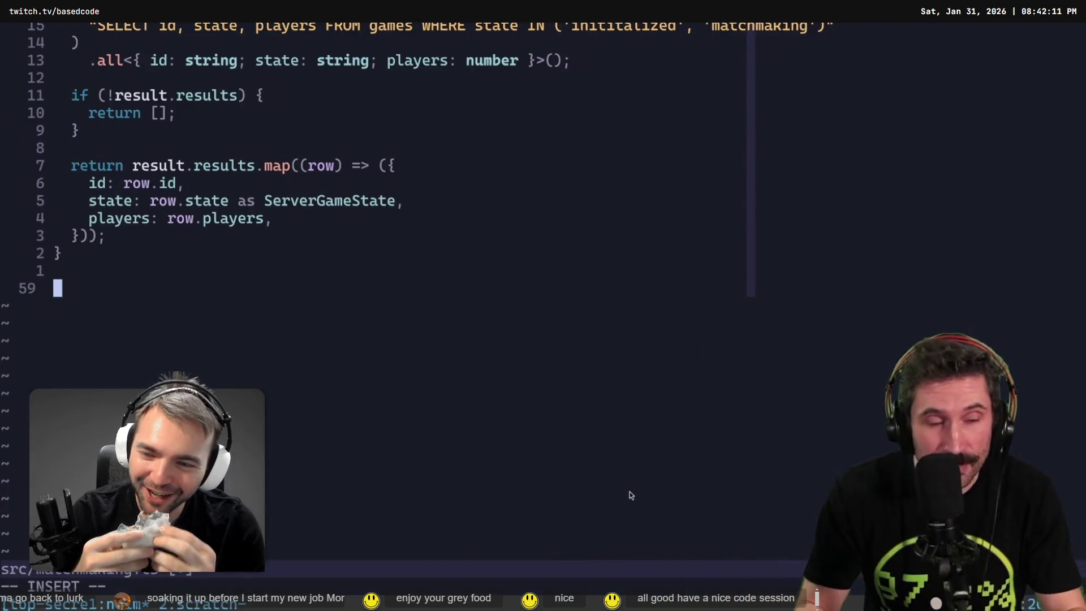
Step: Declare an async create_new_game(): Promise<GameState> function stub with an empty body
type("export async function create_new_game")
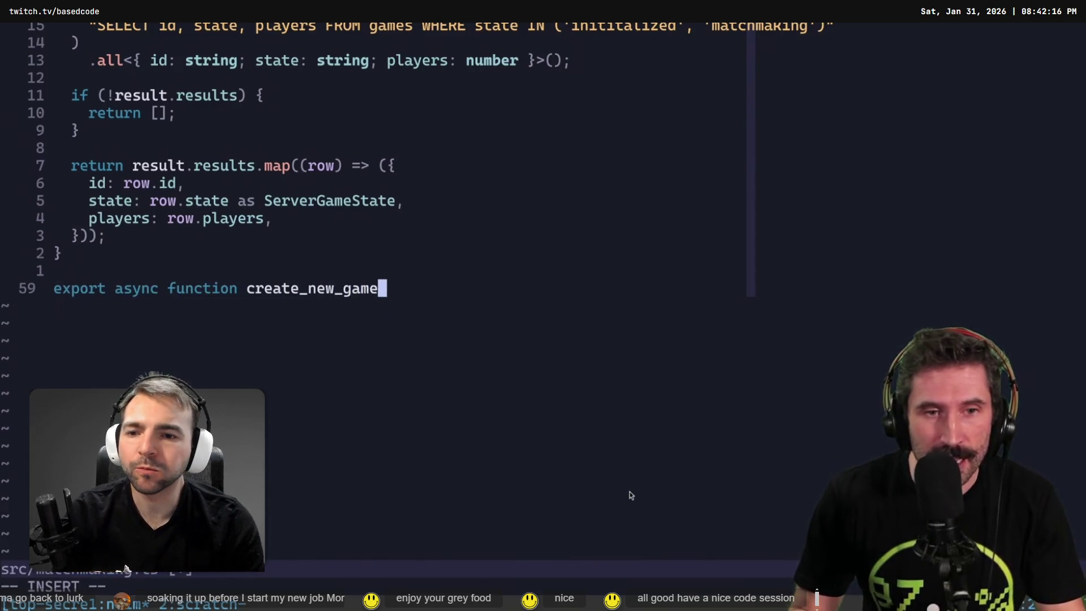
key("Escape")
type("0dw")
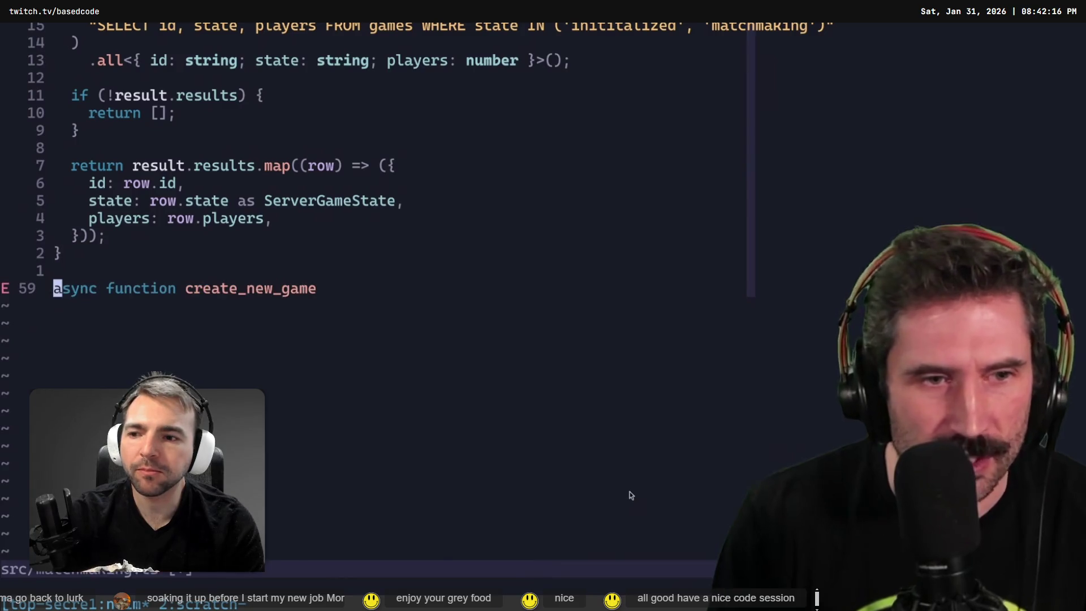
type("A():")
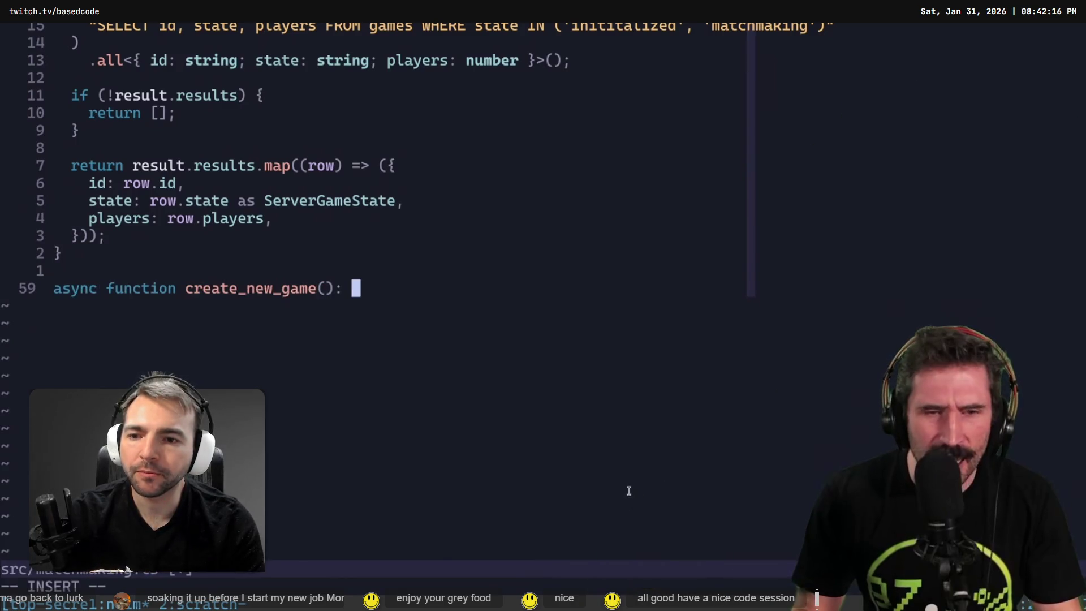
key("BackSpace")
key("BackSpace")
type("Promise<G")
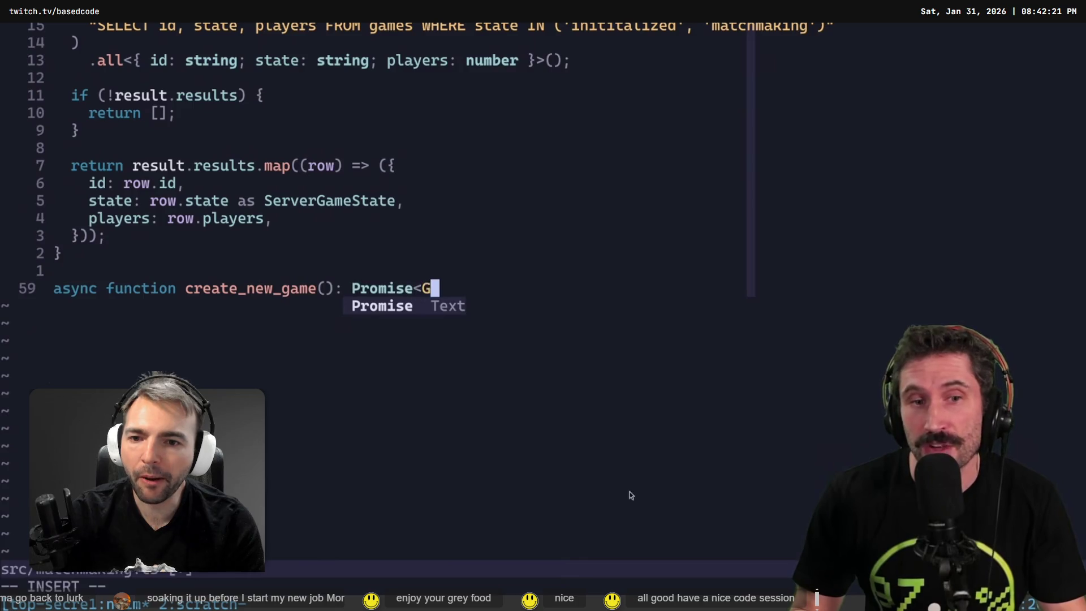
type("ameState> {")
key("Return")
key("Escape")
Step: Select the create_new_game signature and start an AI prompt asking it to use create_game
key("k")
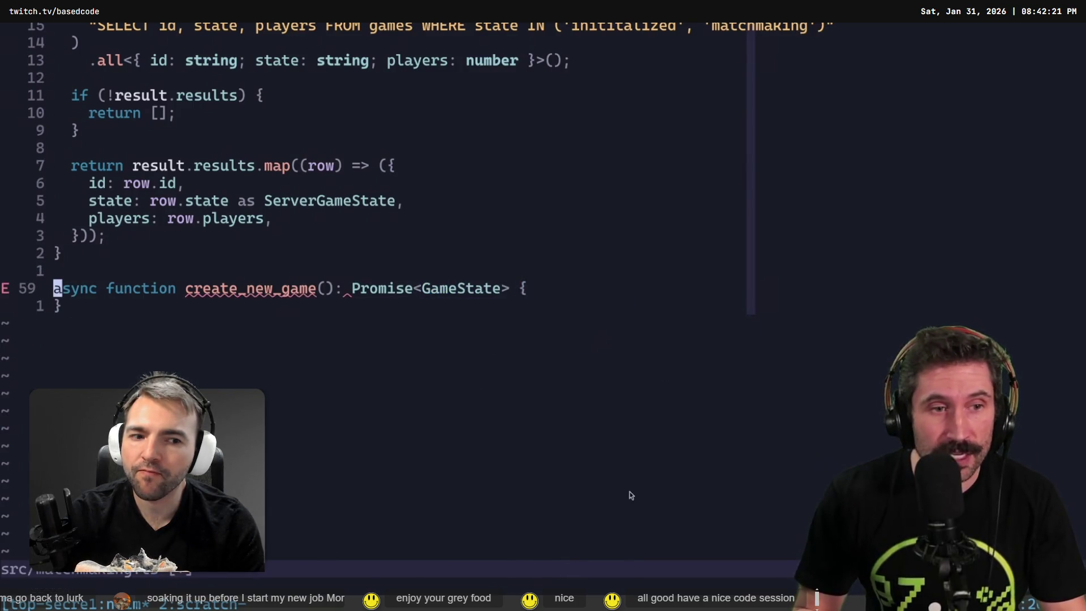
key("V")
key("space")
type("9vuse crea")
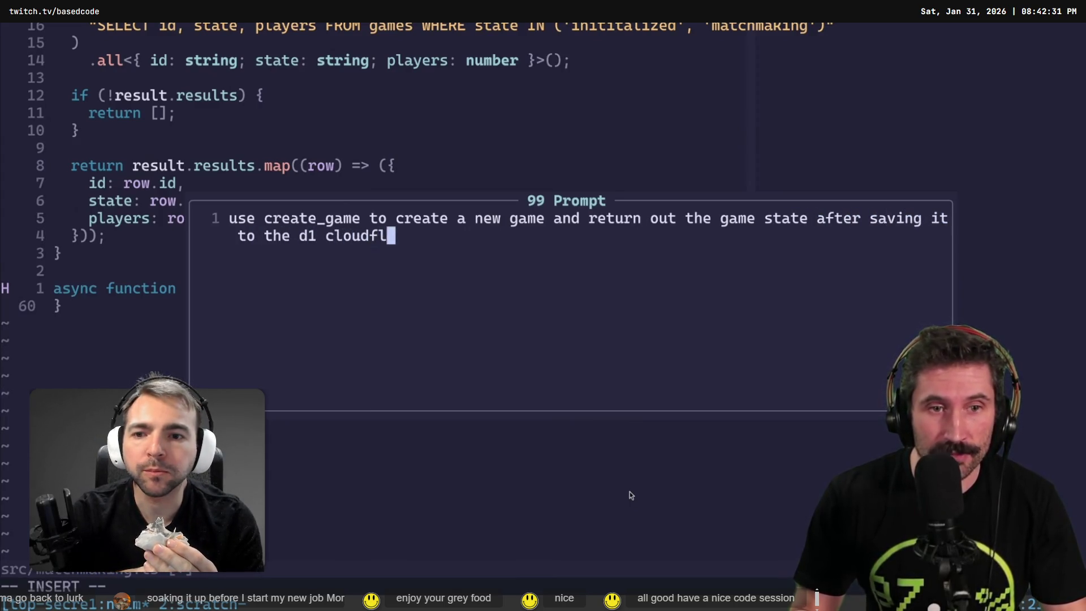
Step: Finish and submit the AI prompt so it implements create_new_game
type("are")
key("Escape")
key("Return")
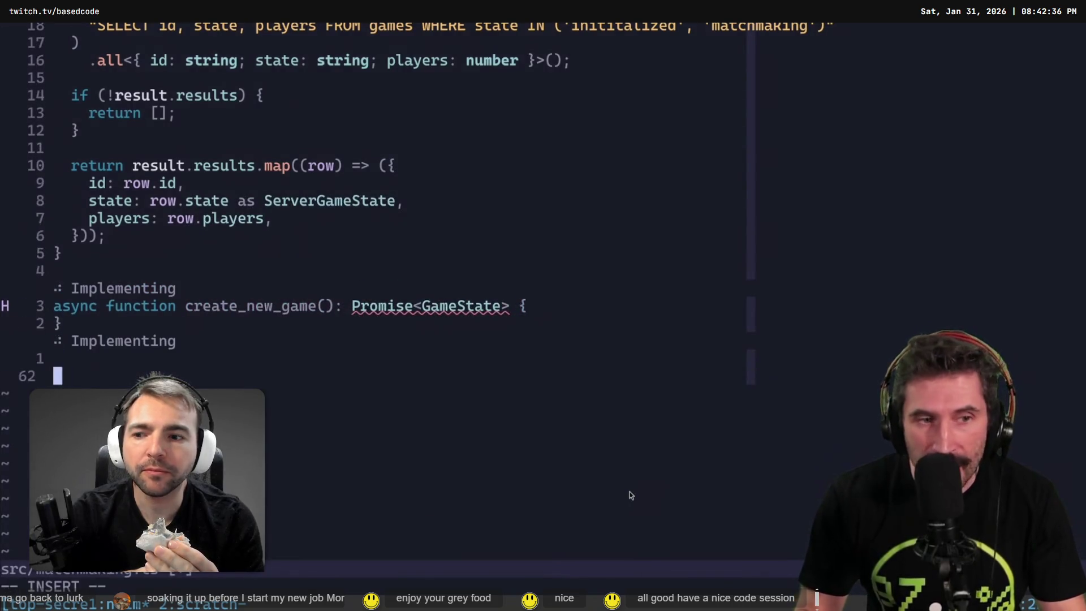
Step: Add an export async …in_game(): Promise<GameState> stub below and open an AI prompt for it
type("ay")
key("BackSpace")
key("BackSpace")
type("export async function")
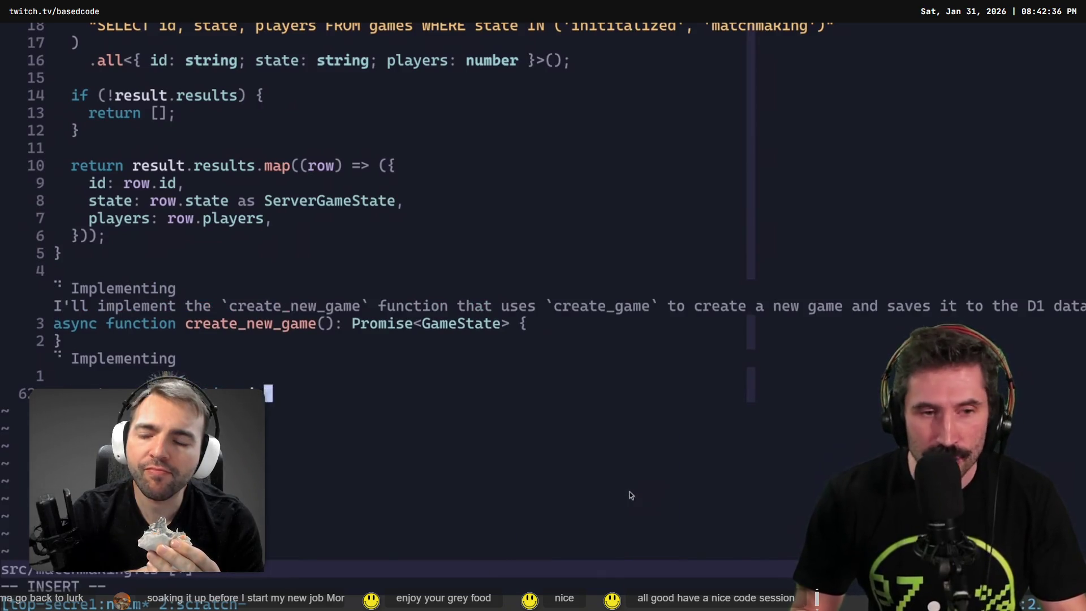
type("Prom")
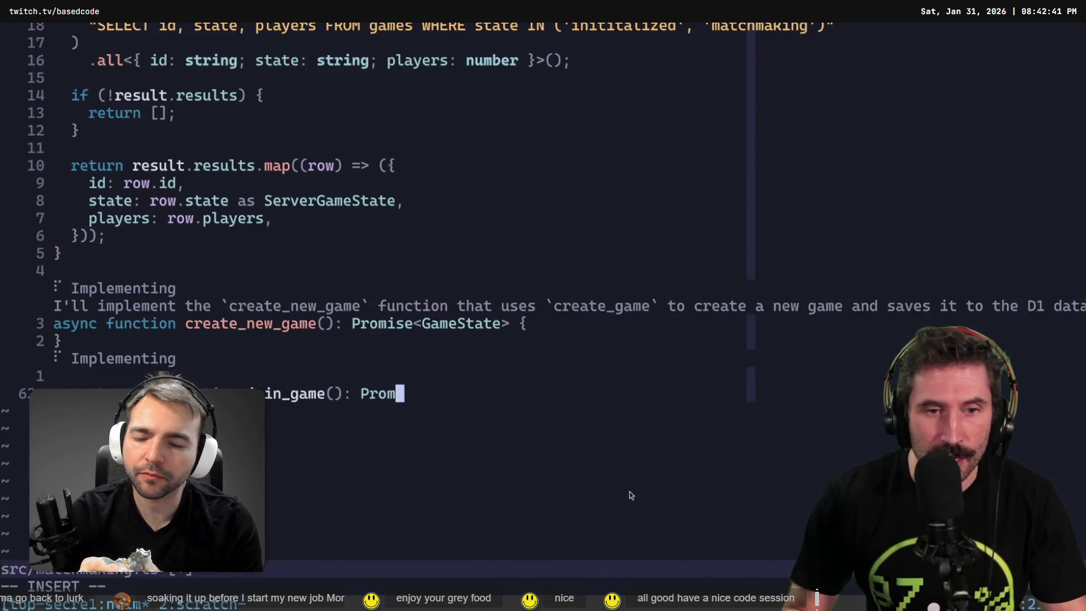
type("ise<GameState> {")
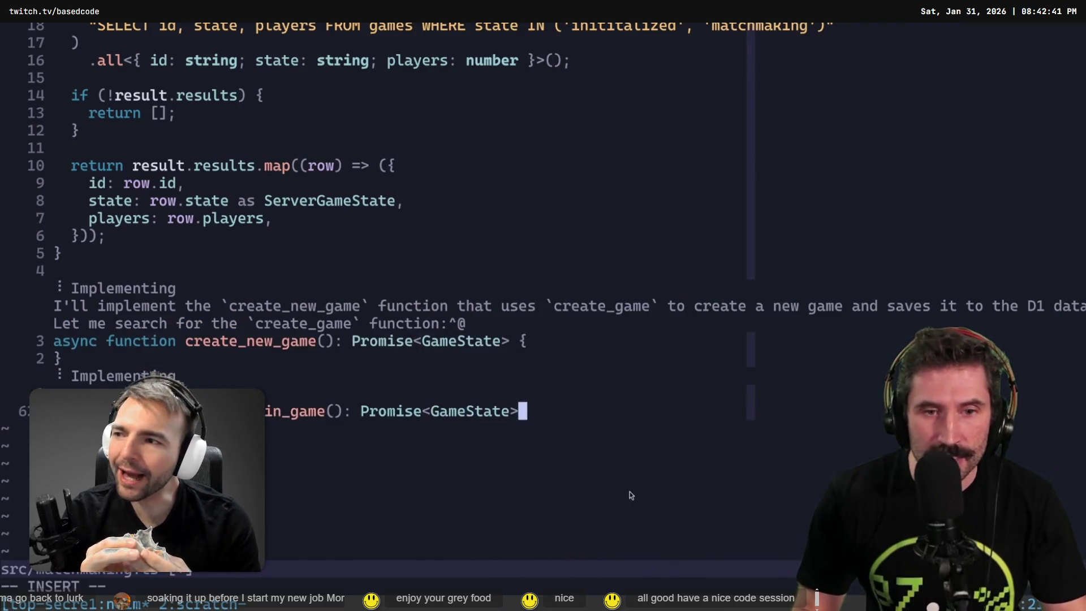
key("Escape")
key("shift+v")
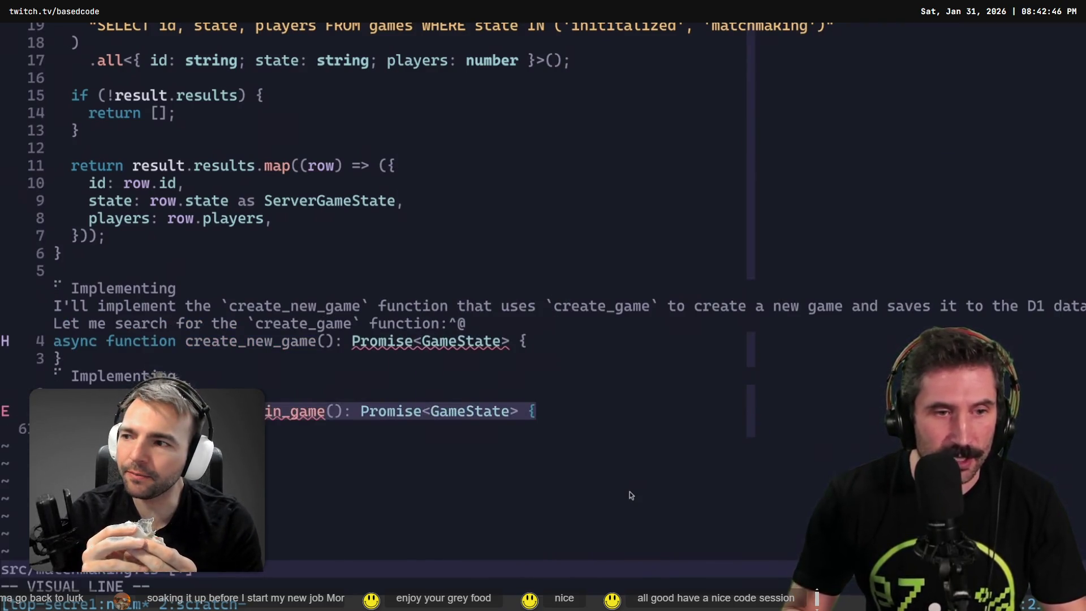
key("space")
key("9")
key("v")
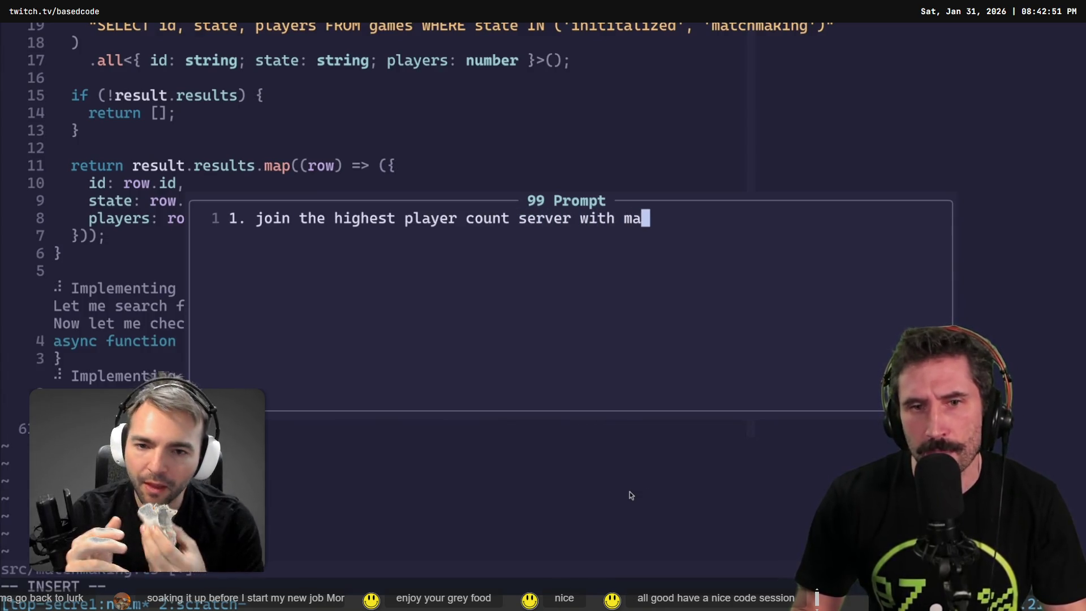
type("1. join the highest player count server with matchmaking as the state")
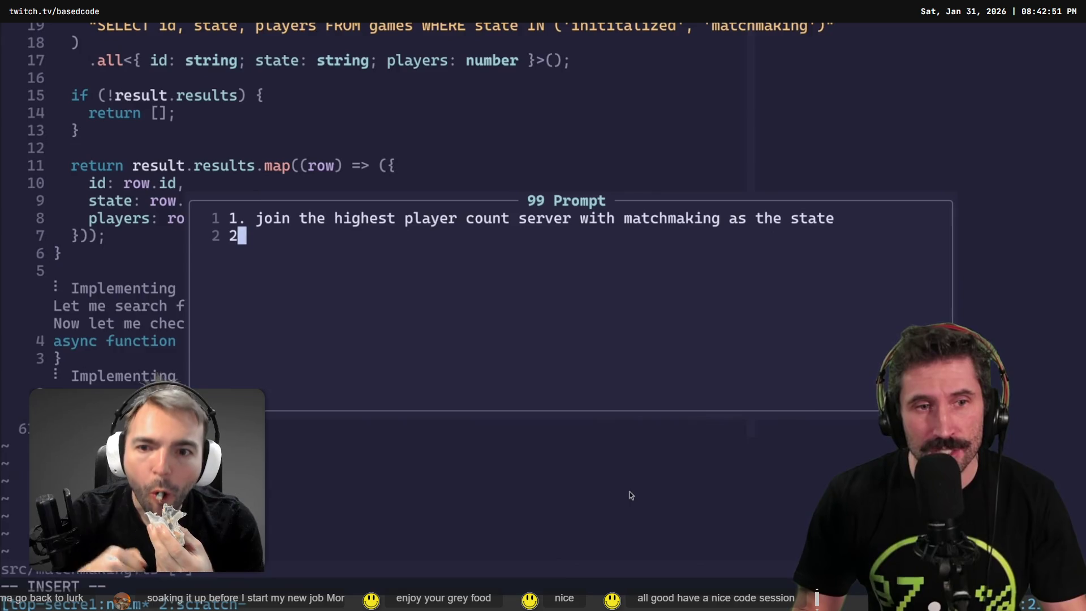
type(". wait for a game server with")
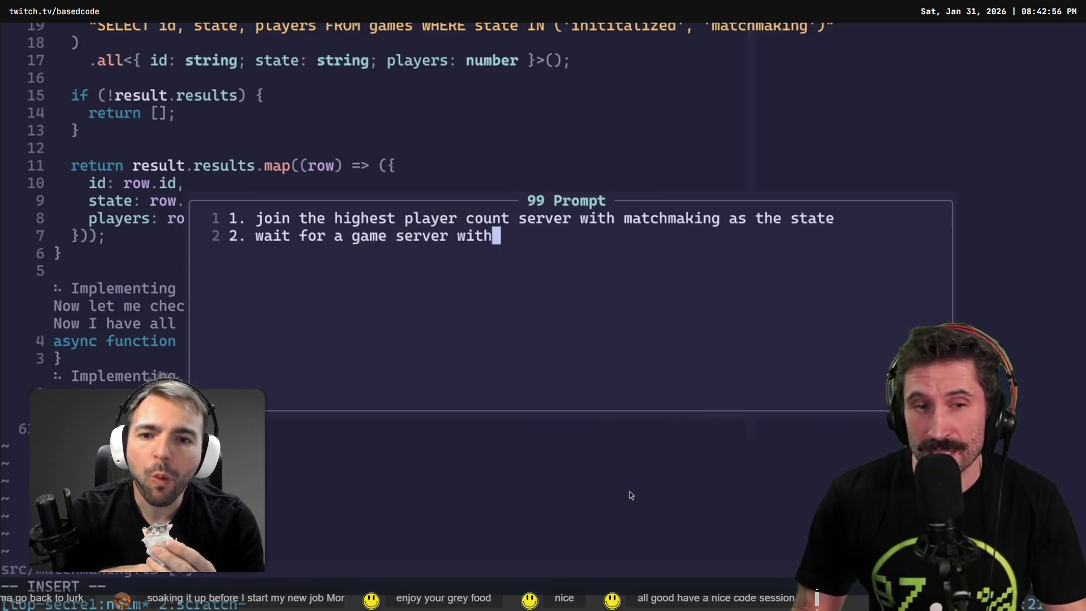
type(" state of init -> matchmaking")
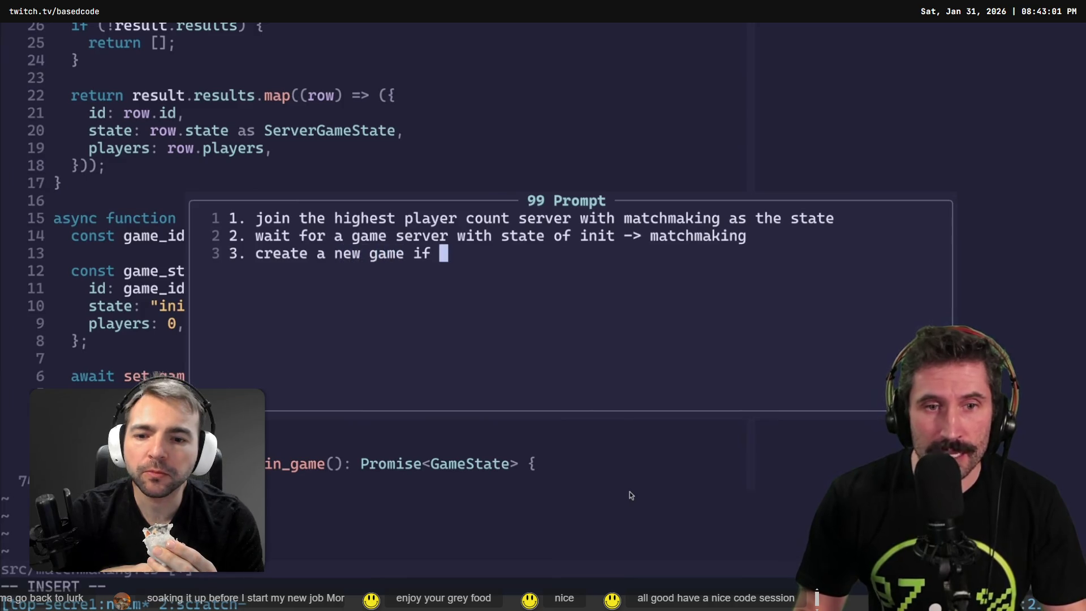
type("happen")
key("Return")
key("Return")
type("clo")
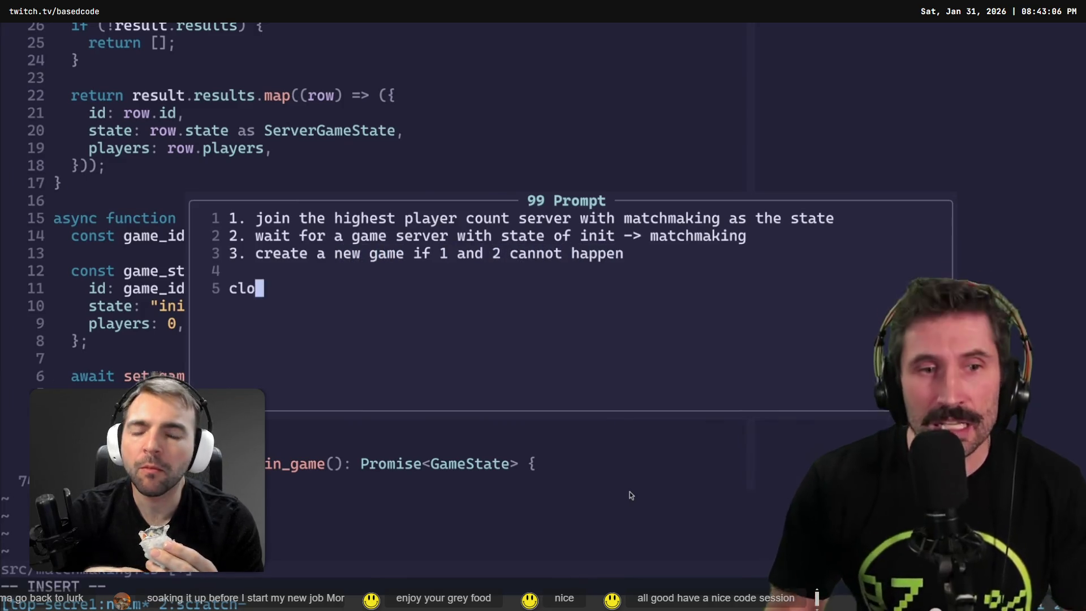
type("udflare")
key("Escape")
type(":w")
key("Return")
key("k")
key("k")
key("k")
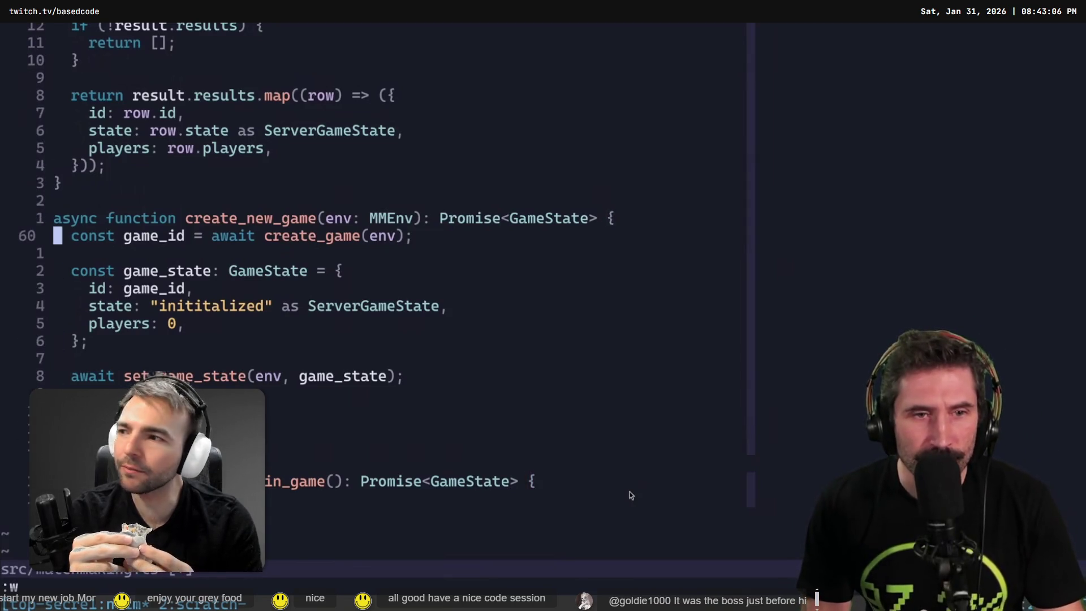
key("shift+v")
key("Escape")
key("j")
key("j")
key("shift+v")
key("j")
key("j")
key("j")
key("j")
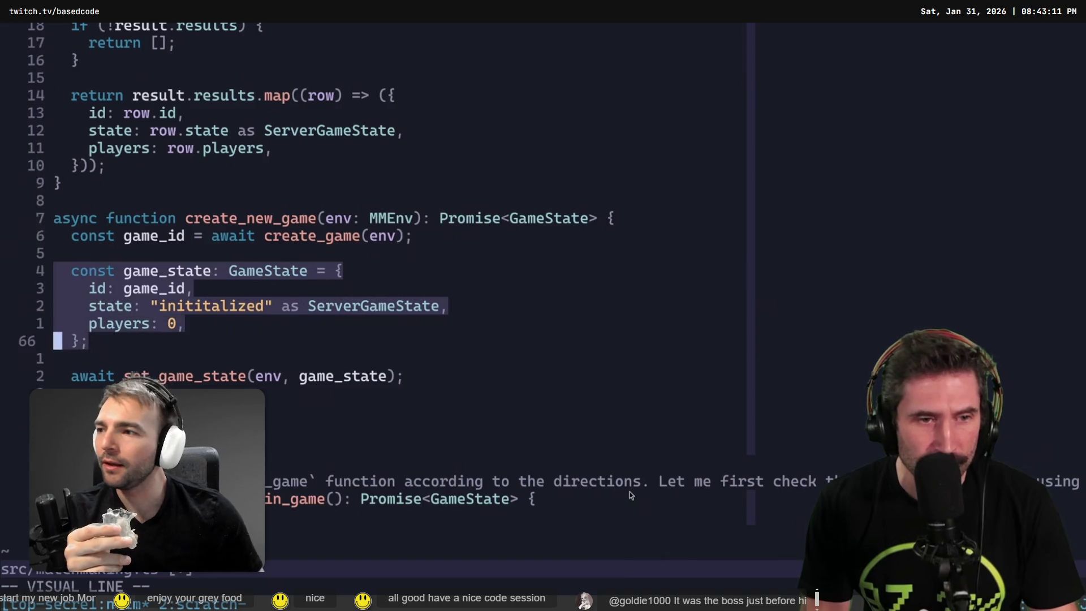
key("Escape")
key("j")
key("j")
key("shift+v")
key("Escape")
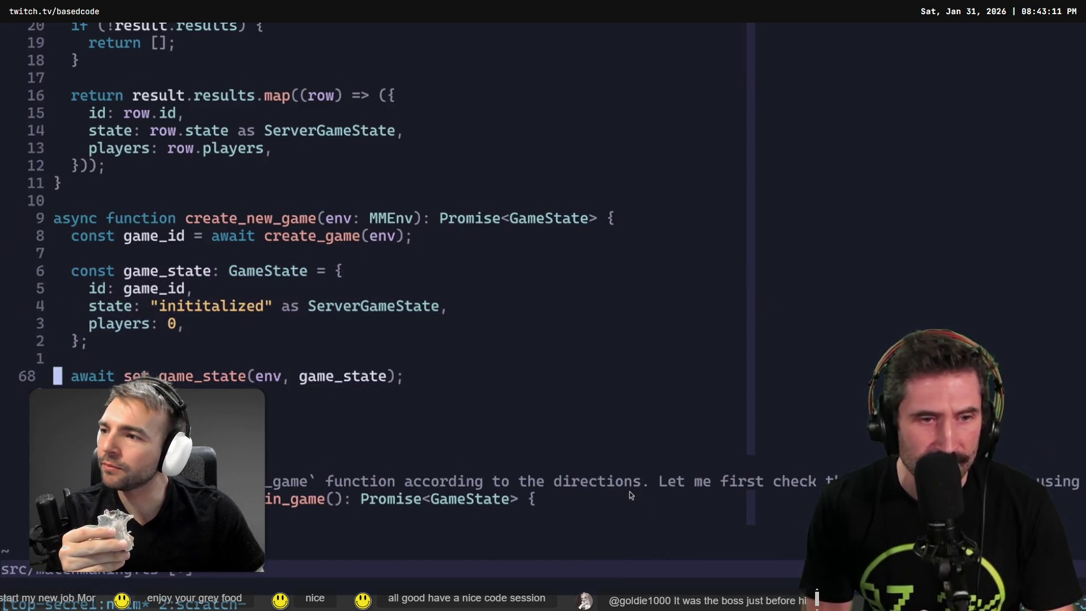
key("j")
key("j")
key("j")
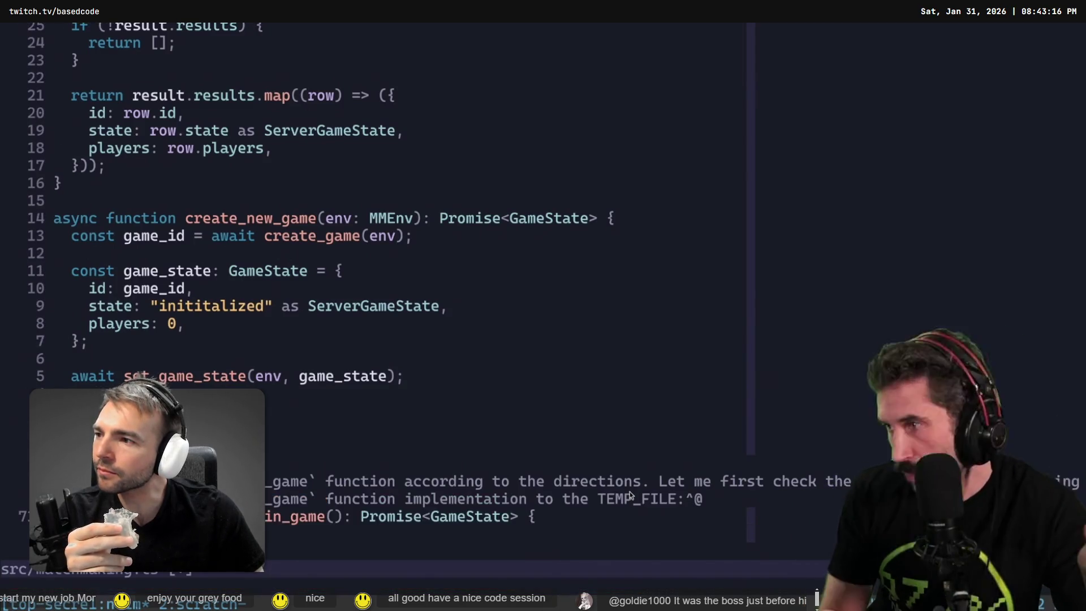
key("ctrl+d")
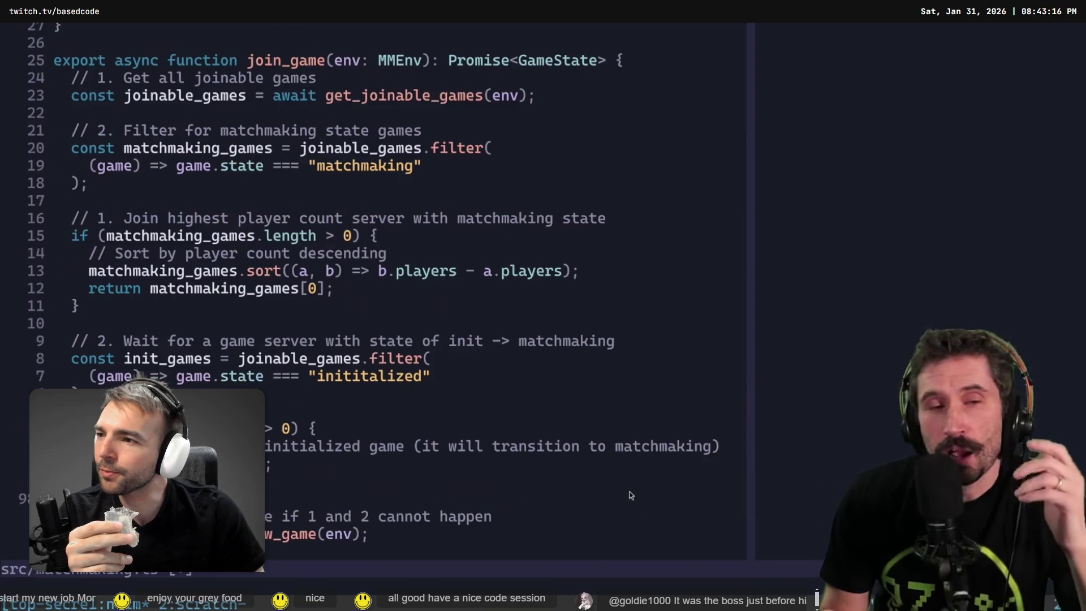
key("space")
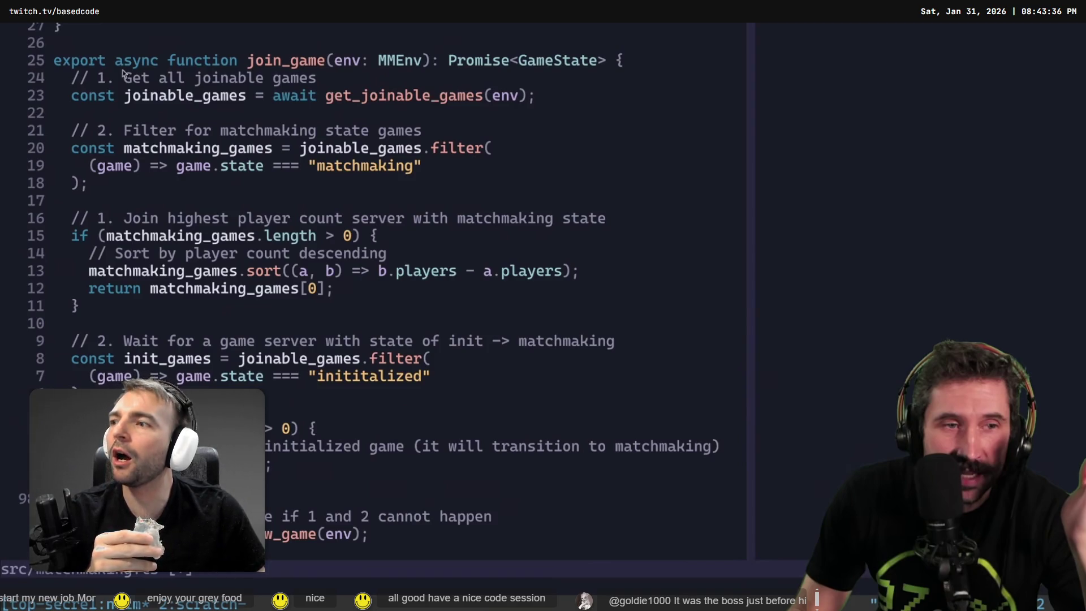
left_click(427, 293)
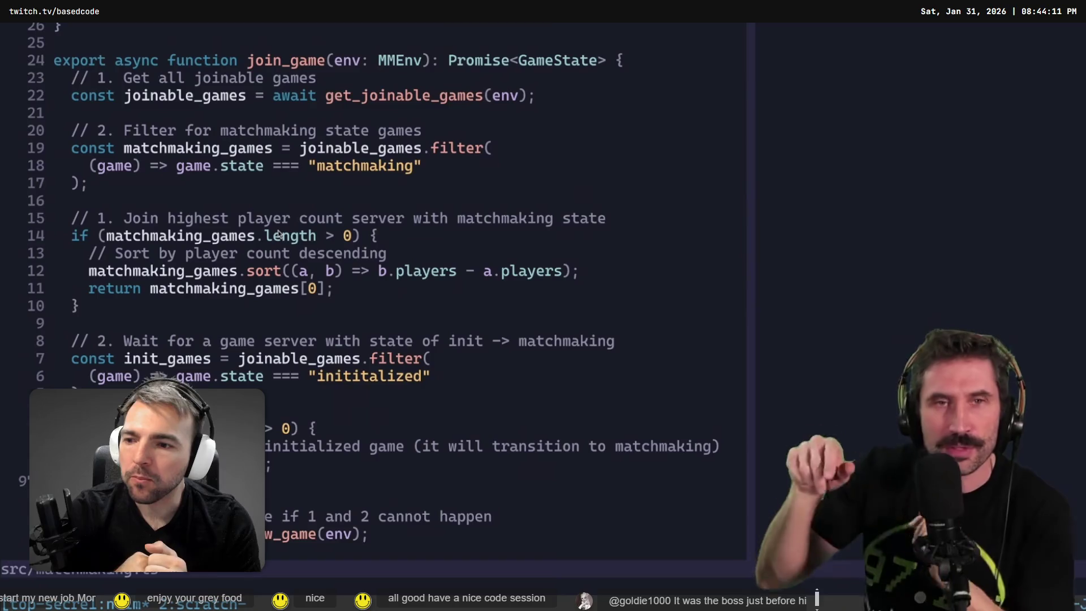
key("k")
key("k")
key("k")
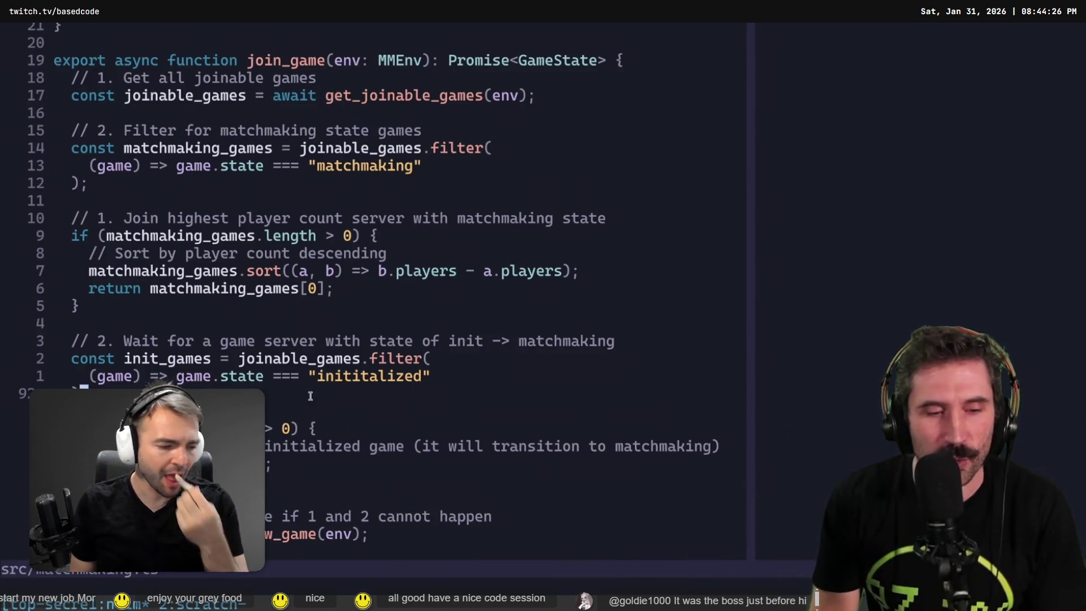
key("ctrl+a")
key("2")
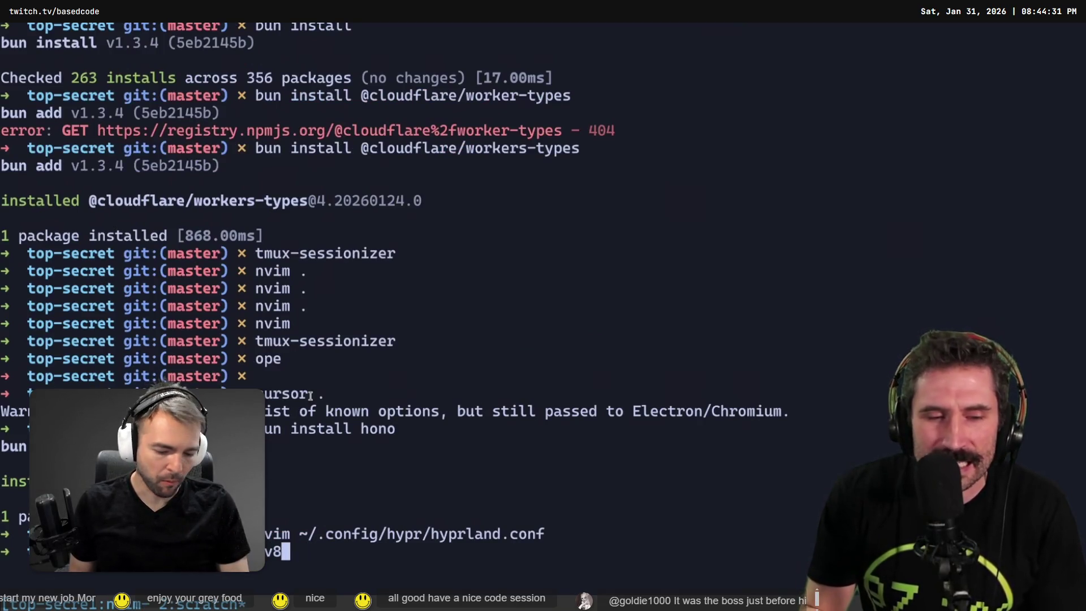
key("BackSpace")
type("im ~/p")
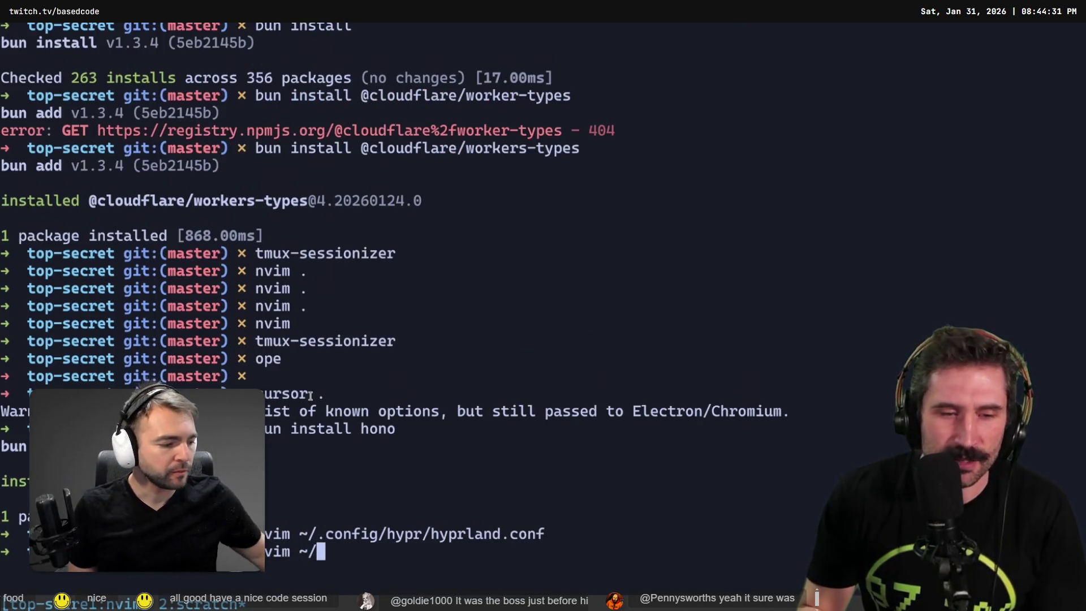
key("Tab")
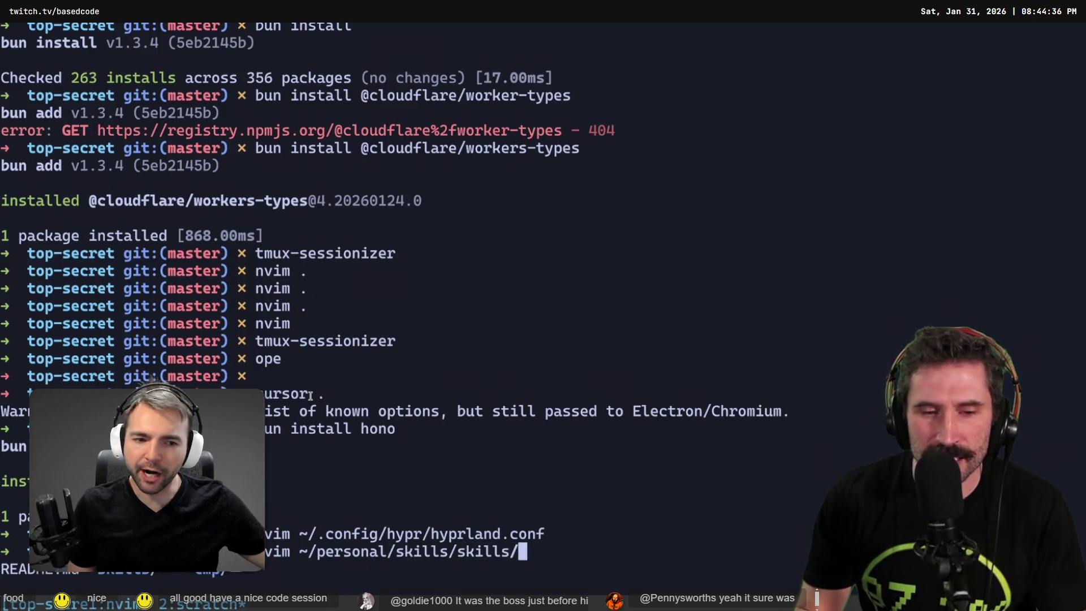
key("Tab")
key("Tab")
key("Return")
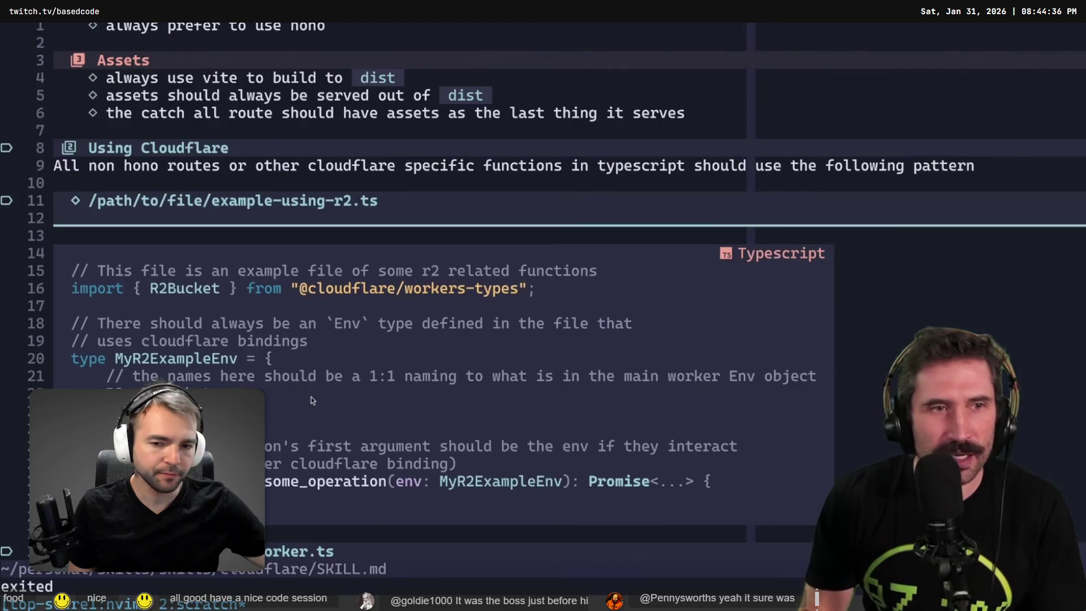
scroll(312, 401, "down", 20)
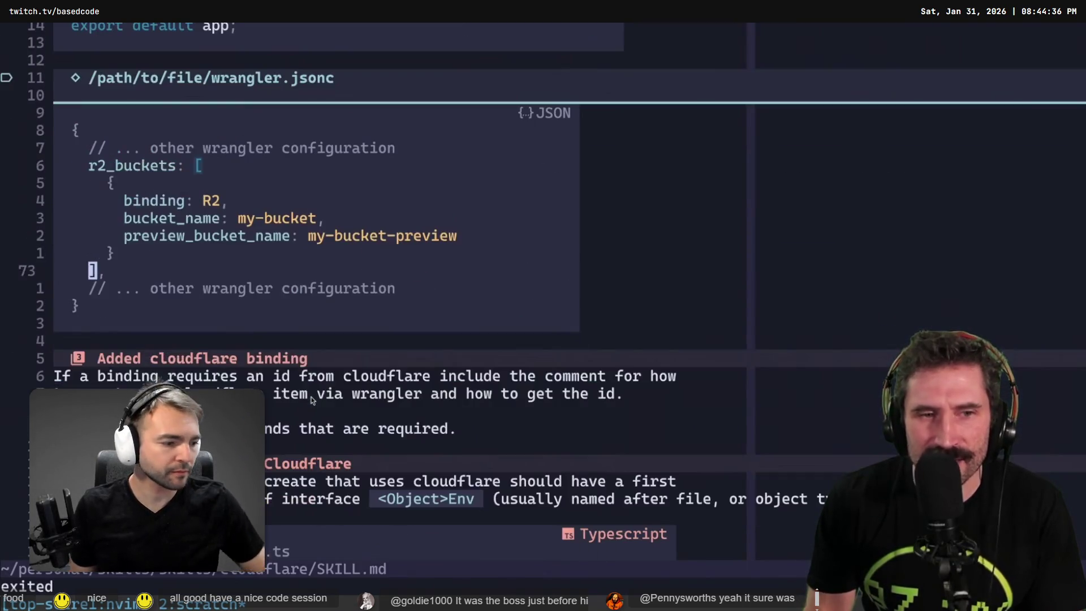
scroll(311, 401, "down", 20)
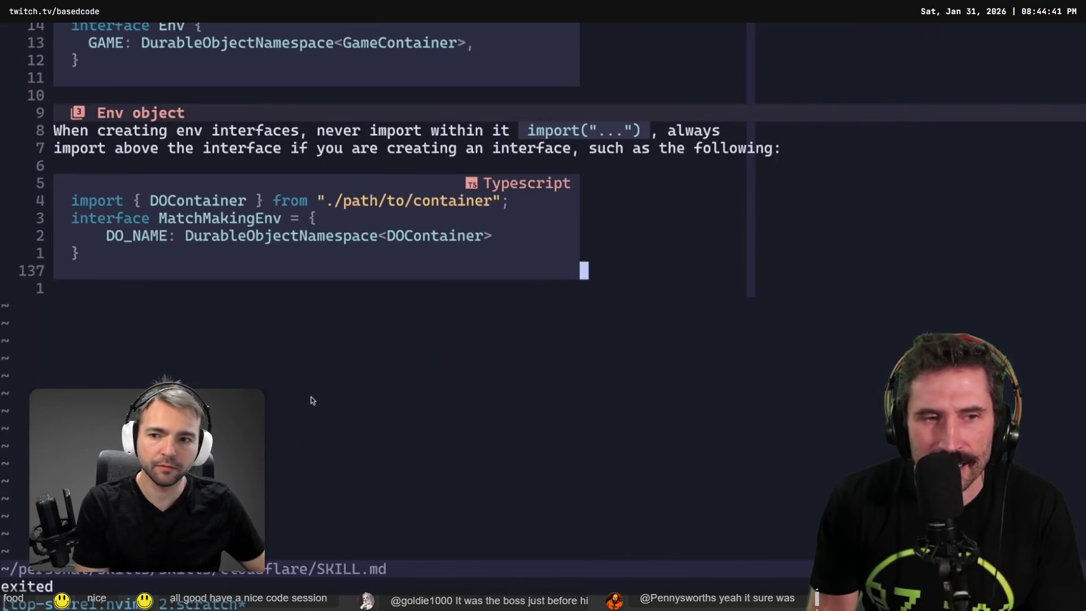
key("k")
key("k")
key("ctrl+u")
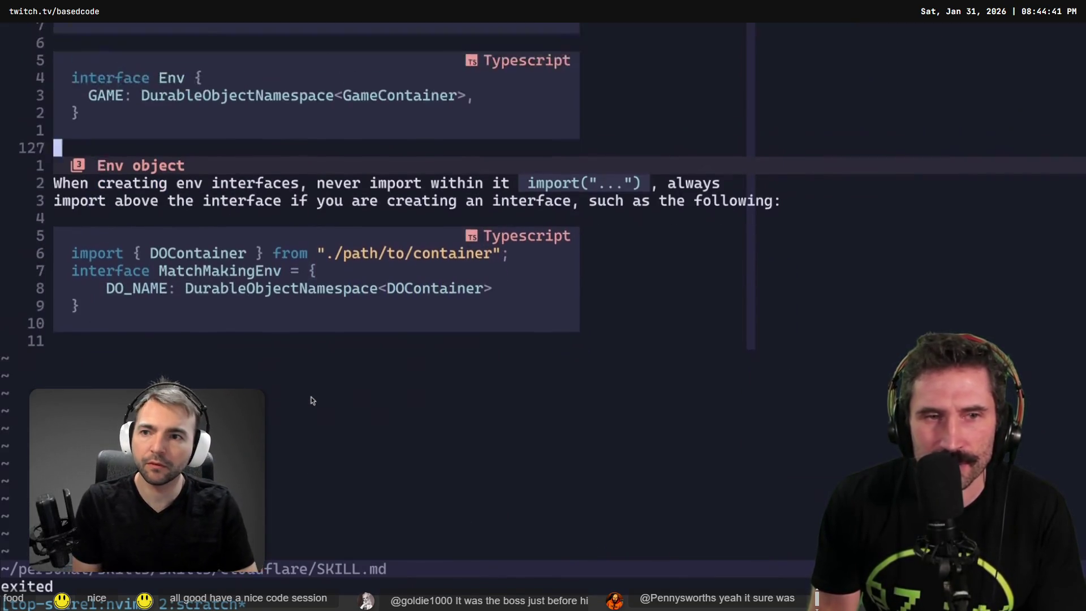
key("ctrl+u")
key("ctrl+u")
key("ctrl+u")
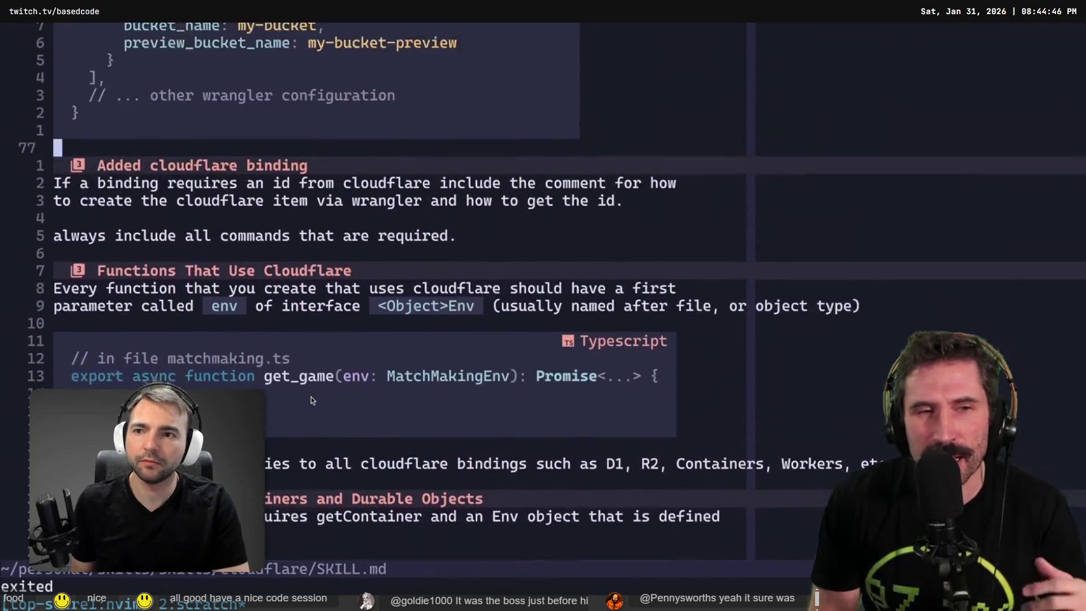
key("j")
key("j")
key("j")
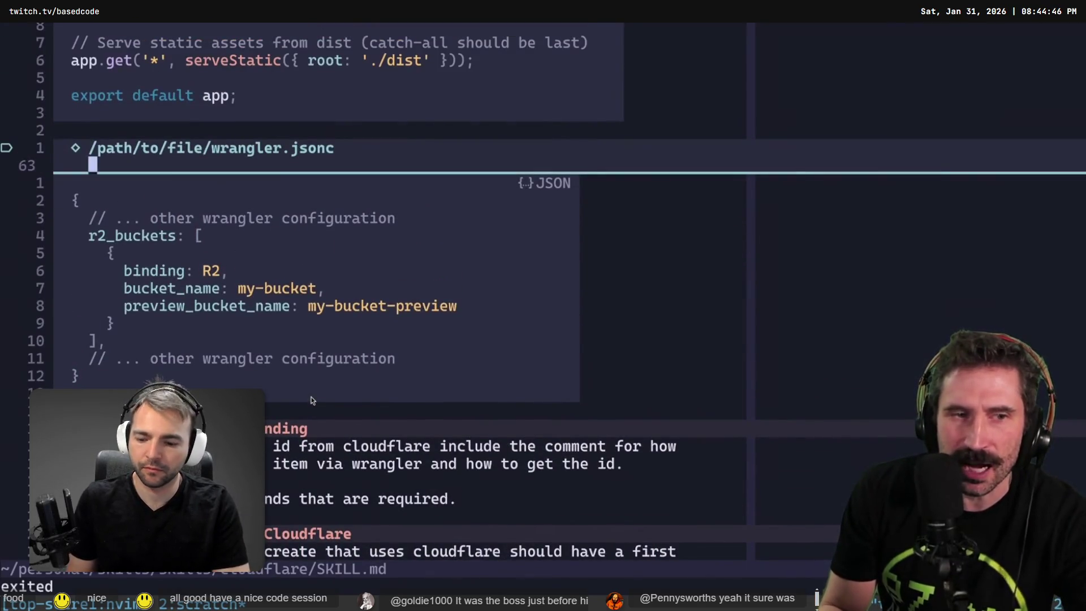
key("shift+v")
key("j")
key("j")
key("j")
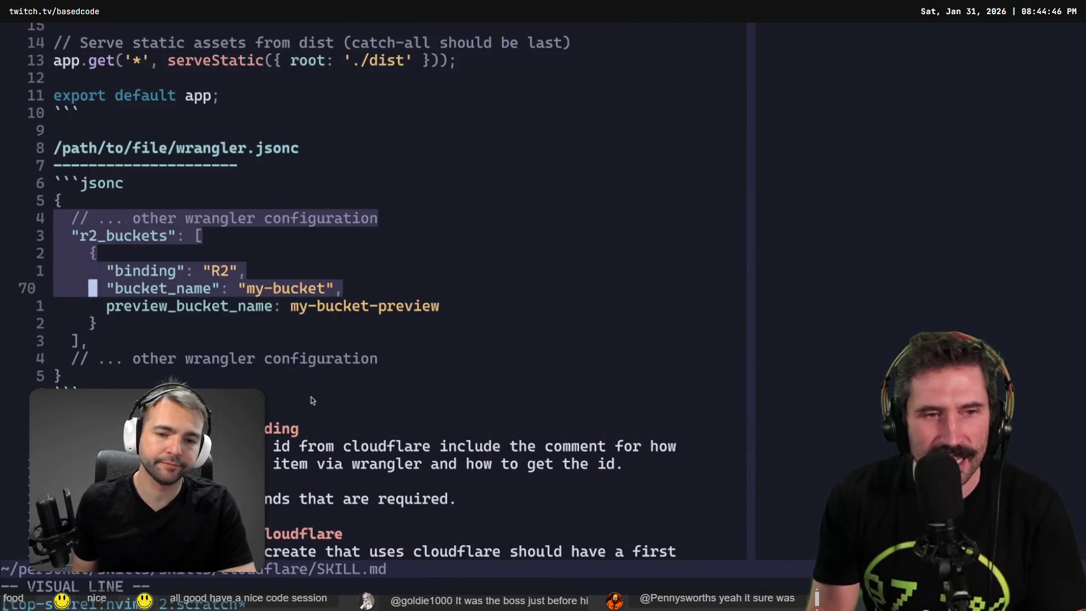
key("Escape")
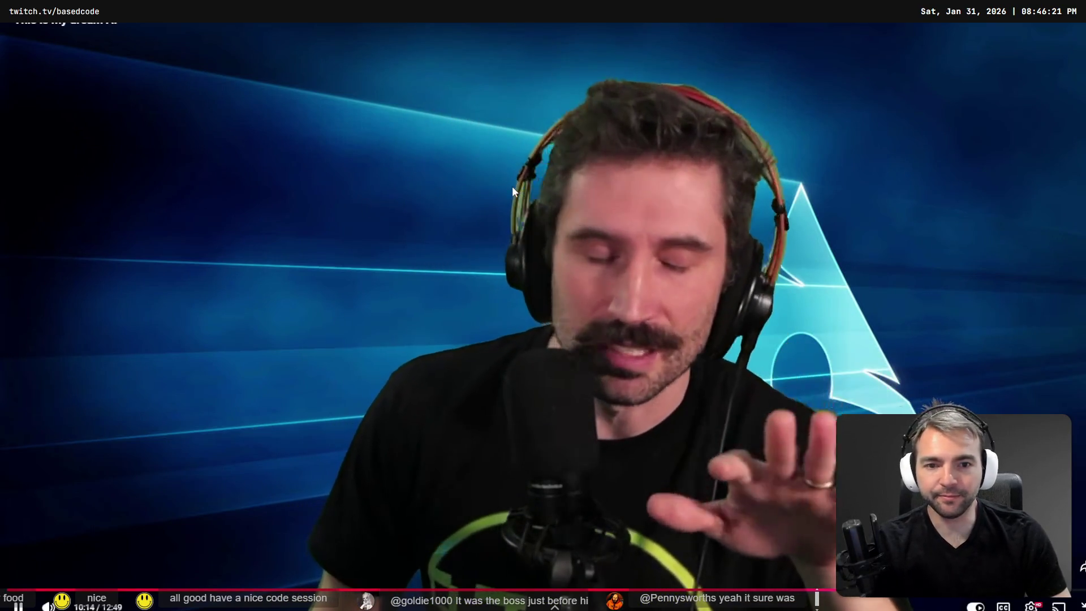
Step: Pause the YouTube video, exit fullscreen, and switch back to the Godot editor
left_click(564, 192)
key("Escape")
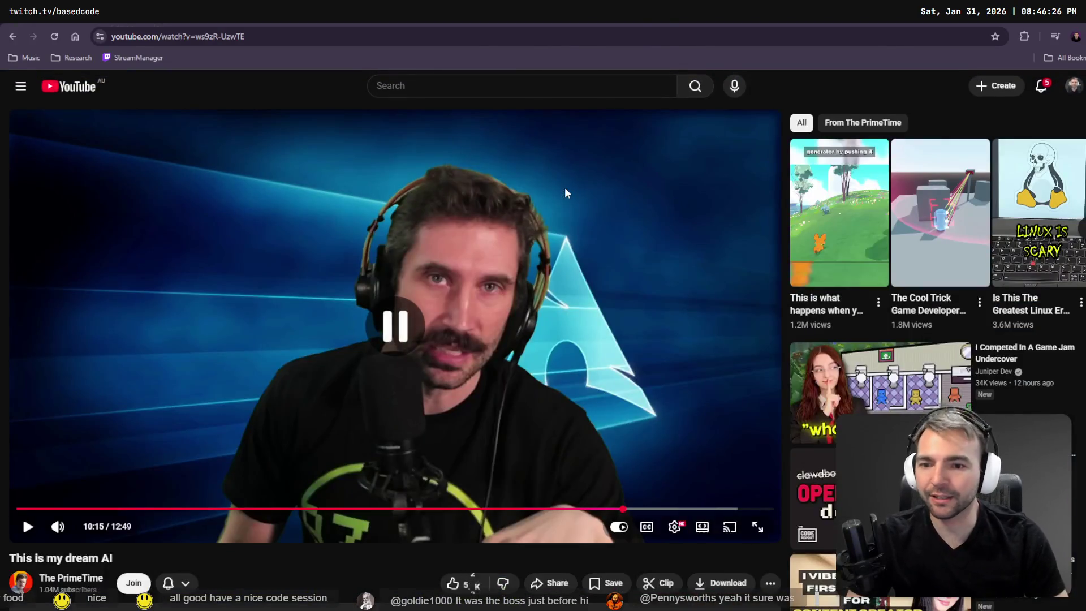
key("alt+Tab")
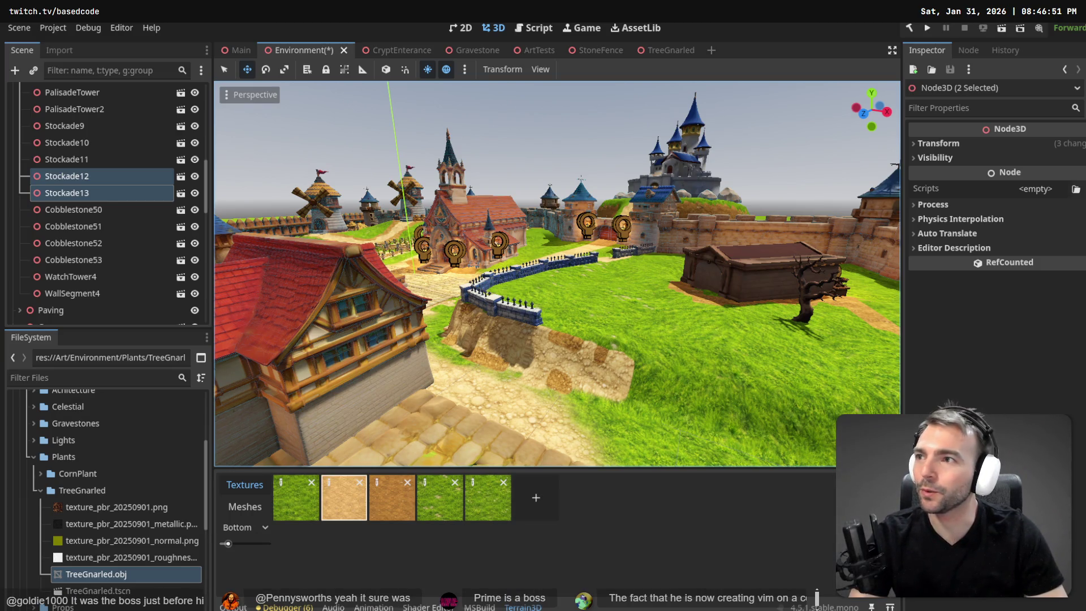
Step: Fly the 3D camera down into the town toward the blue wall and grassy field
mouse_move(549, 214)
left_mouse_down()
mouse_move(607, 298)
mouse_move(644, 224)
mouse_move(651, 255)
mouse_move(566, 260)
mouse_move(550, 241)
mouse_move(662, 243)
mouse_move(611, 263)
mouse_move(611, 294)
mouse_move(634, 266)
mouse_move(597, 280)
mouse_move(572, 266)
mouse_move(545, 272)
left_mouse_up()
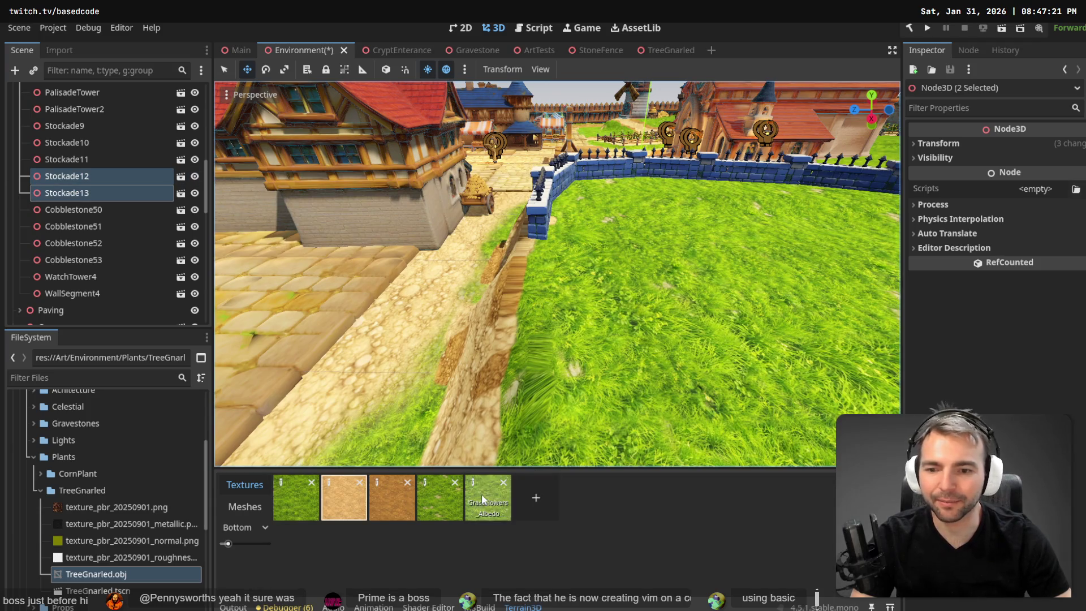
Step: Select the grass terrain texture and set the brush size to 1 m
left_click(290, 505)
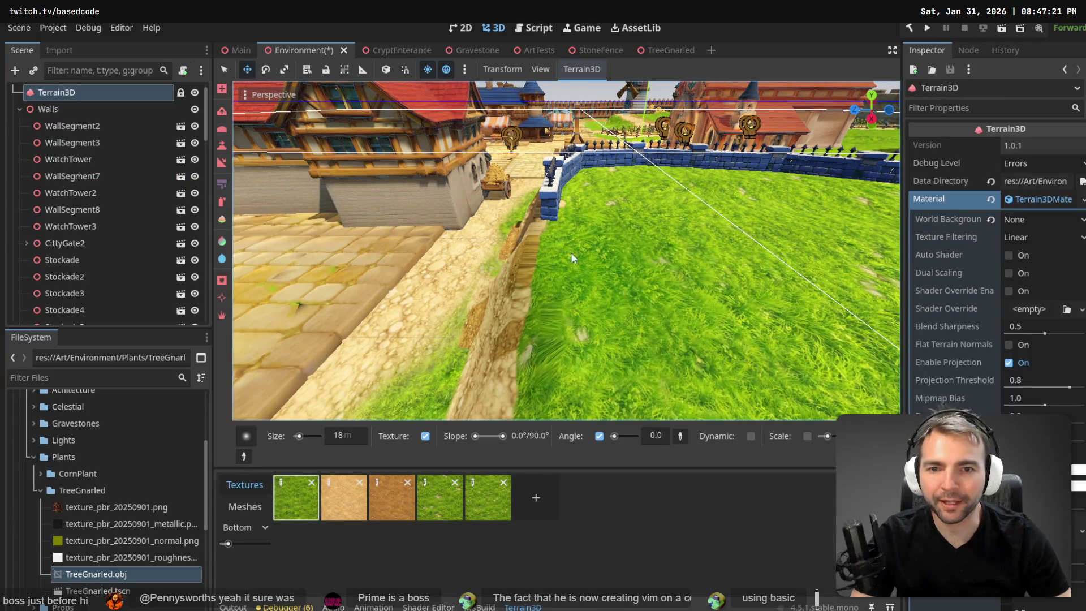
left_click(348, 436)
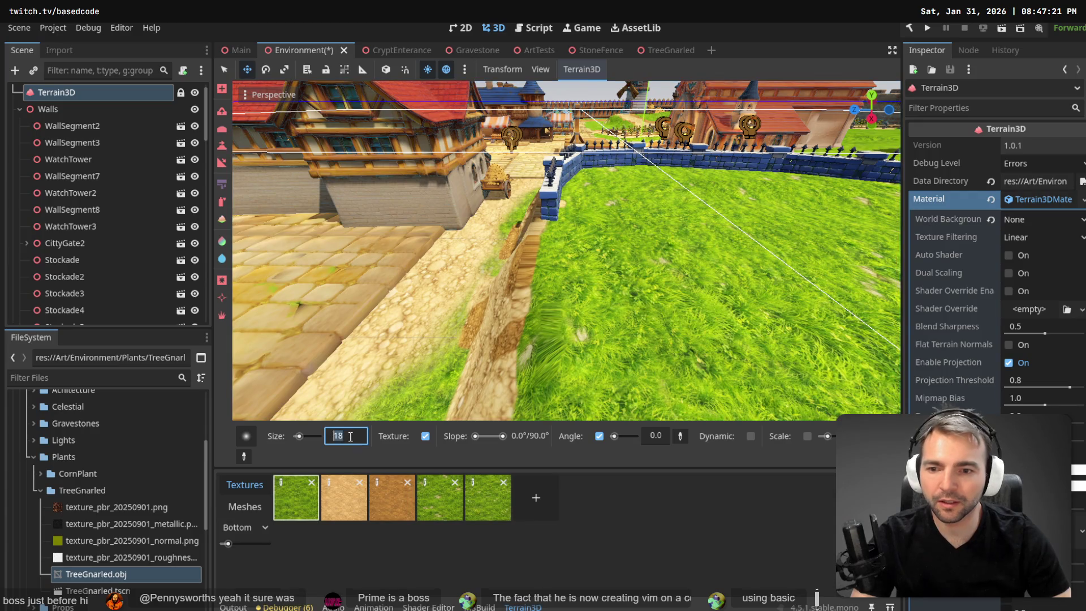
type("1")
key("Return")
Step: Paint grass onto the dirt strip along the base of the blue wall
left_click_drag(560, 262, 560, 261)
left_click_drag(572, 211, 572, 211)
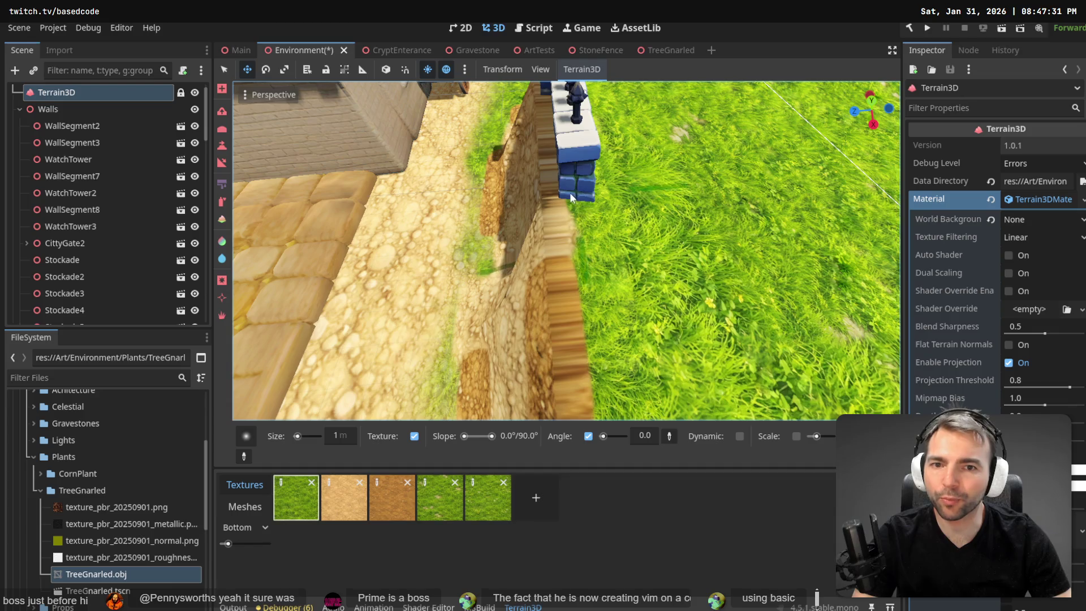
left_click_drag(566, 203, 564, 216)
left_click_drag(573, 275, 603, 254)
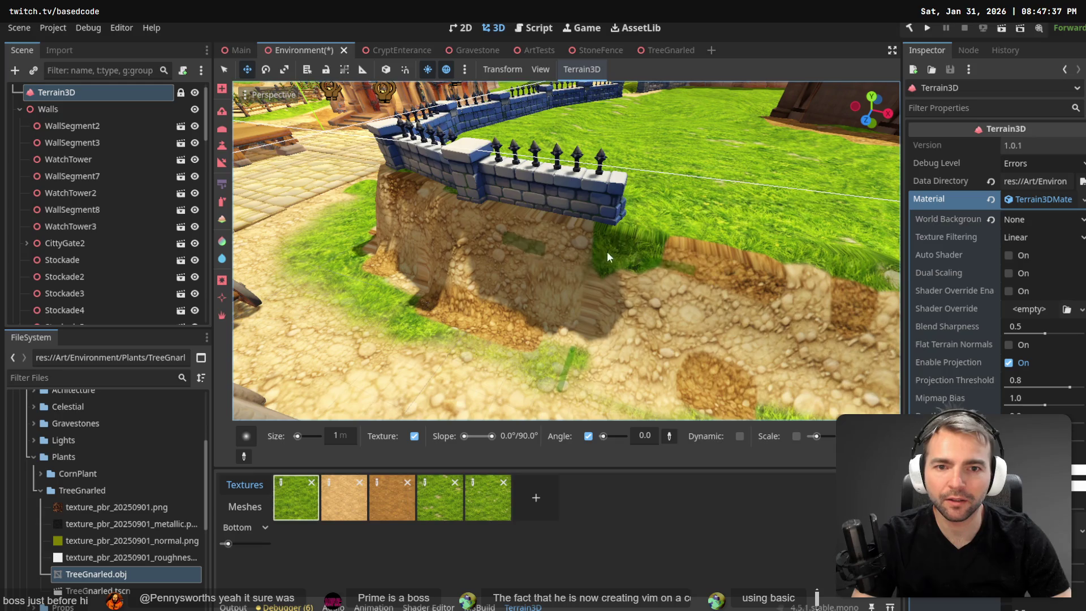
left_click_drag(681, 215, 607, 200)
left_click_drag(488, 216, 487, 216)
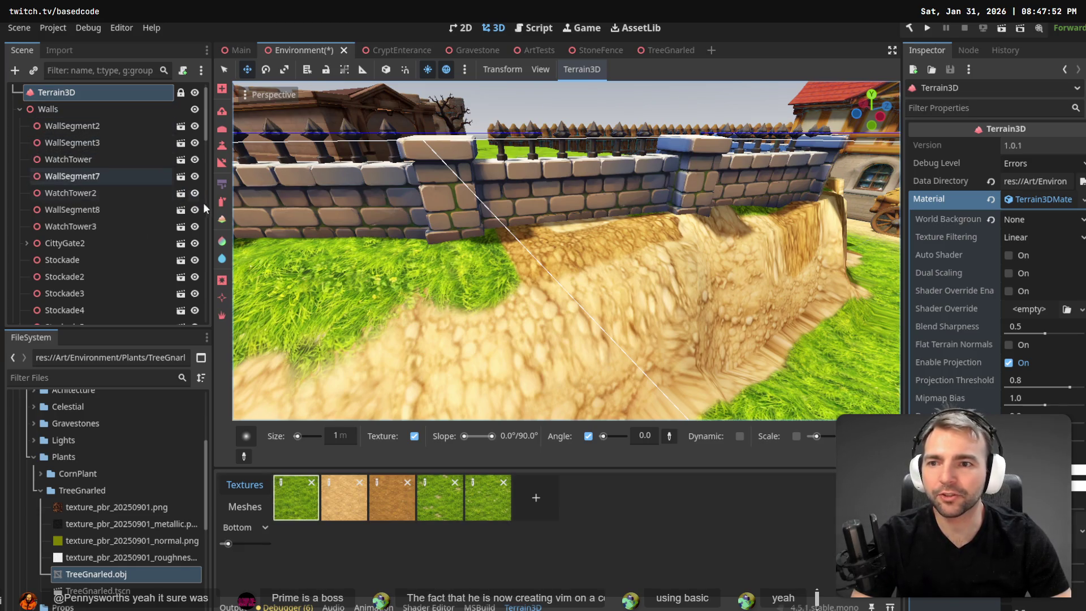
Step: Switch the terrain brush mode and inspect the dirt mound under the spiked wall
left_click(222, 202)
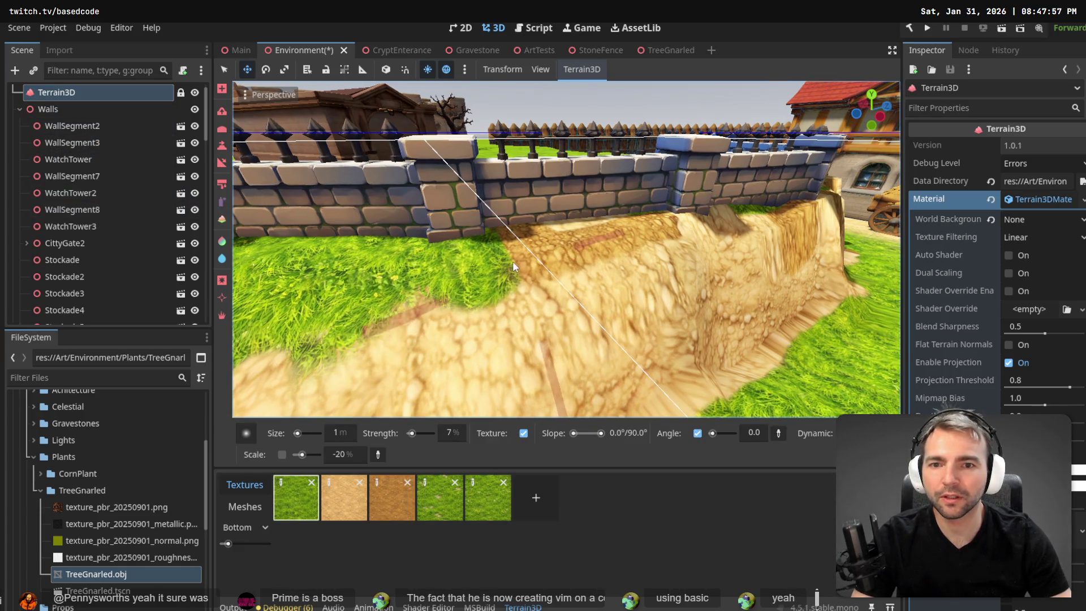
left_click_drag(580, 245, 624, 297)
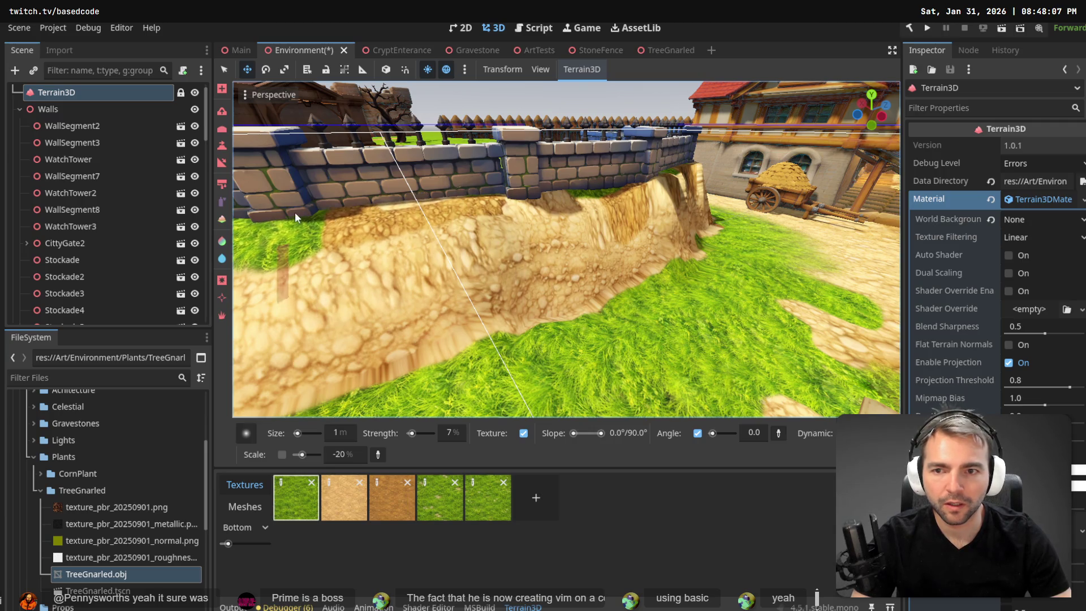
left_click_drag(613, 192, 702, 178)
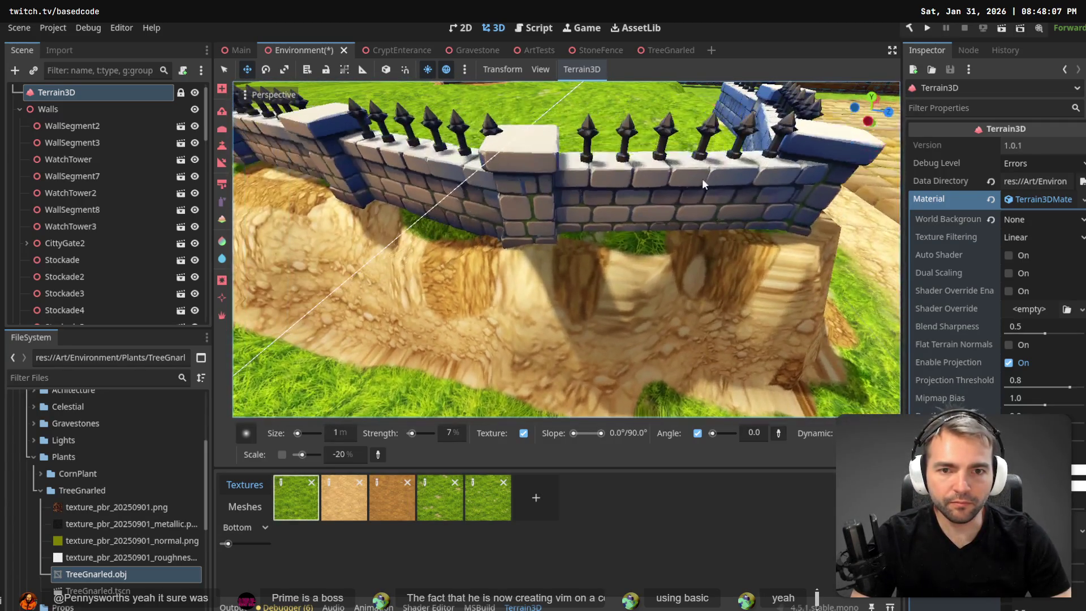
mouse_move(679, 232)
left_mouse_down()
mouse_move(701, 226)
mouse_move(643, 307)
left_mouse_up()
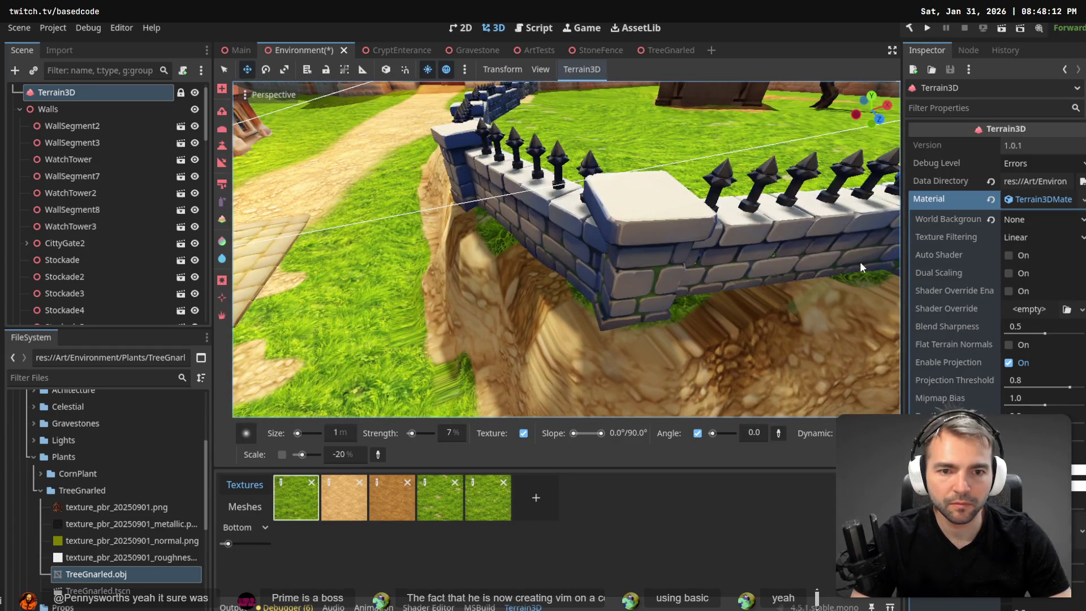
left_click_drag(861, 261, 837, 249)
left_click_drag(588, 288, 536, 299)
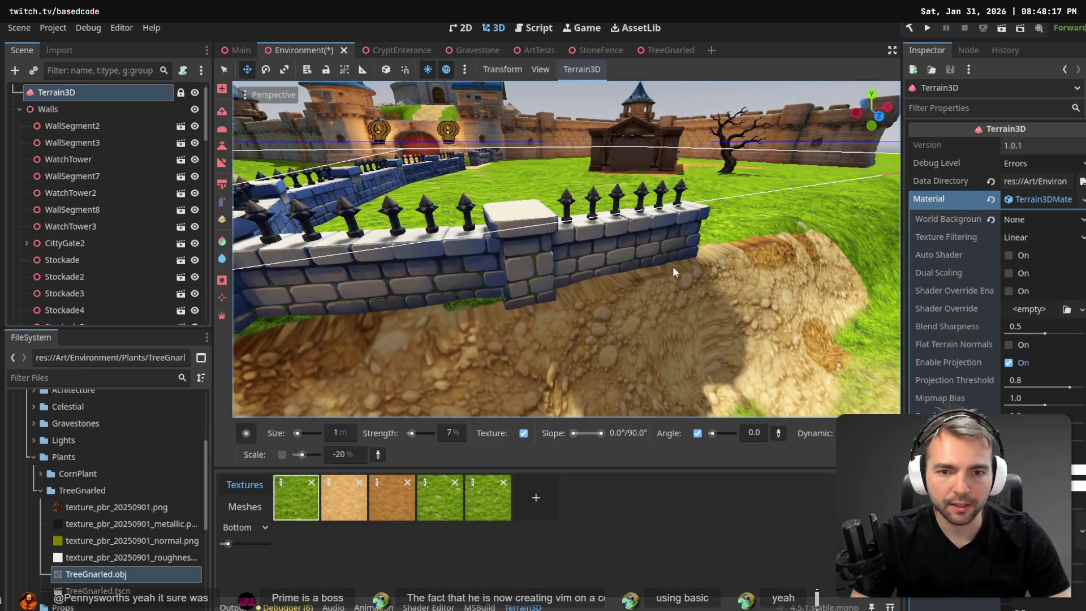
left_click_drag(722, 253, 667, 237)
left_click_drag(566, 249, 521, 249)
left_click_drag(717, 263, 717, 263)
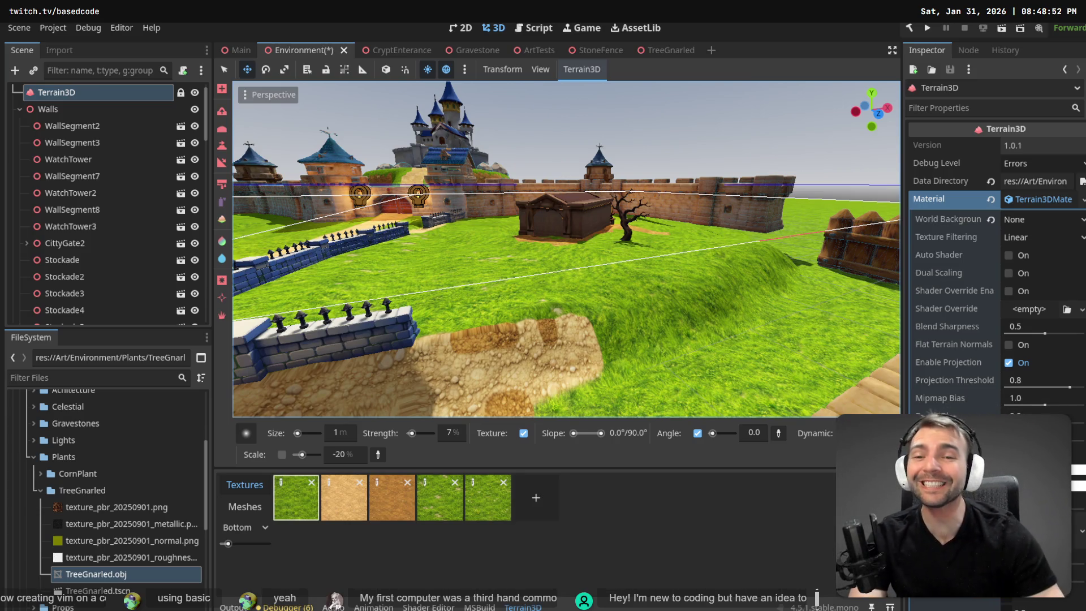
key("w")
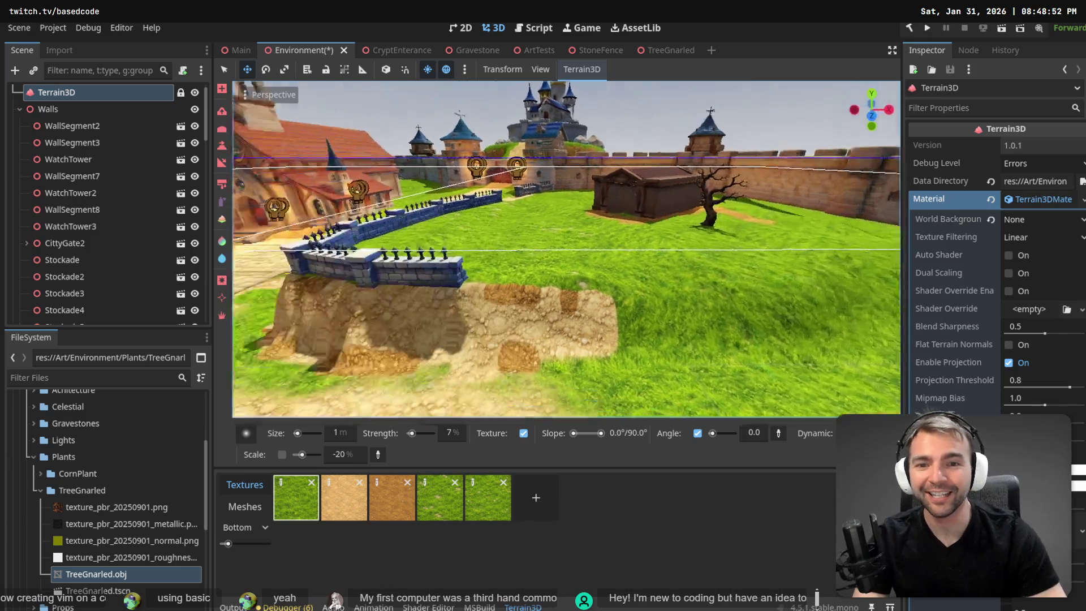
key("a")
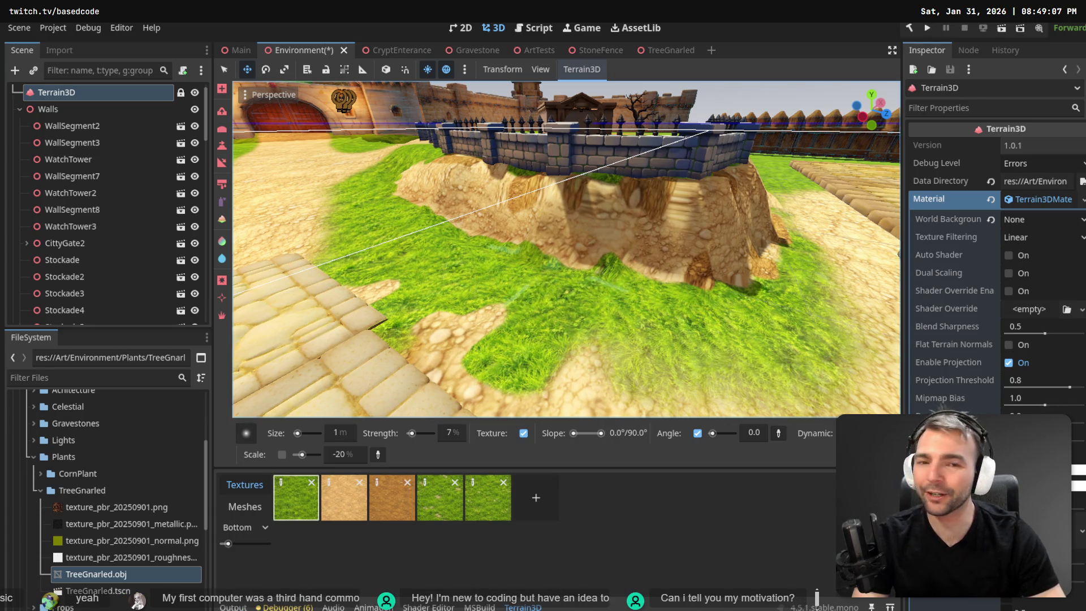
key("w")
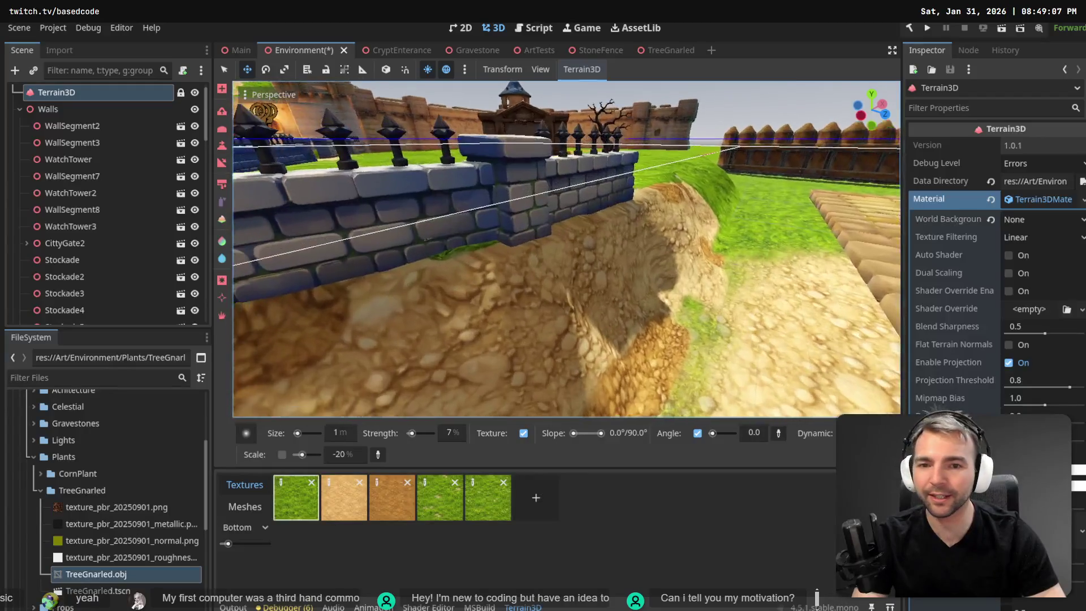
key("s")
key("s")
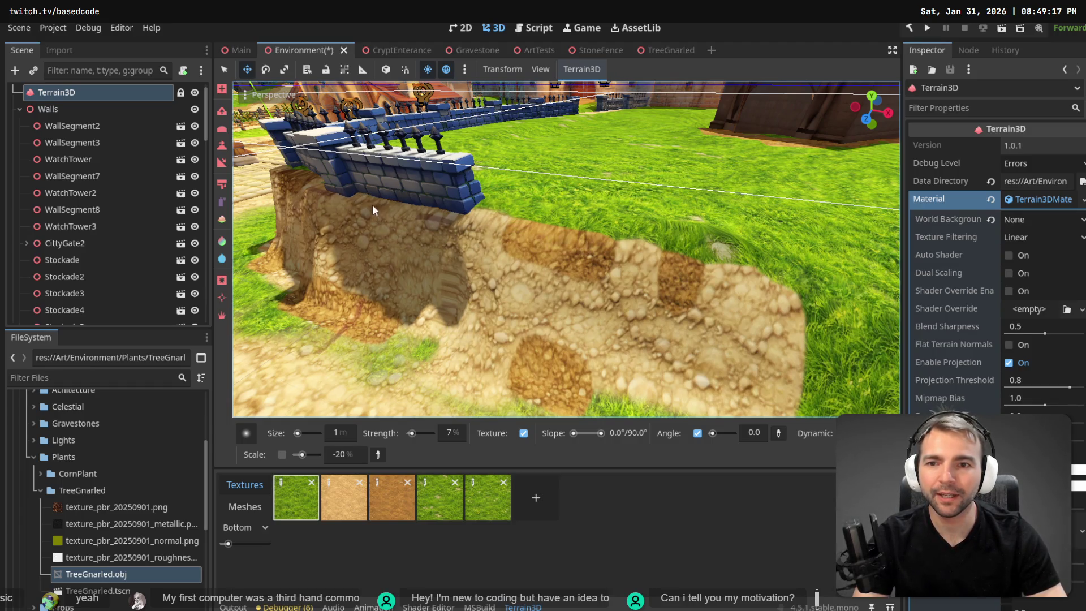
key("w")
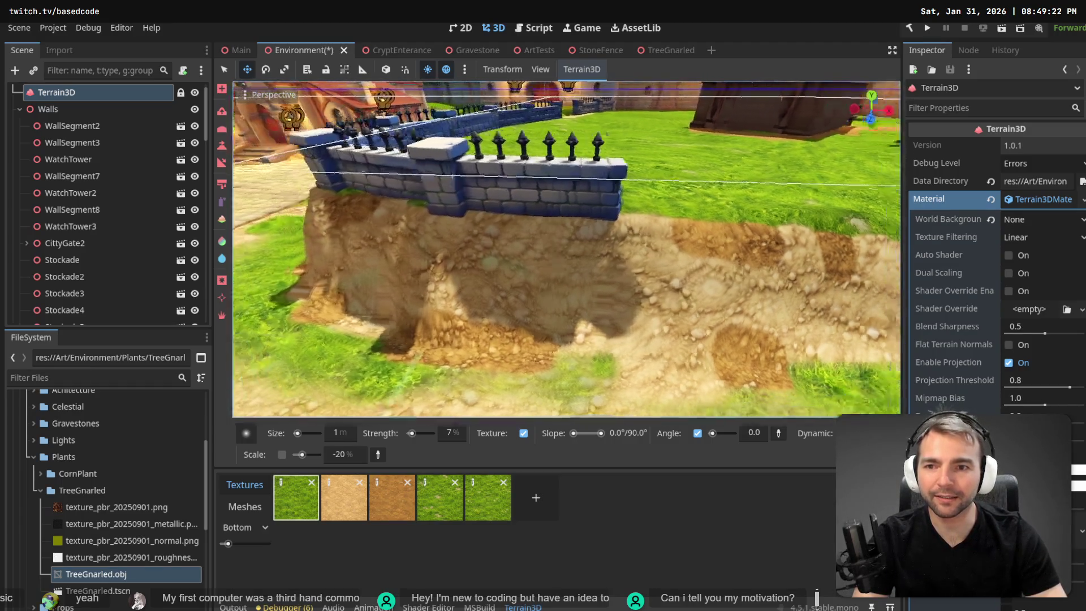
key("s")
key("w")
key("w")
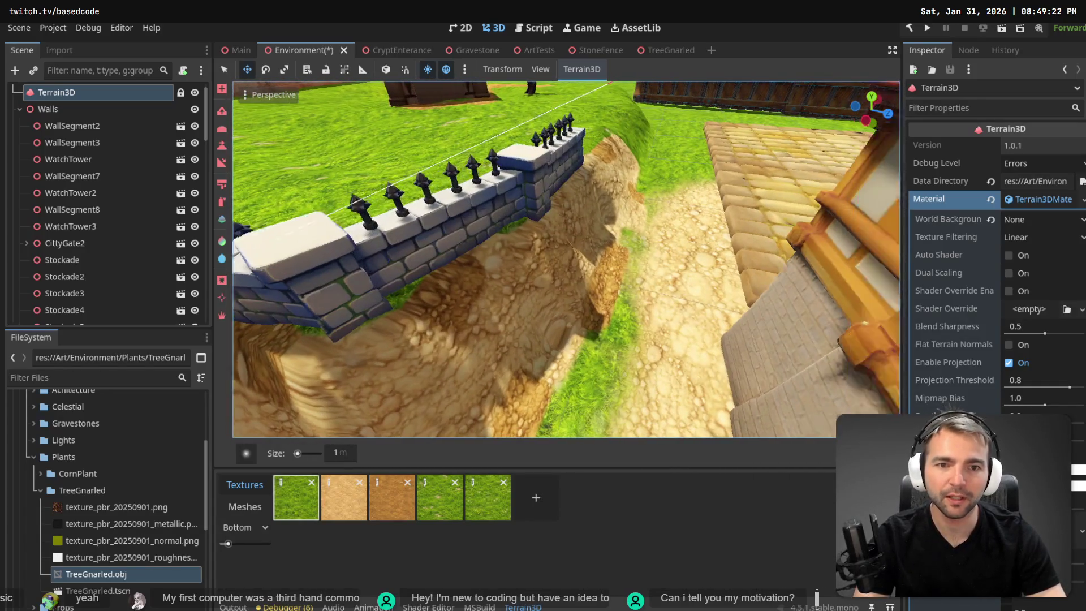
key("w")
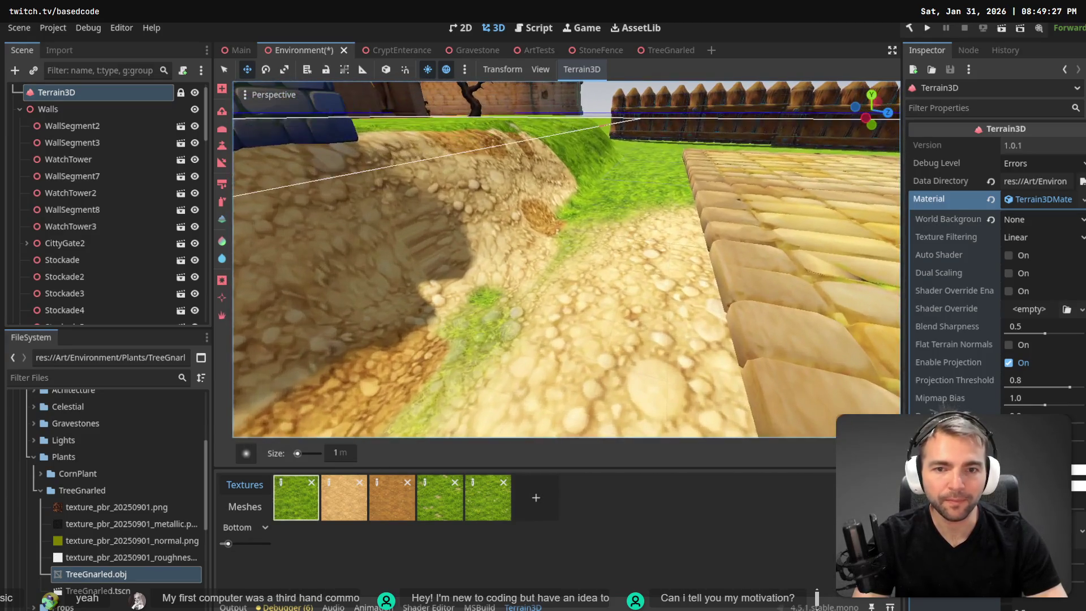
left_click(223, 186)
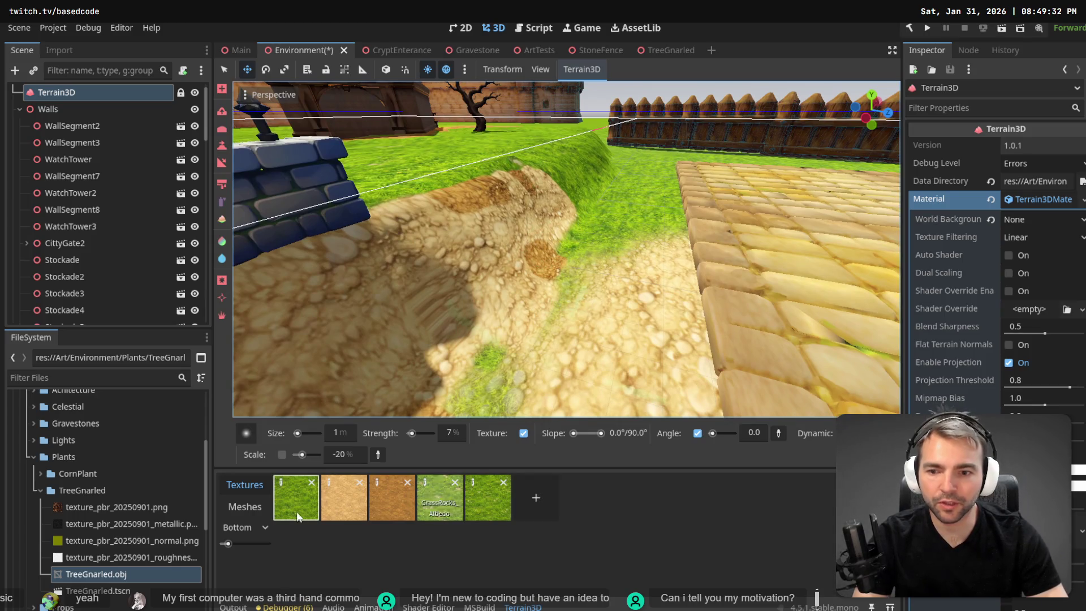
Step: Brush several grass strokes across the dirt path at the wall's base, then collapse Walls
left_click_drag(560, 274, 500, 357)
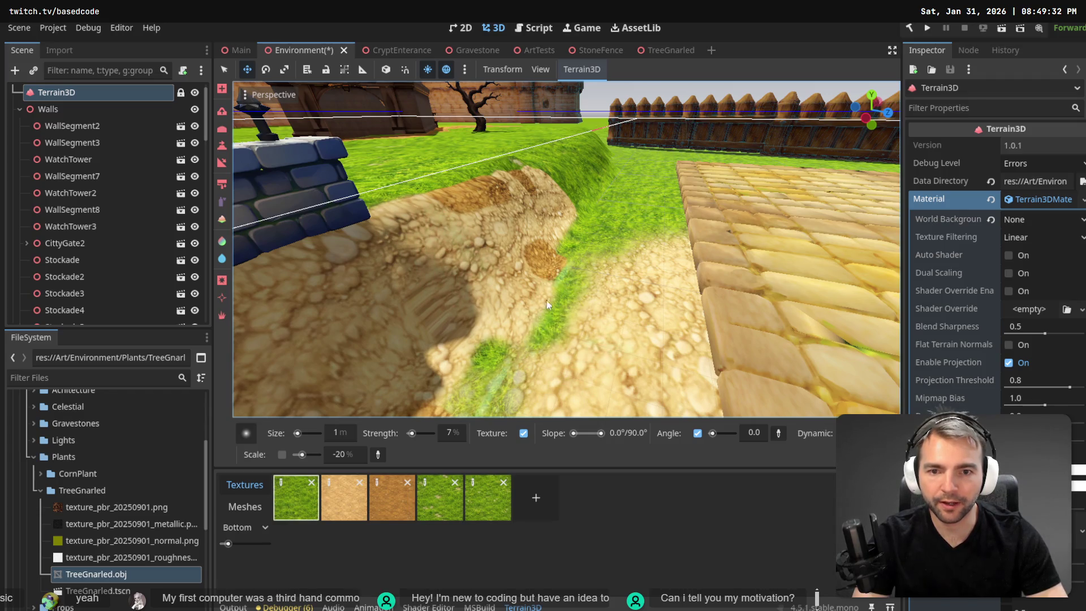
scroll(508, 362, "up", 3)
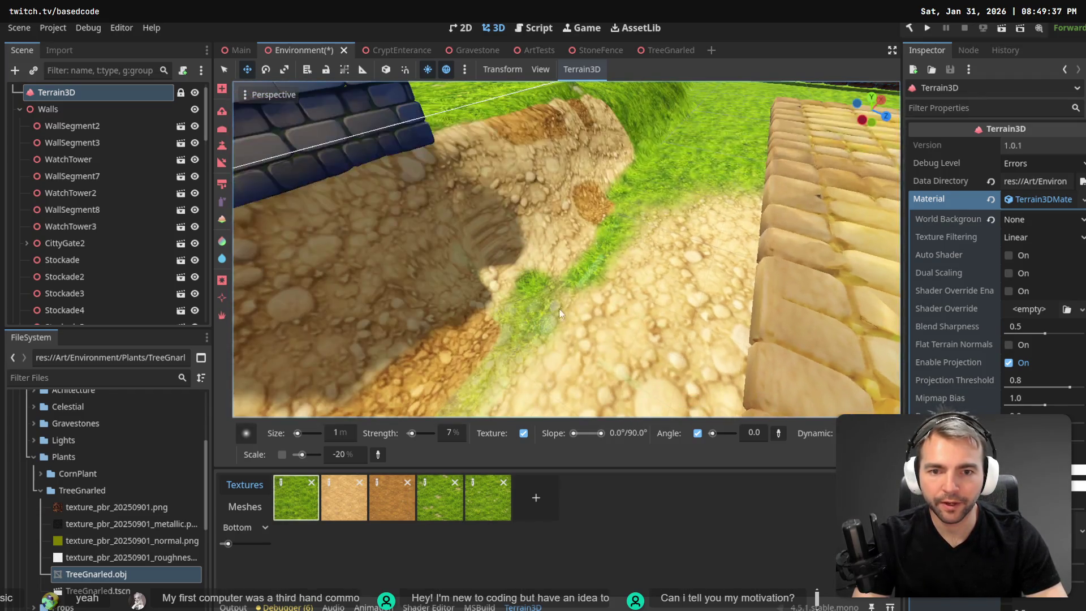
left_click_drag(584, 291, 448, 389)
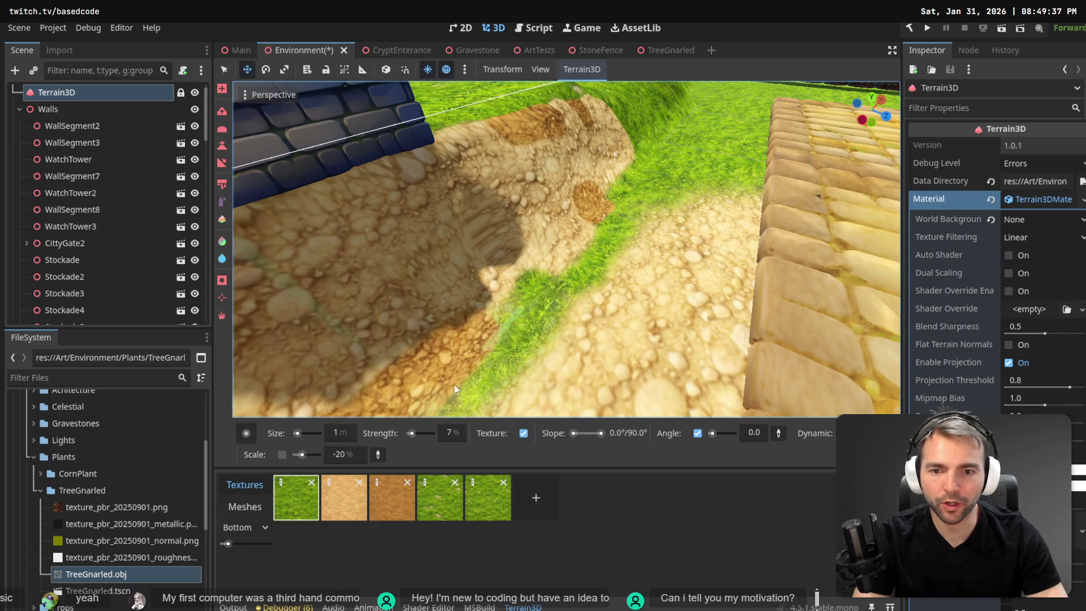
mouse_move(622, 314)
left_mouse_down()
mouse_move(708, 318)
mouse_move(362, 326)
mouse_move(538, 331)
left_mouse_up()
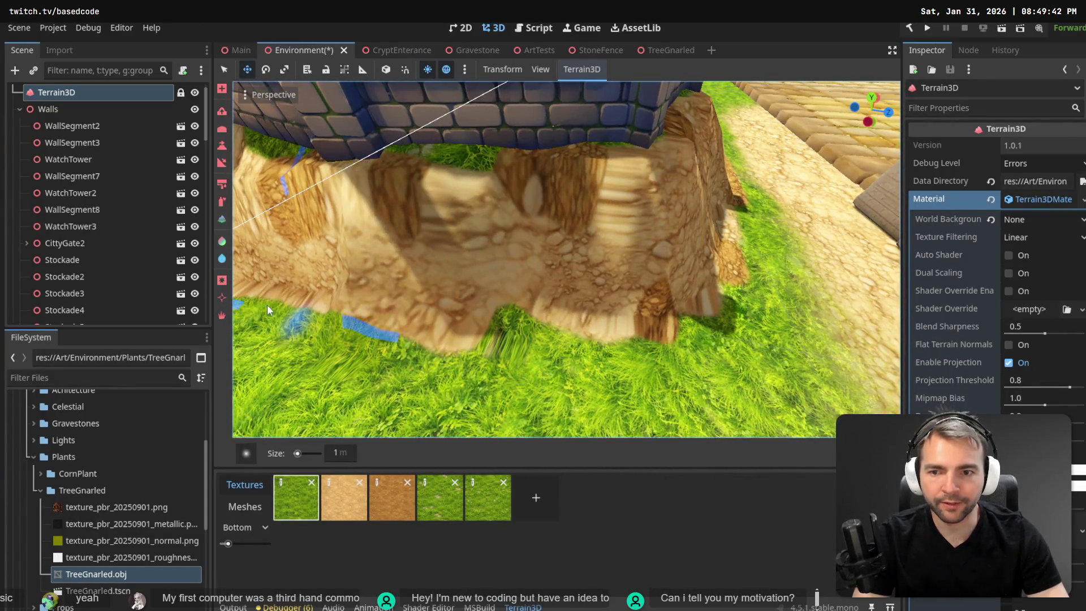
scroll(267, 304, "down", 5)
key("s")
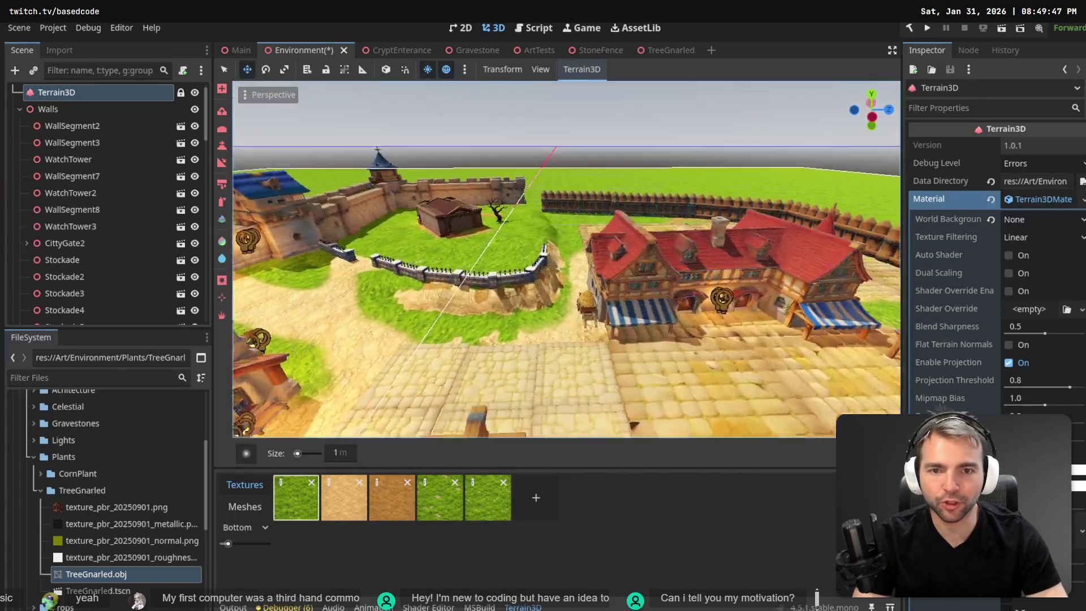
key("s")
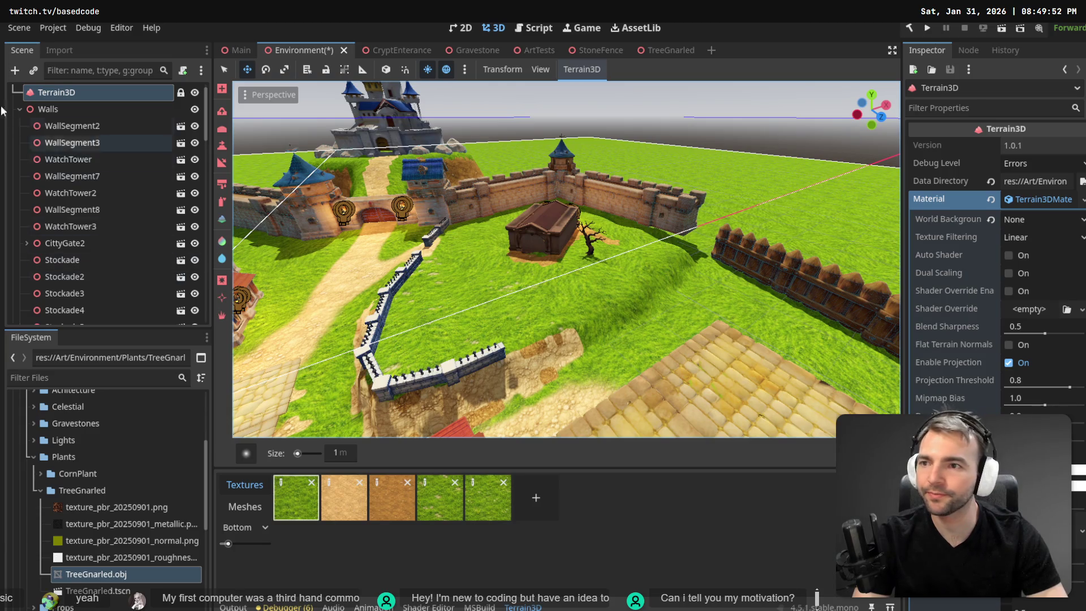
left_click(19, 109)
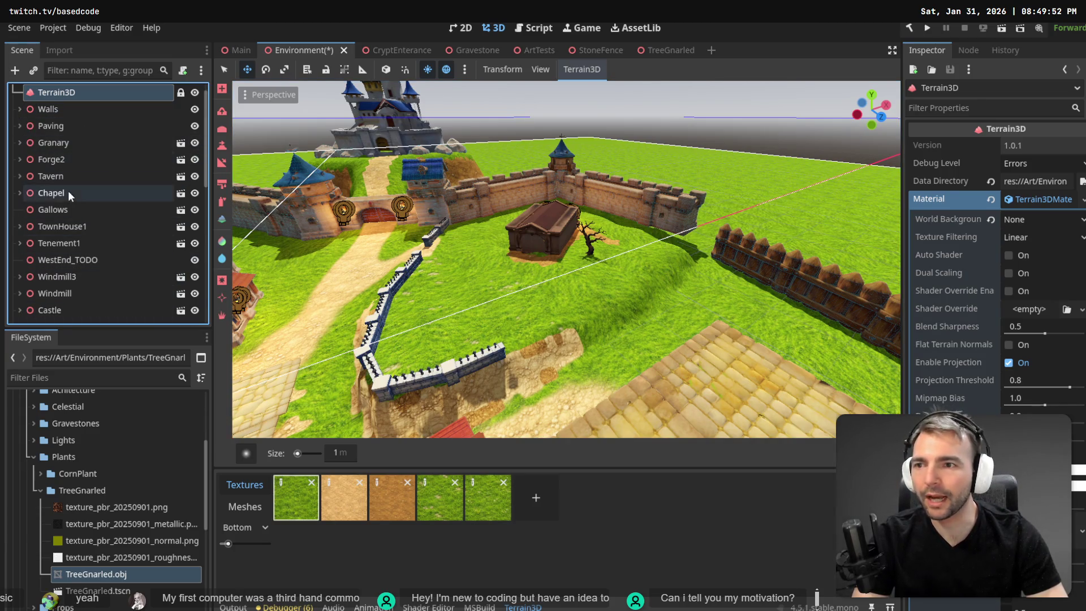
left_click(68, 141)
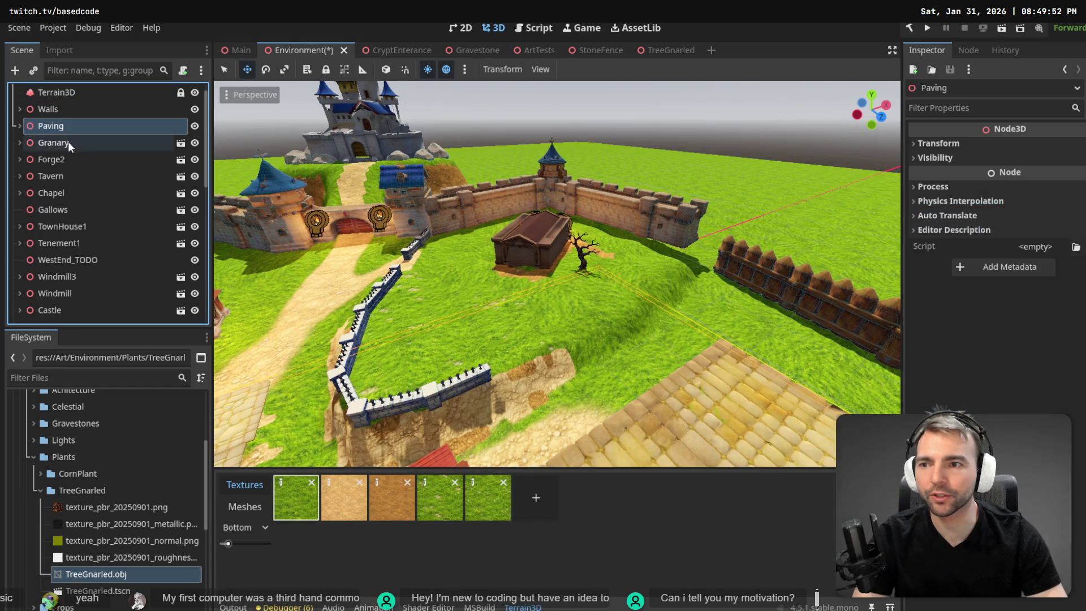
key("f")
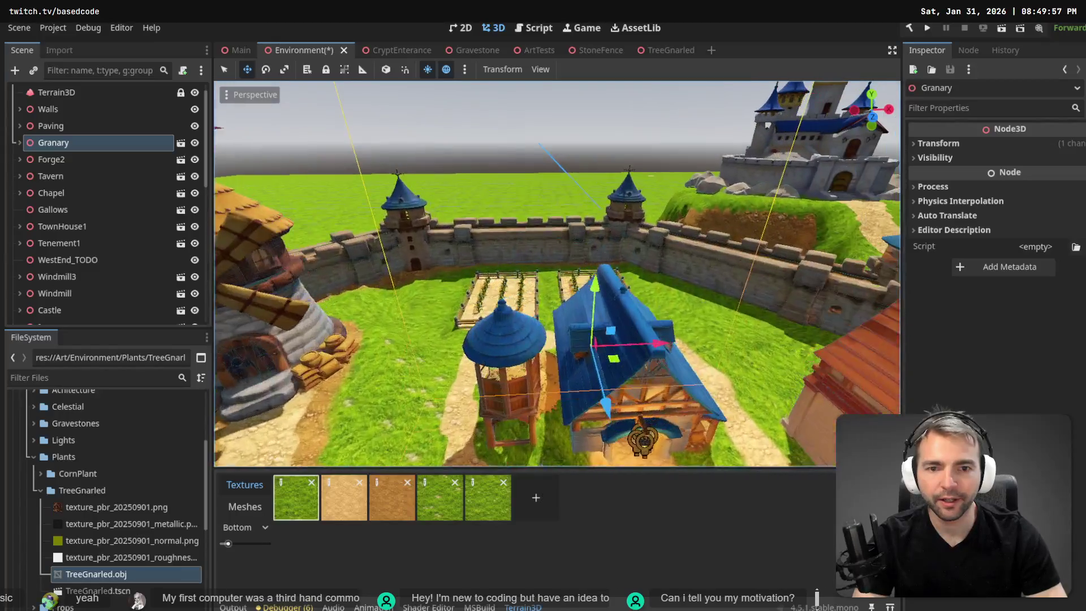
left_click(74, 161)
left_click(78, 144, "shift")
right_click(78, 144)
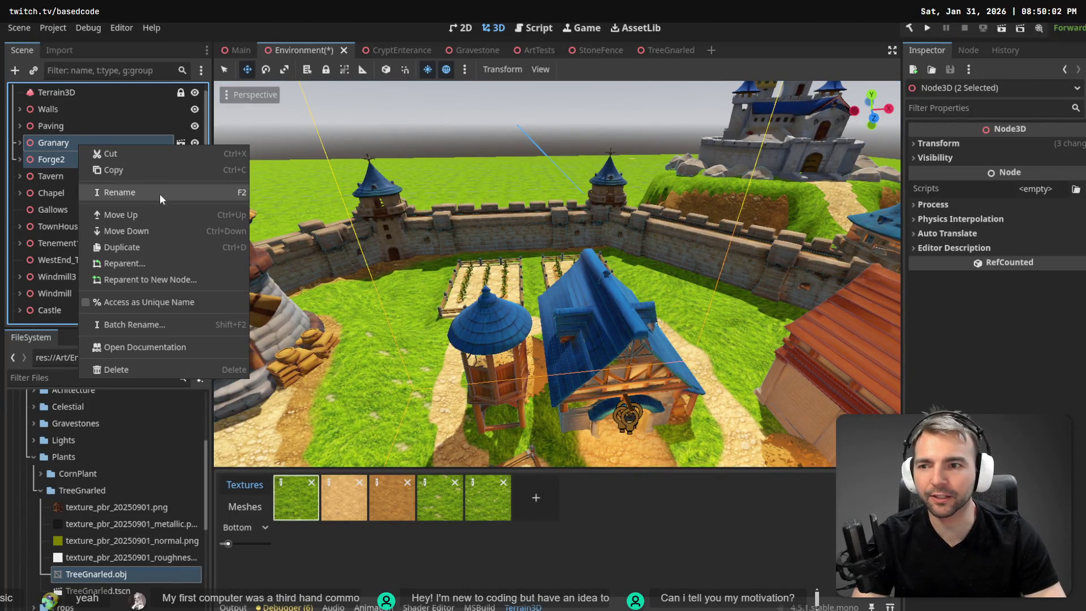
left_click(145, 261)
left_click(472, 178)
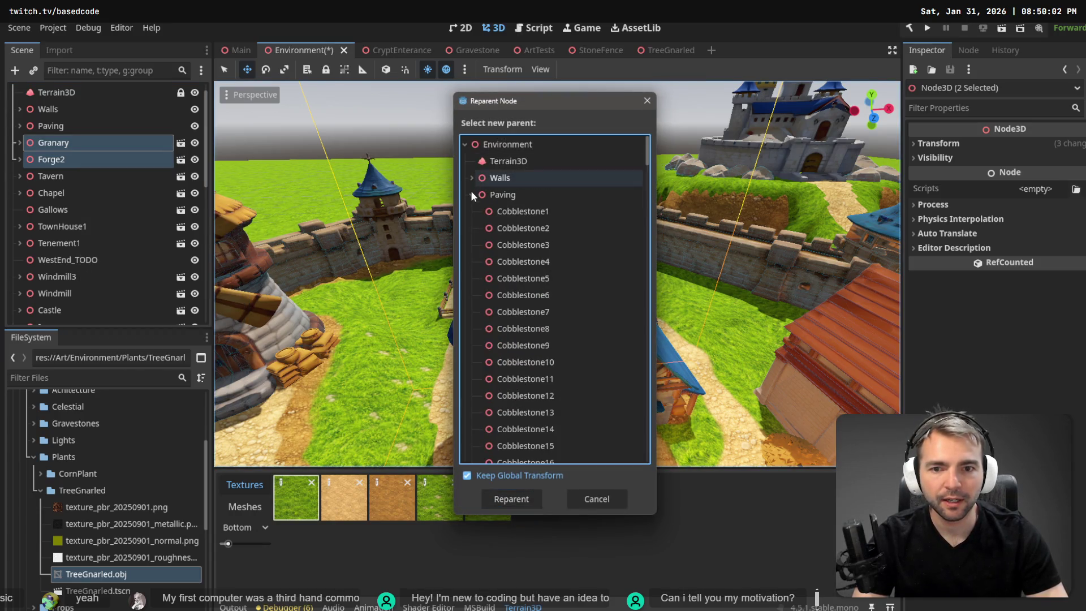
left_click(472, 196)
left_click(472, 211)
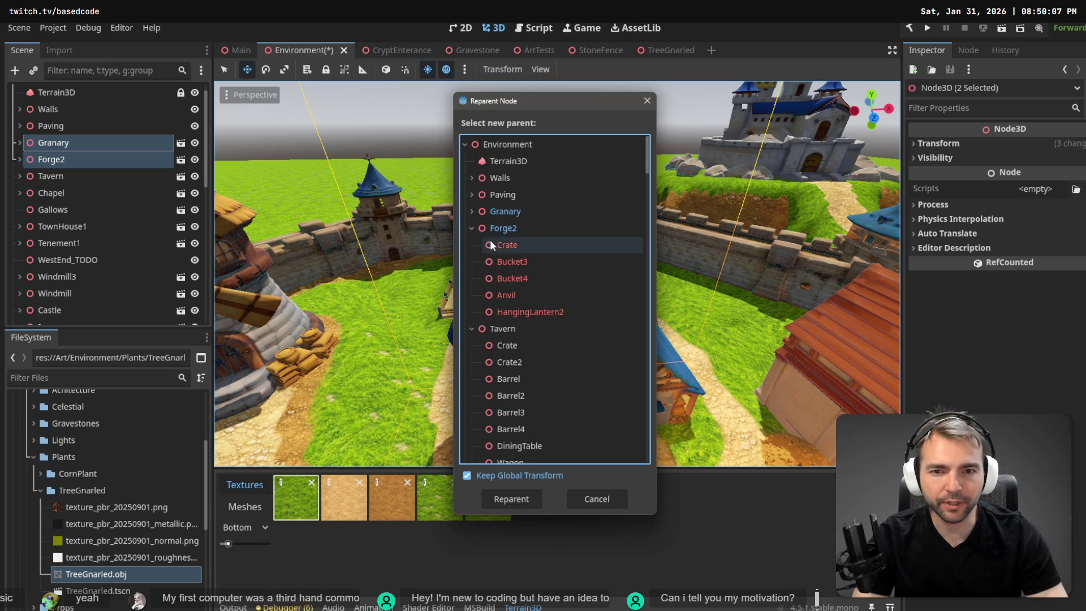
left_click(469, 229)
scroll(476, 249, "down", 3)
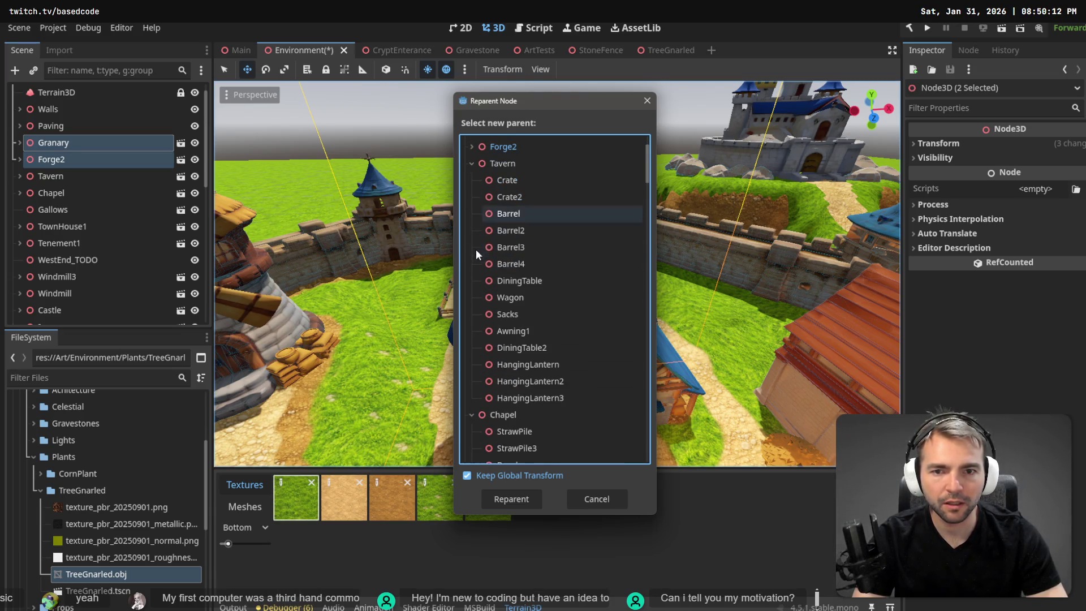
left_click(472, 163)
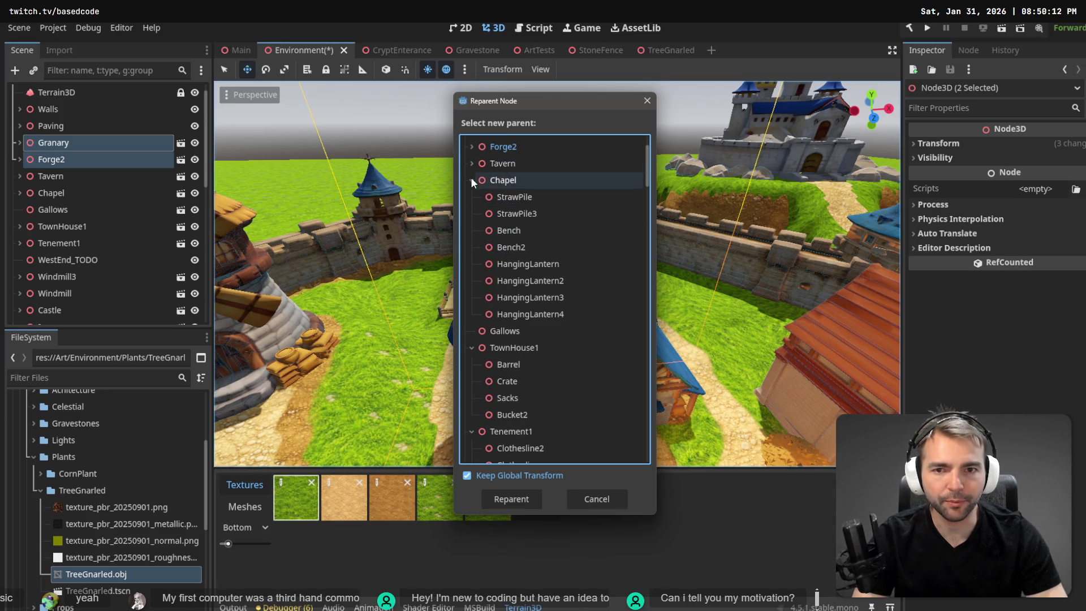
left_click(471, 179)
left_click(474, 214)
scroll(490, 237, "down", 10)
mouse_move(650, 211)
left_mouse_down()
mouse_move(642, 465)
mouse_move(643, 155)
left_mouse_up()
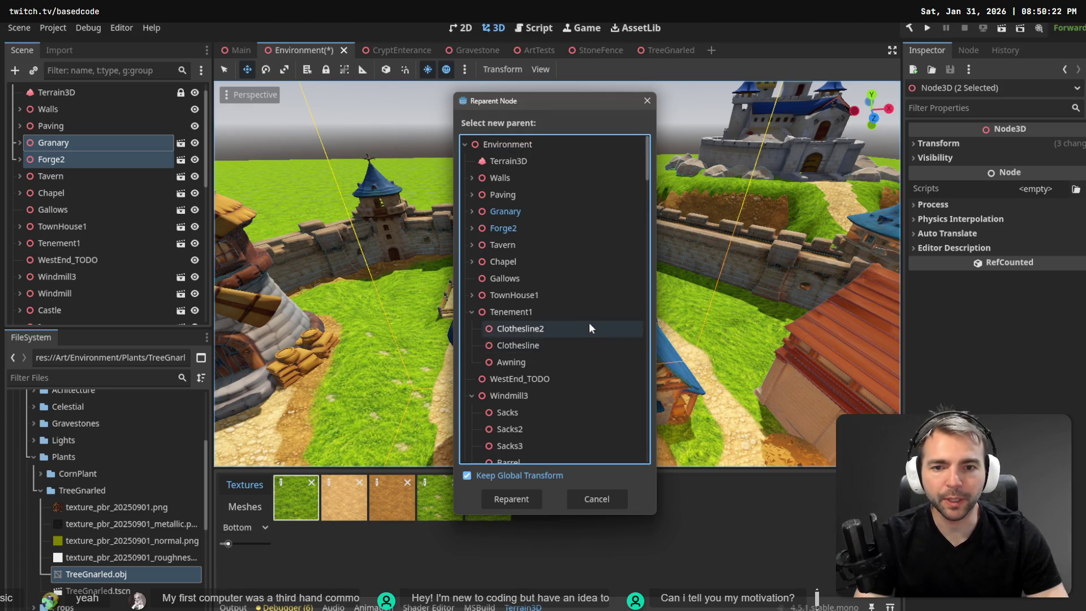
key("Escape")
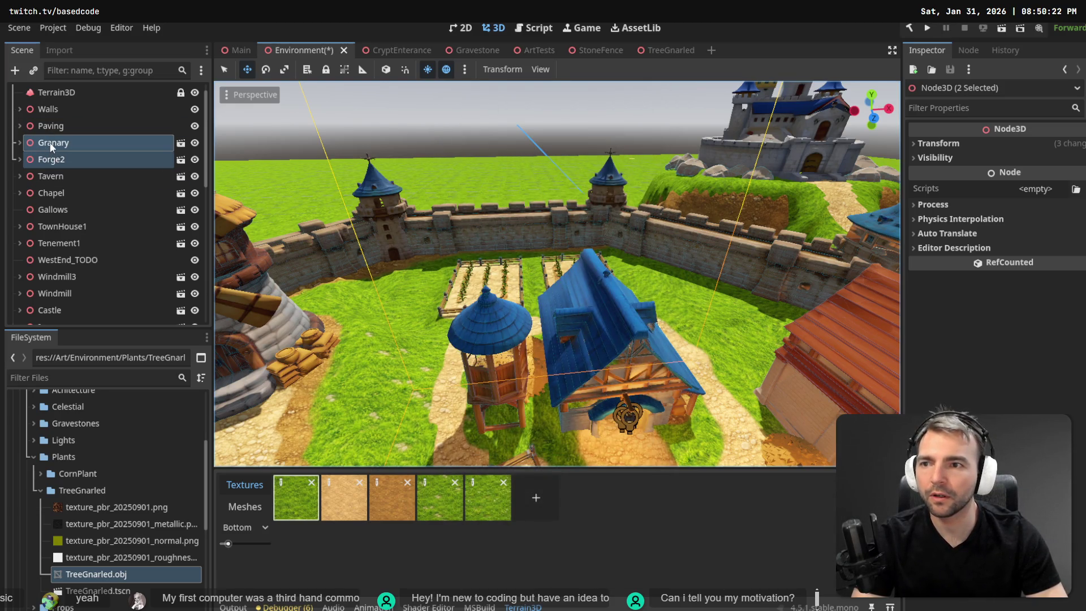
Step: Reparent the selected buildings under a new Node3D named Buildings
right_click(50, 142)
left_click(150, 278)
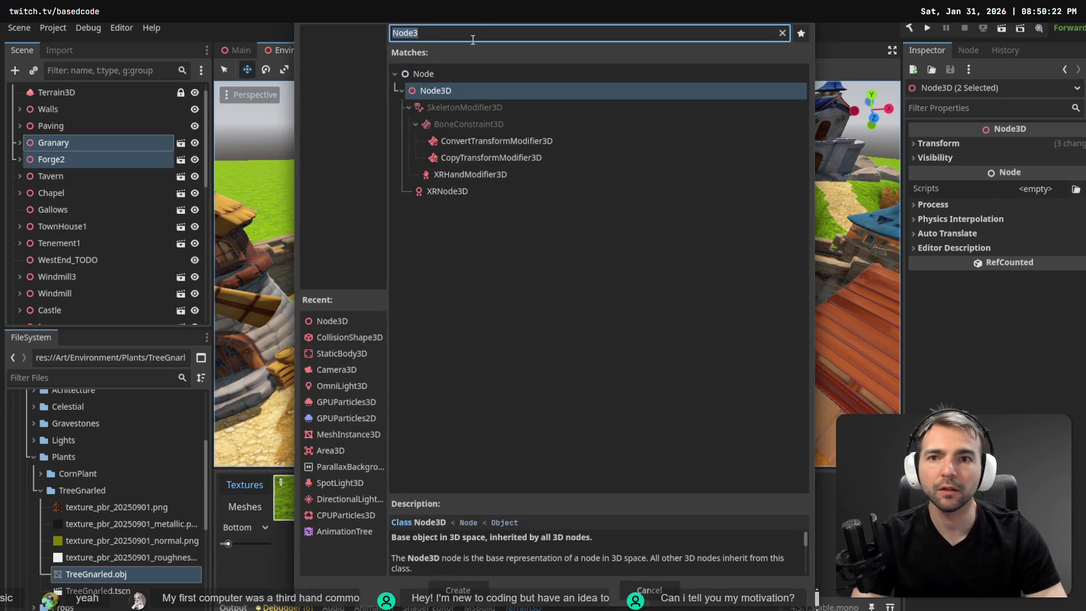
left_click(461, 591)
scroll(96, 147, "up", 3)
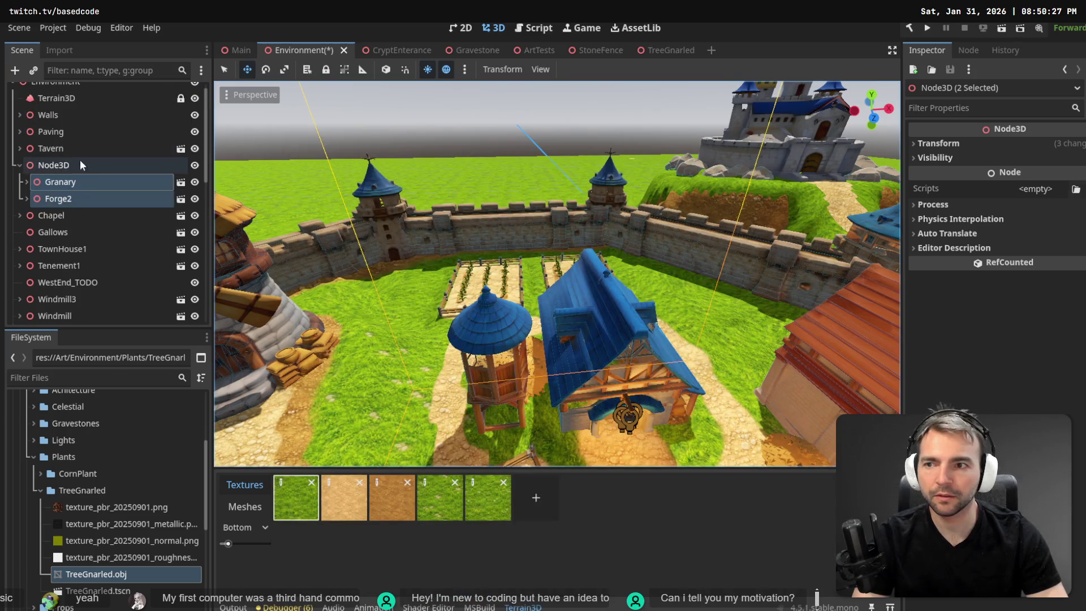
double_click(64, 169)
type("Bui")
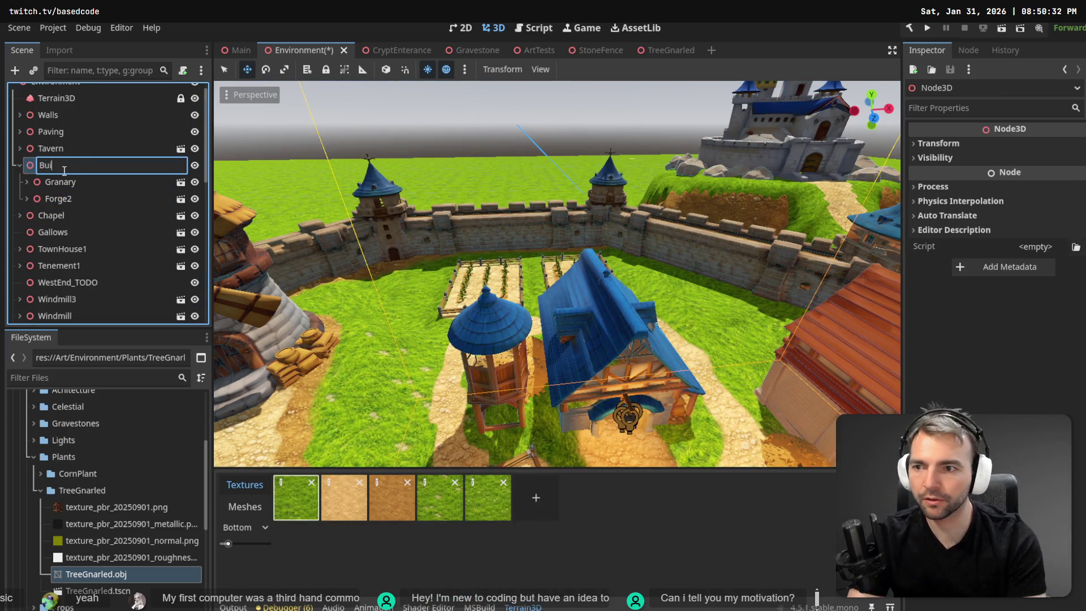
type("s")
key("Return")
Step: Move Tavern and Chapel into the Buildings node
left_click_drag(58, 147, 56, 162)
left_click(59, 221)
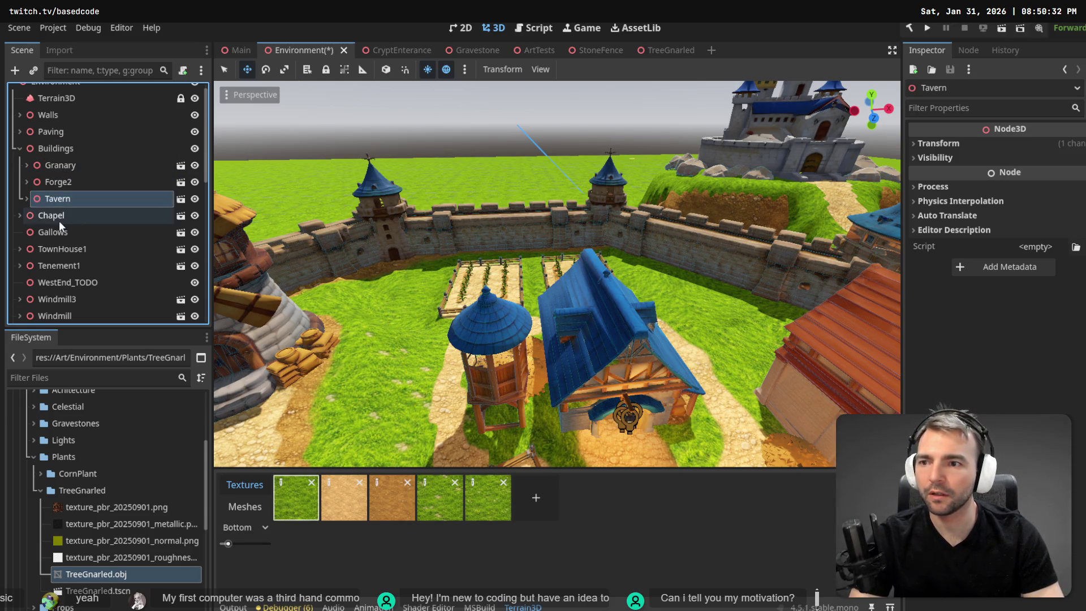
left_click_drag(59, 220, 62, 148)
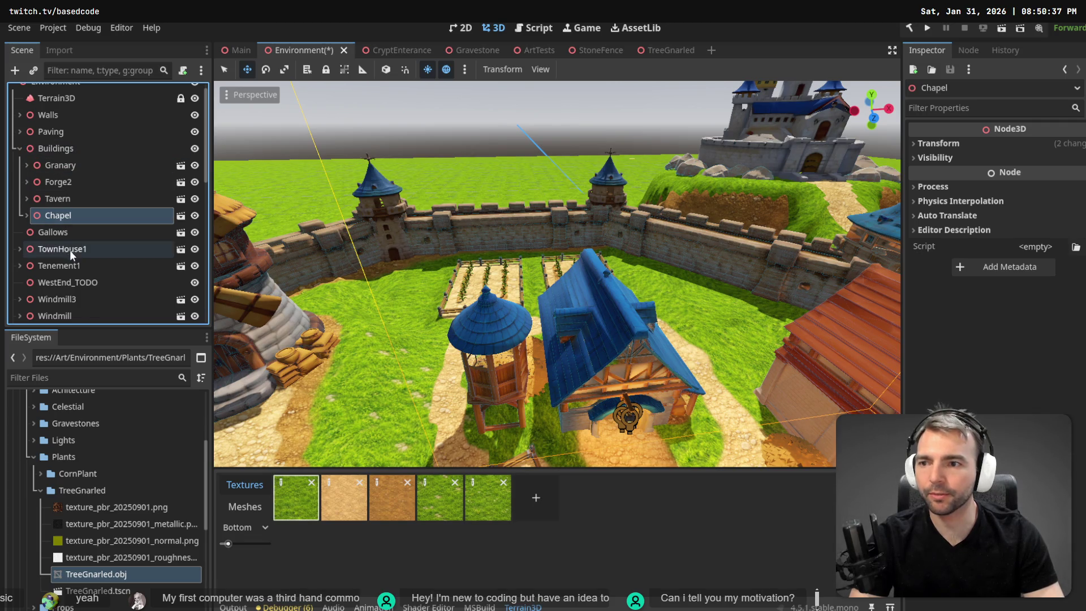